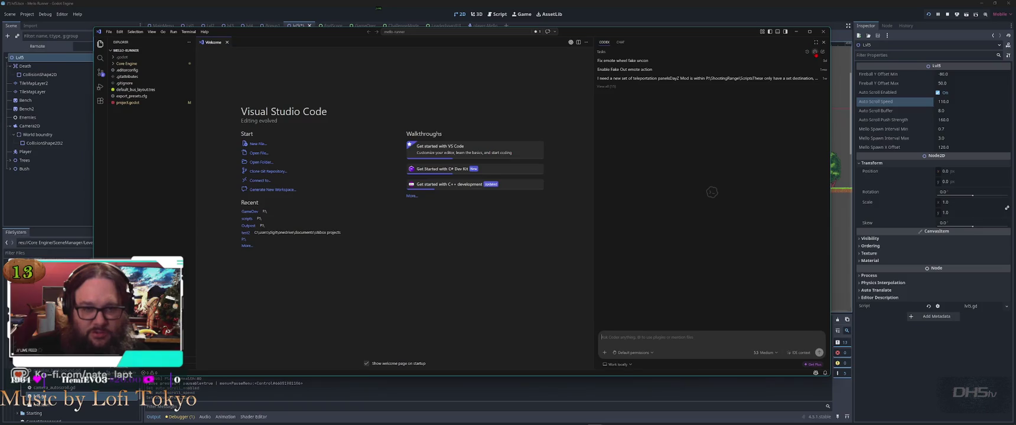
Draft a Codex request: game engine is GoDot, Lvl5 autoscrolls, player dies when squished by ground collision.
click(814, 52)
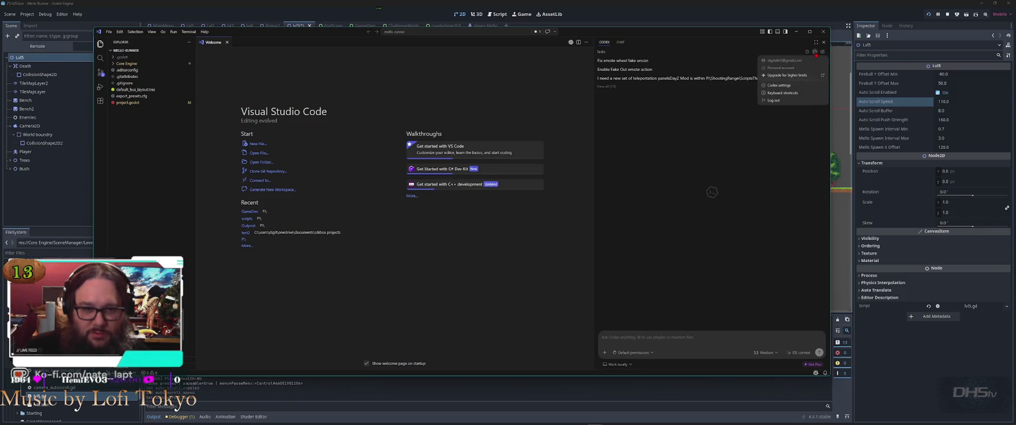
click(823, 52)
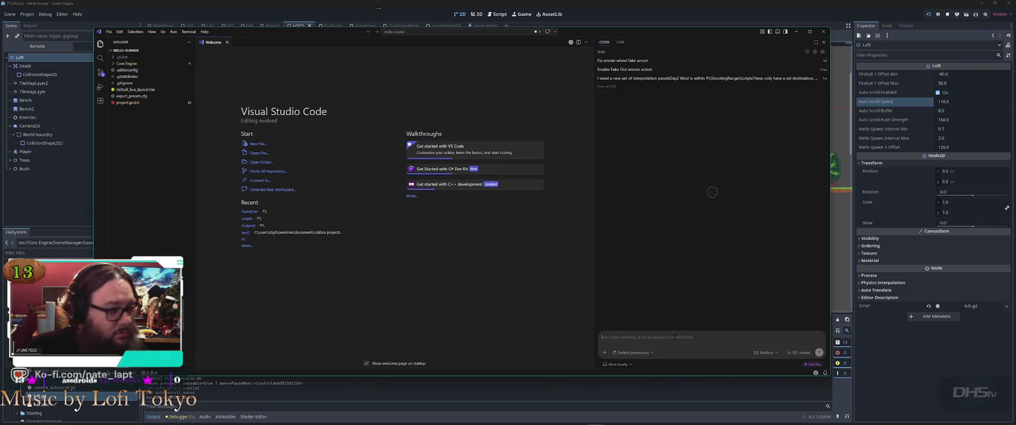
text(G)
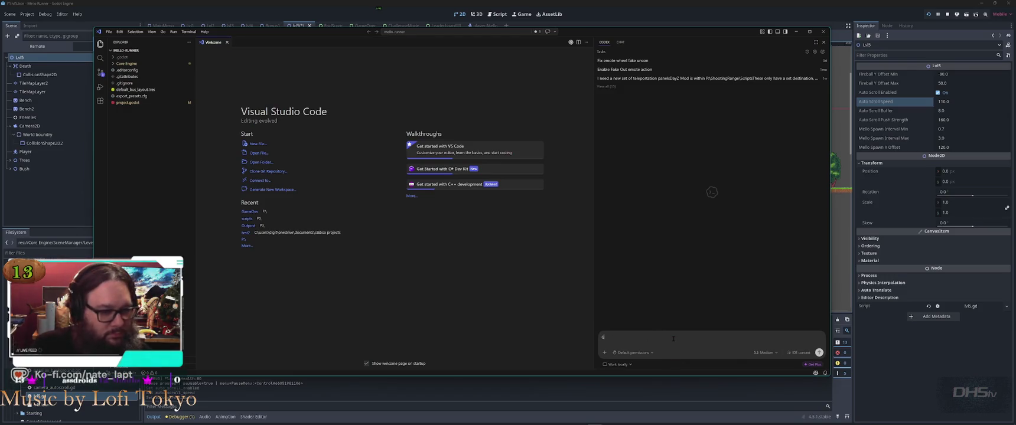
text(ameGoDot)
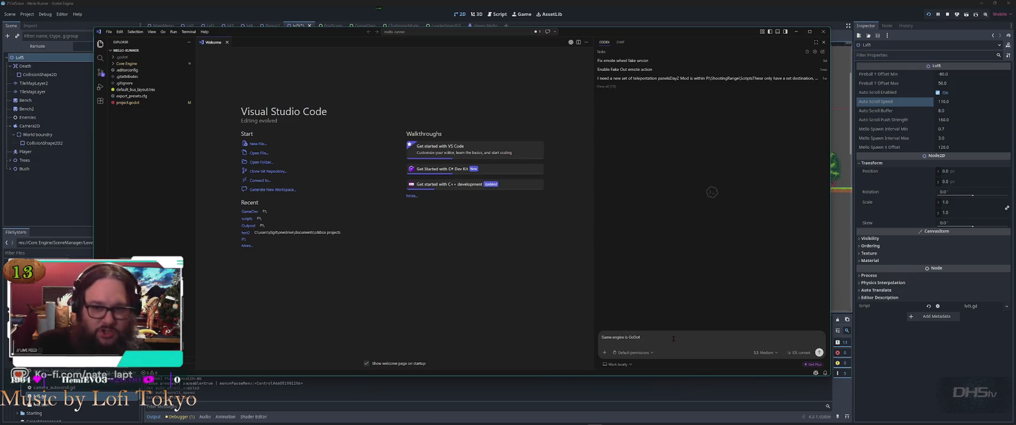
key(shift+Return)
text(Lvl5)
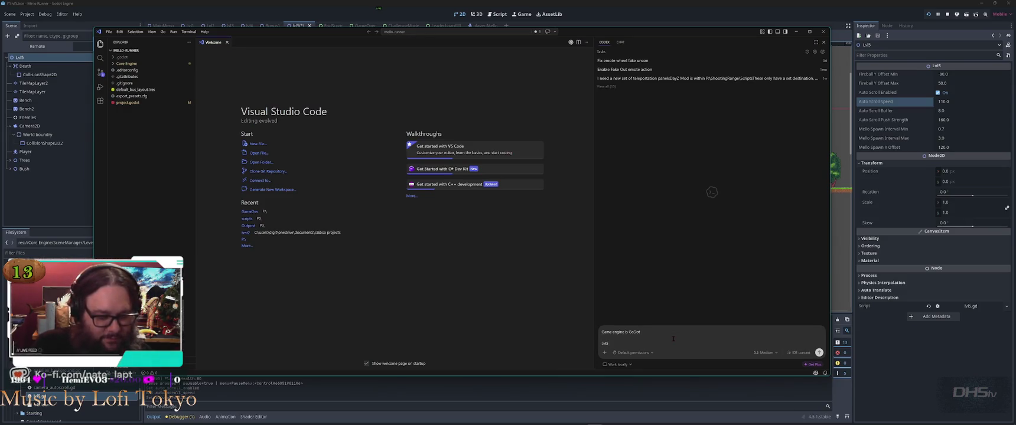
text(i)
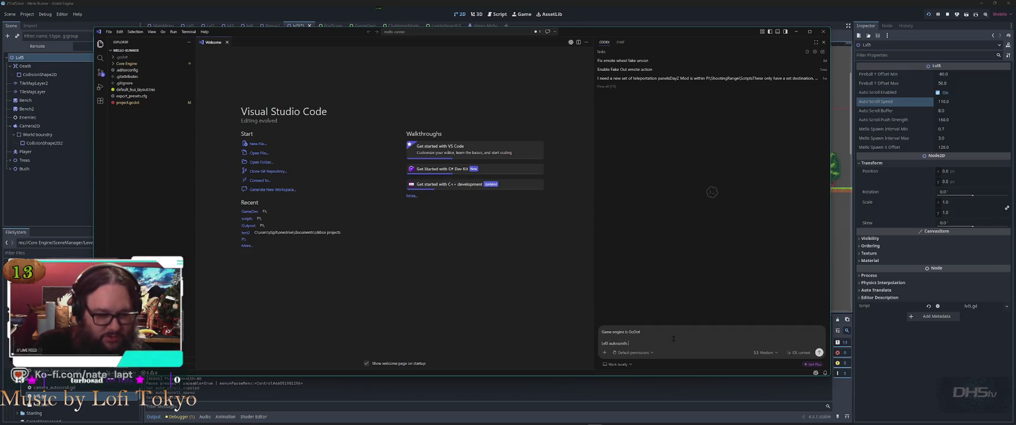
key(shift+Return)
text(Player needs to di)
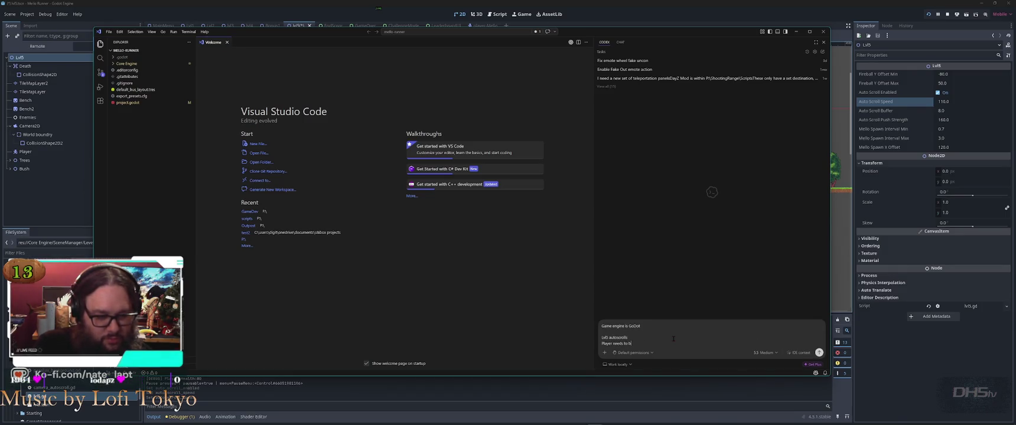
text(e when)
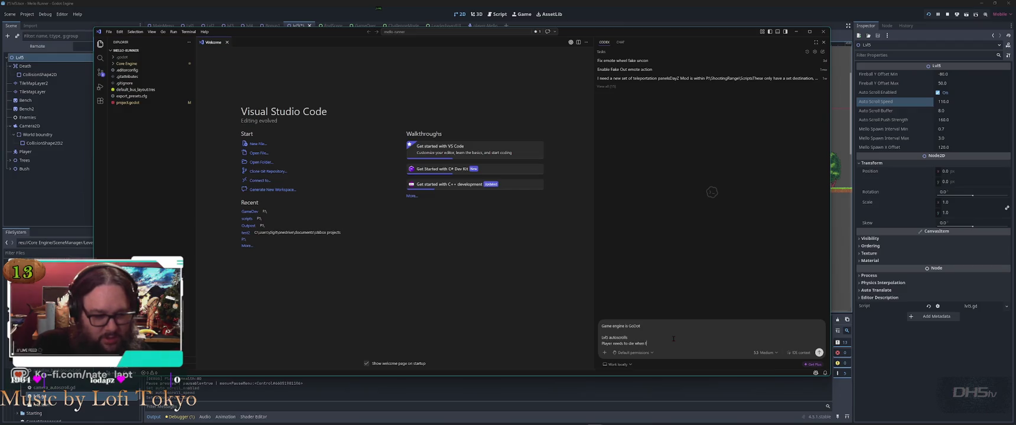
text( they get squished by ground co)
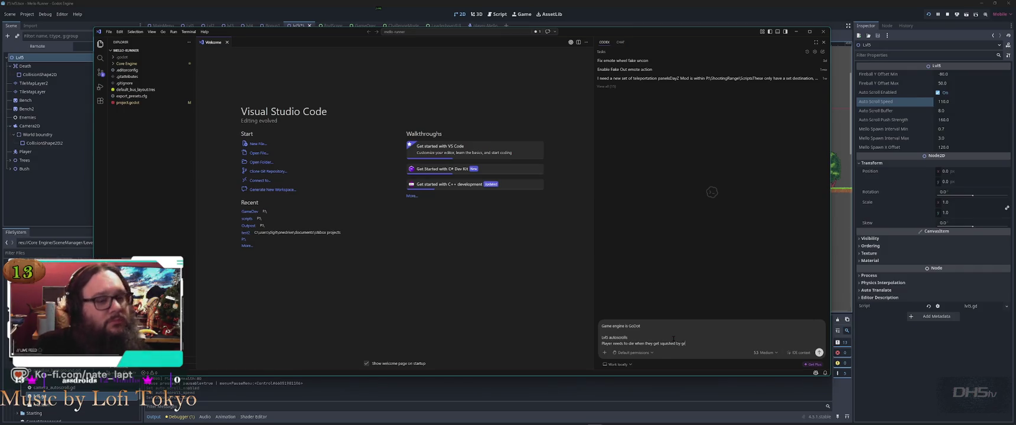
text(llision.)
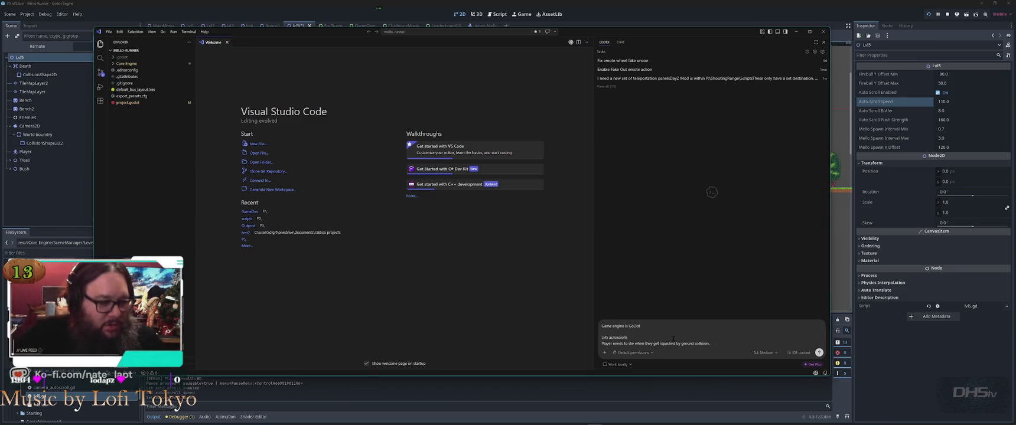
key(alt+Tab)
scroll(368, 126, up, 7)
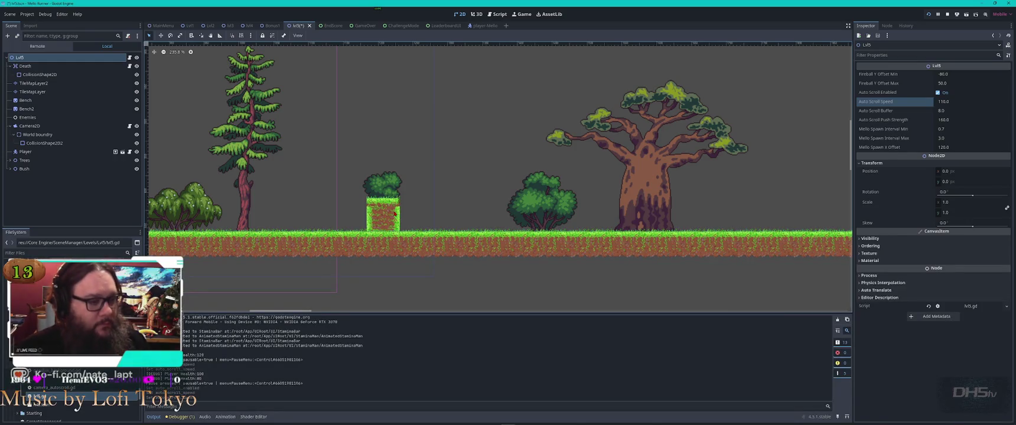
scroll(401, 216, down, 8)
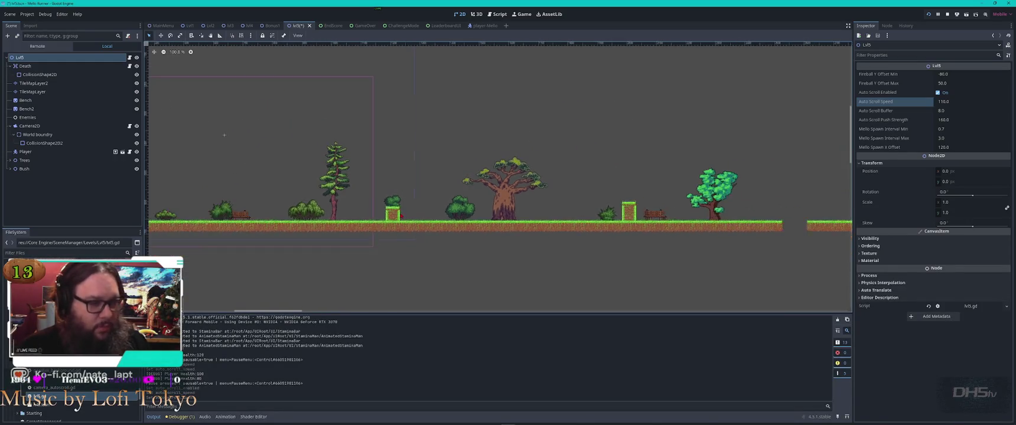
scroll(246, 135, right, 8)
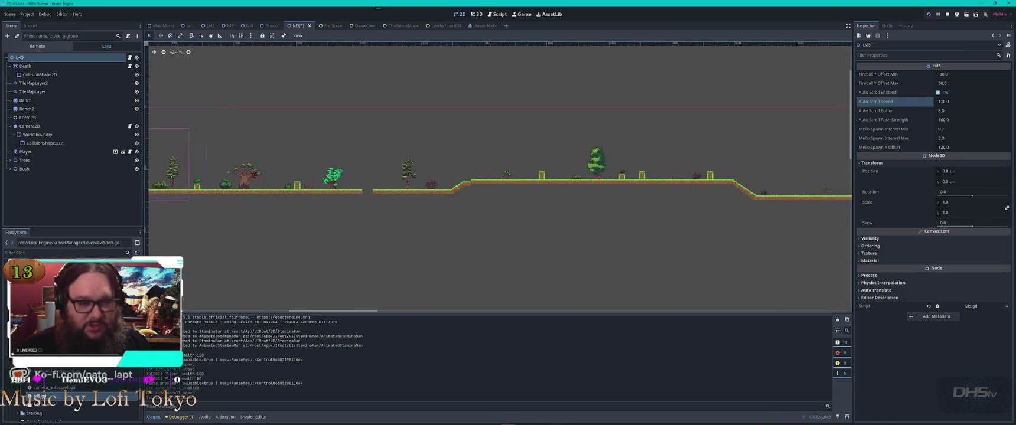
scroll(500, 177, left, 6)
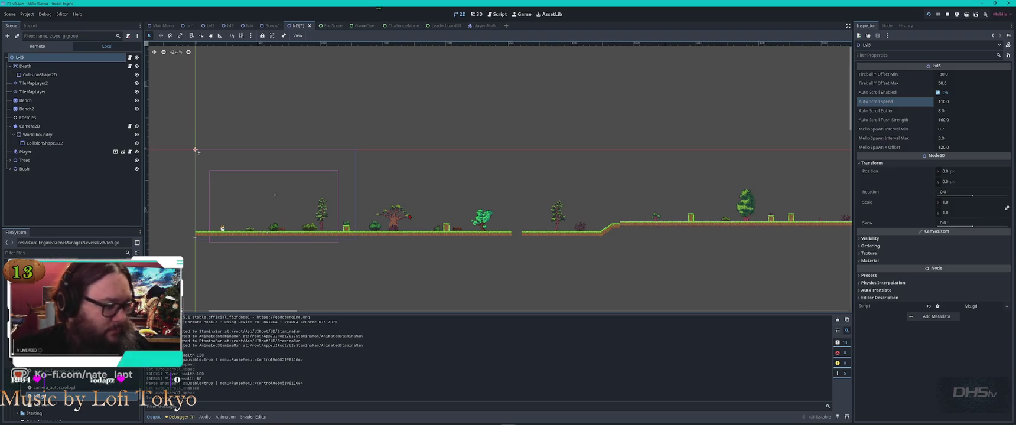
key(alt+Tab)
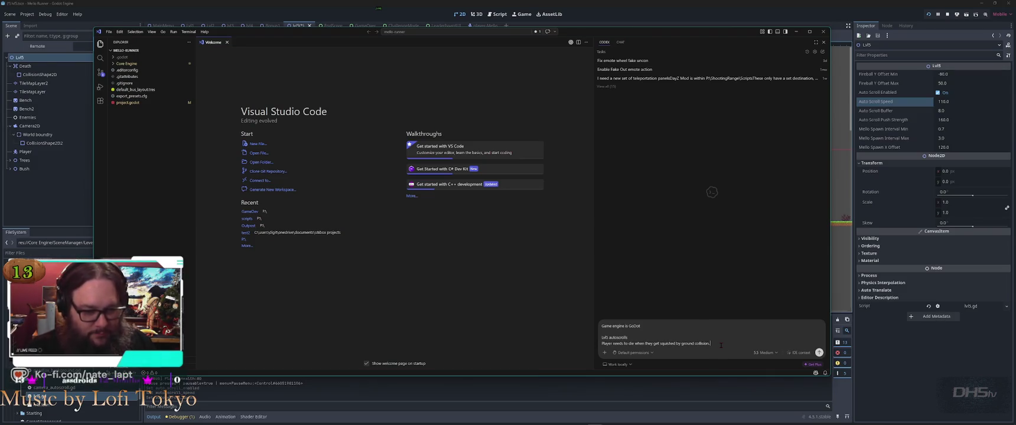
Add 'and the left edge of the map' to the Codex request, then return to Godot.
text(the)
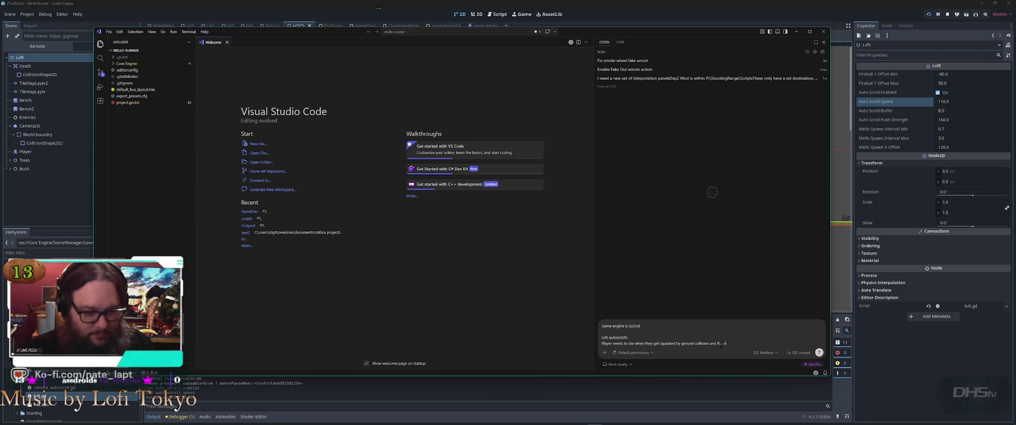
text( of the map)
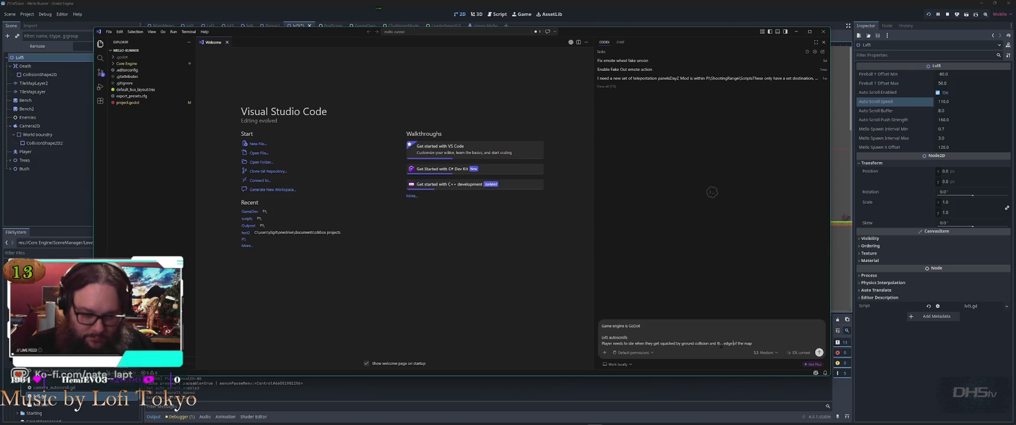
text(left)
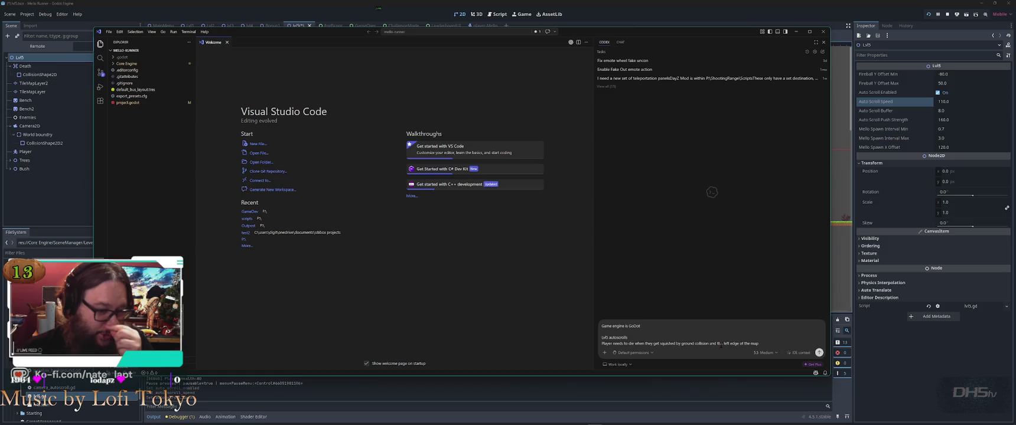
key(alt+Tab)
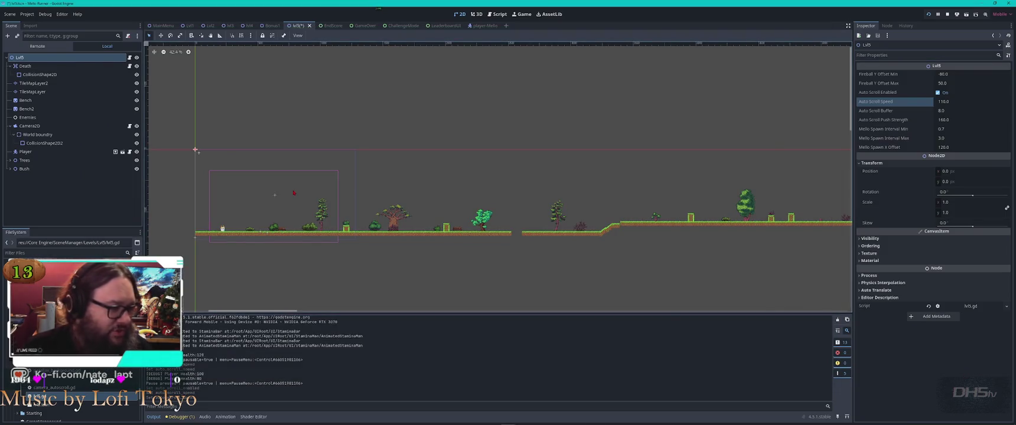
scroll(199, 220, up, 5)
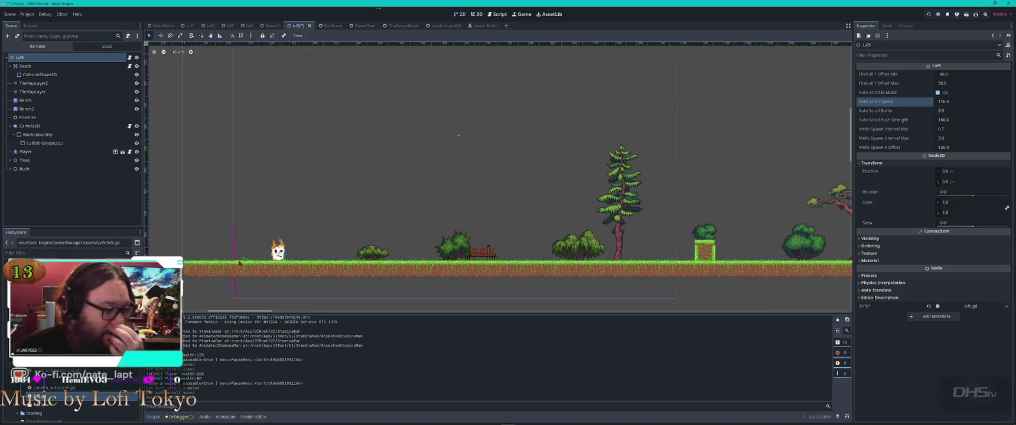
click(239, 263)
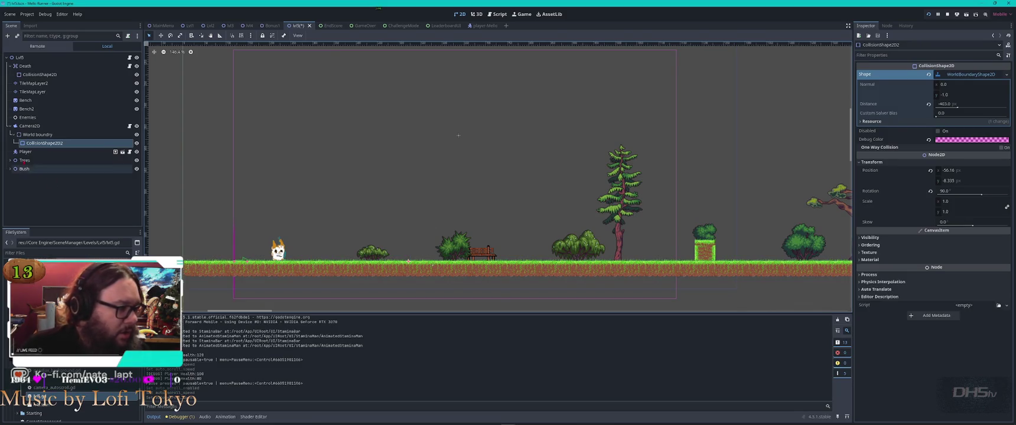
click(47, 135)
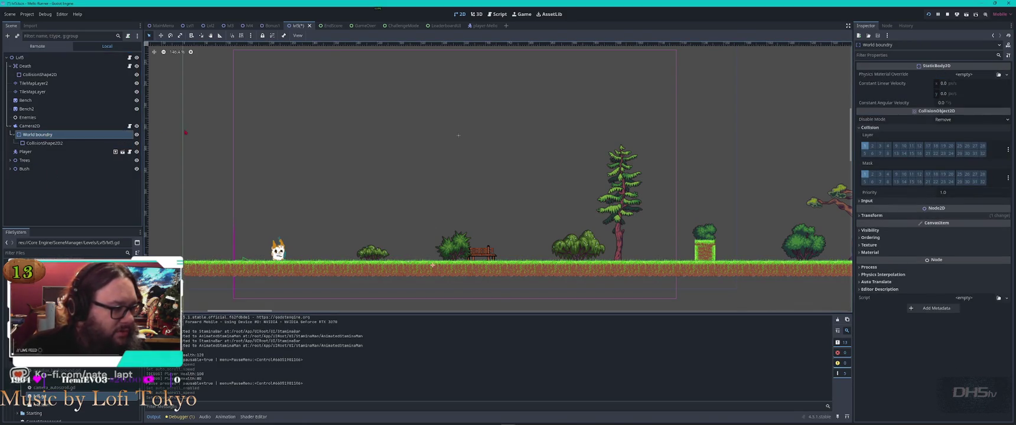
click(142, 135)
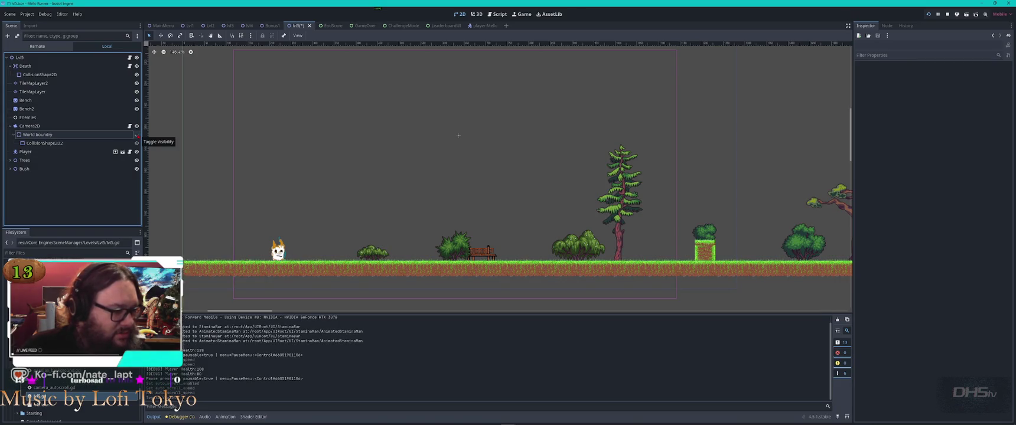
scroll(233, 248, up, 8)
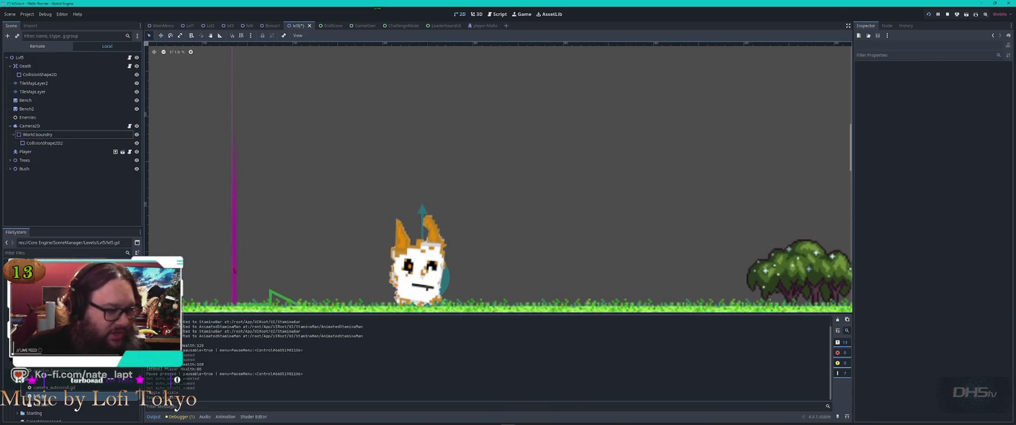
scroll(493, 165, down, 5)
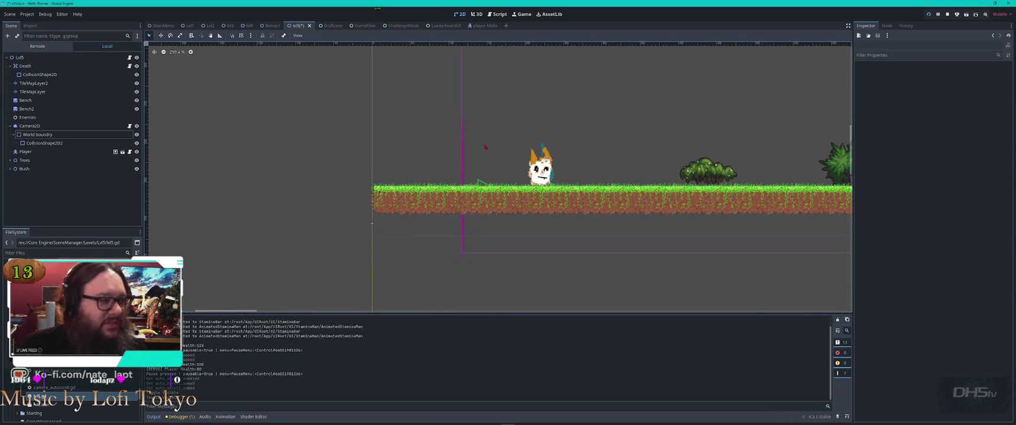
Duplicate World boundry as World boundry2 under Camera2D and shift its shape slightly left.
click(54, 135)
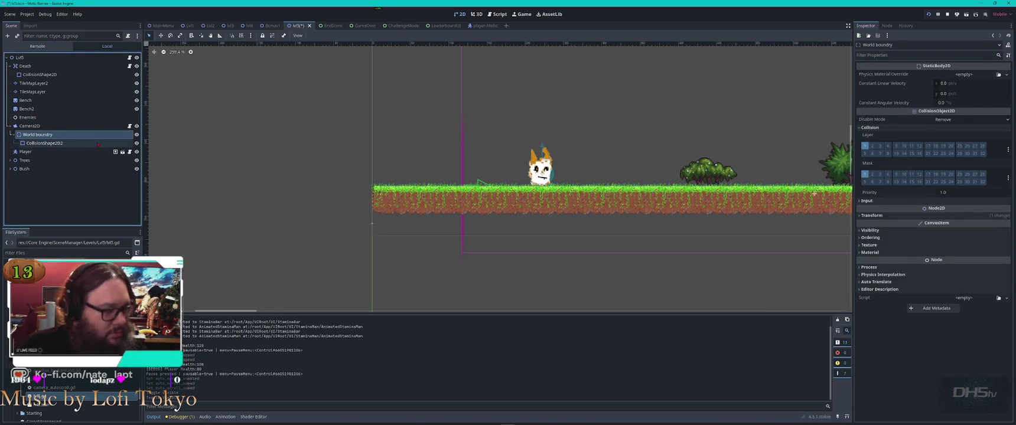
key(ctrl+d)
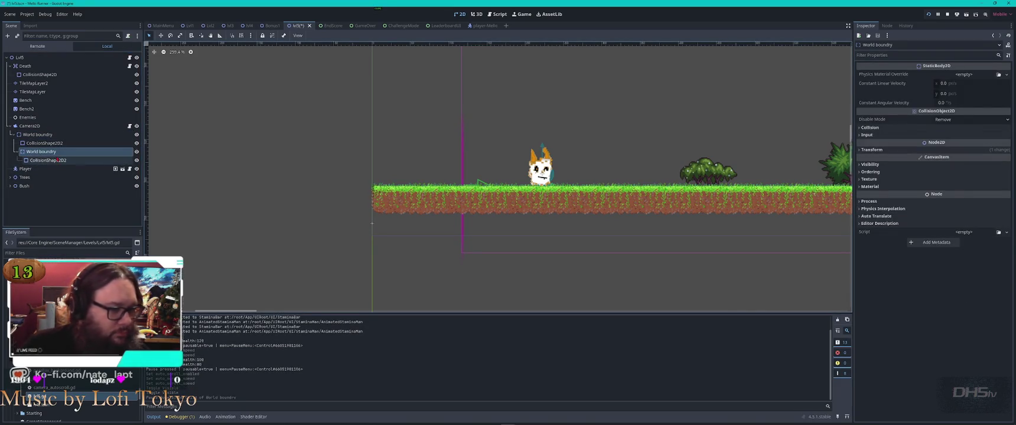
drag(54, 152, 56, 132)
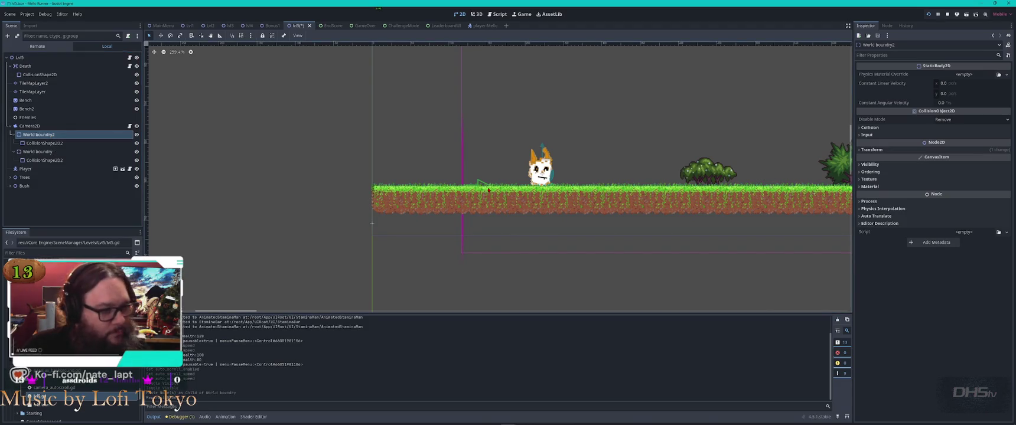
drag(462, 182, 436, 183)
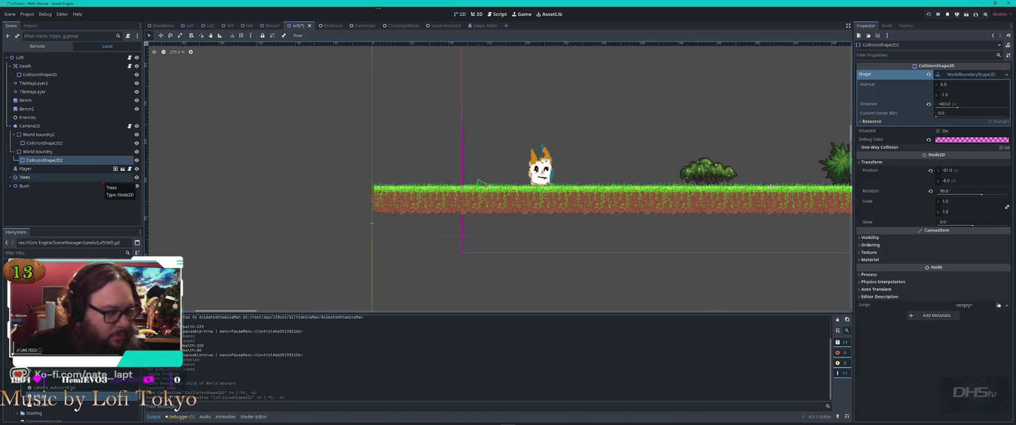
click(44, 143)
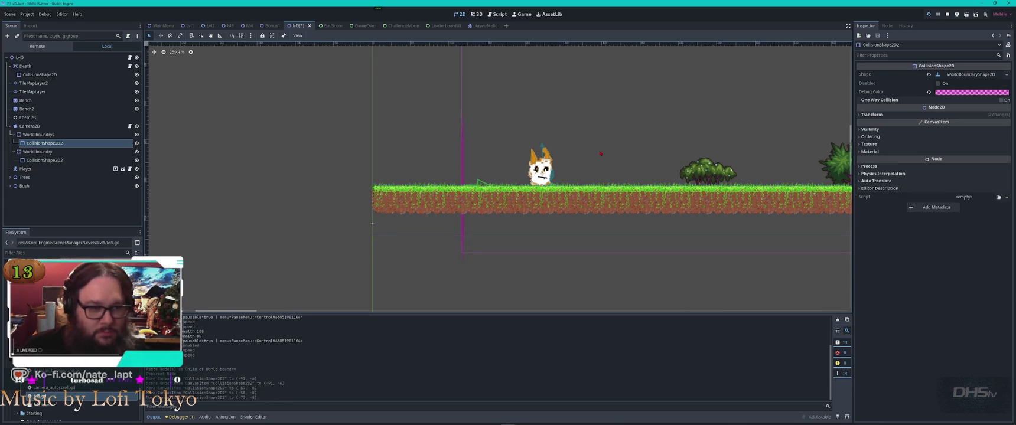
scroll(512, 184, down, 6)
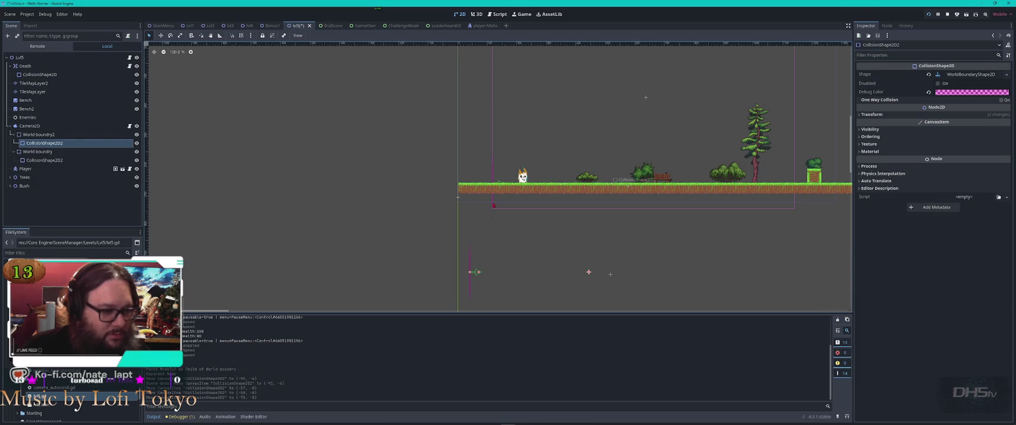
scroll(639, 266, up, 4)
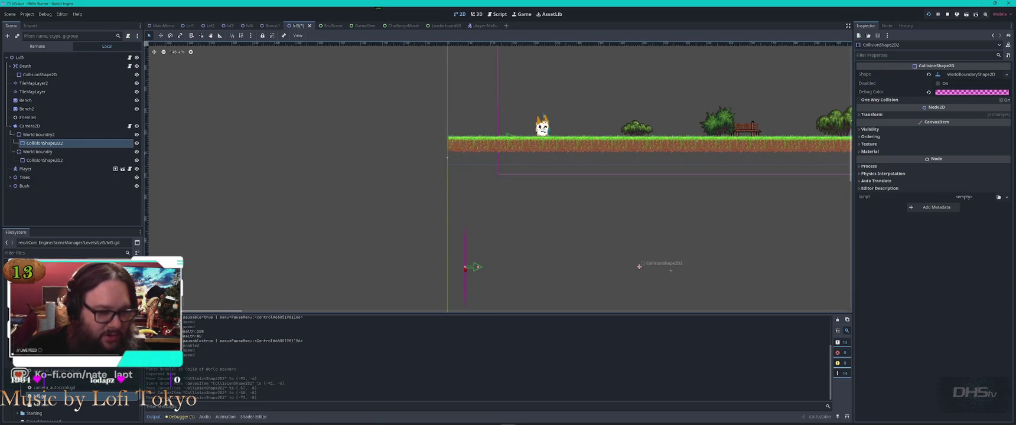
scroll(580, 264, down, 5)
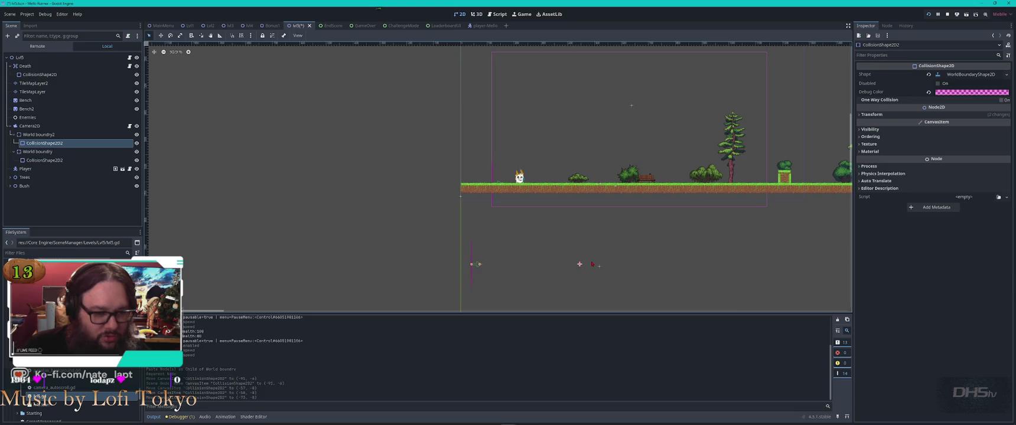
Move World boundry2 higher and nudge its collision line slightly right, then view the Lvl4 scene.
click(38, 135)
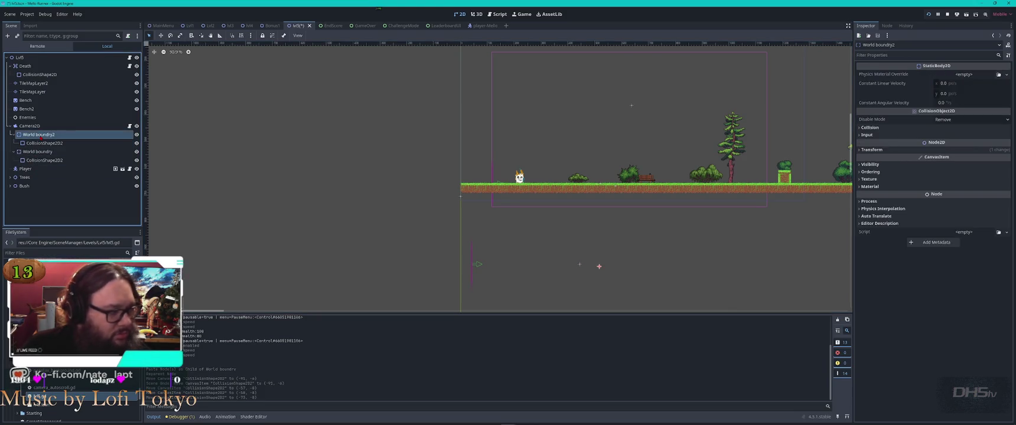
click(45, 152)
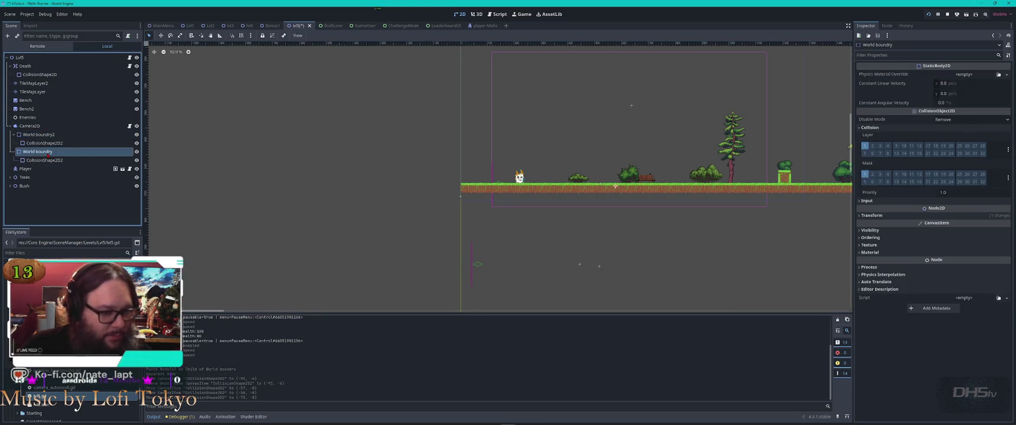
click(38, 135)
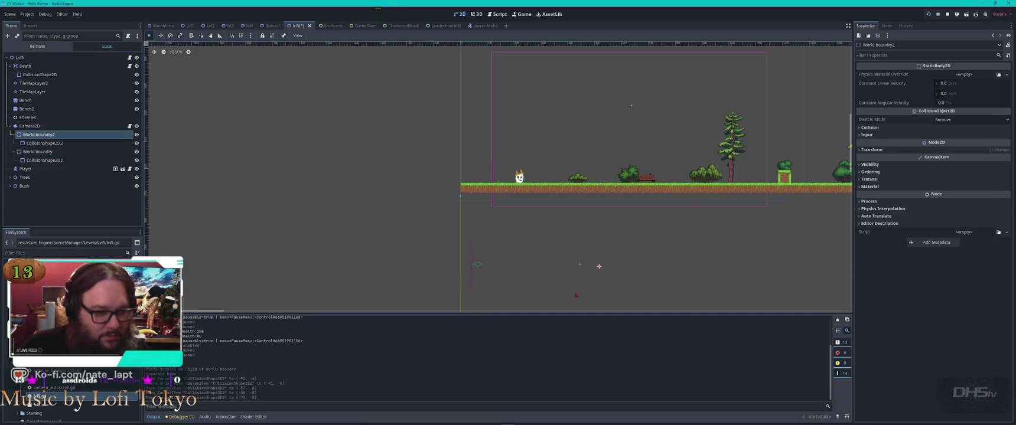
drag(600, 267, 618, 183)
scroll(495, 173, up, 5)
scroll(564, 189, up, 1)
scroll(838, 214, down, 2)
drag(834, 219, 845, 218)
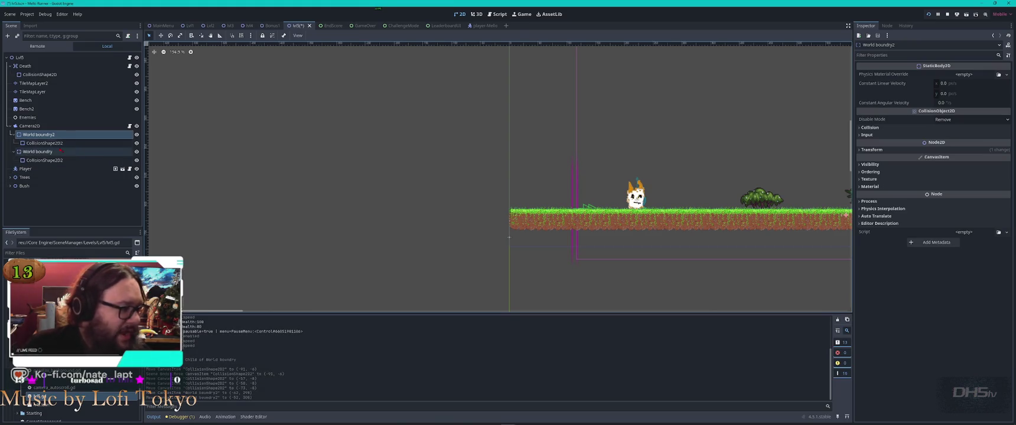
click(46, 143)
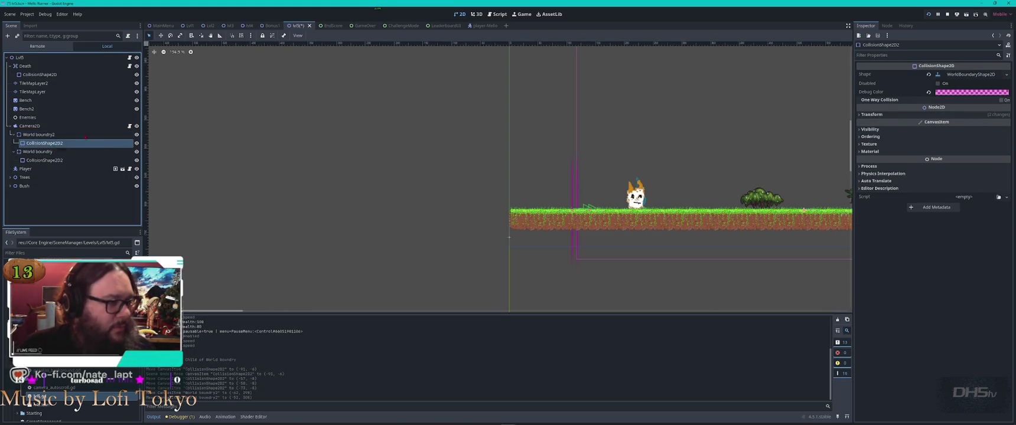
click(248, 26)
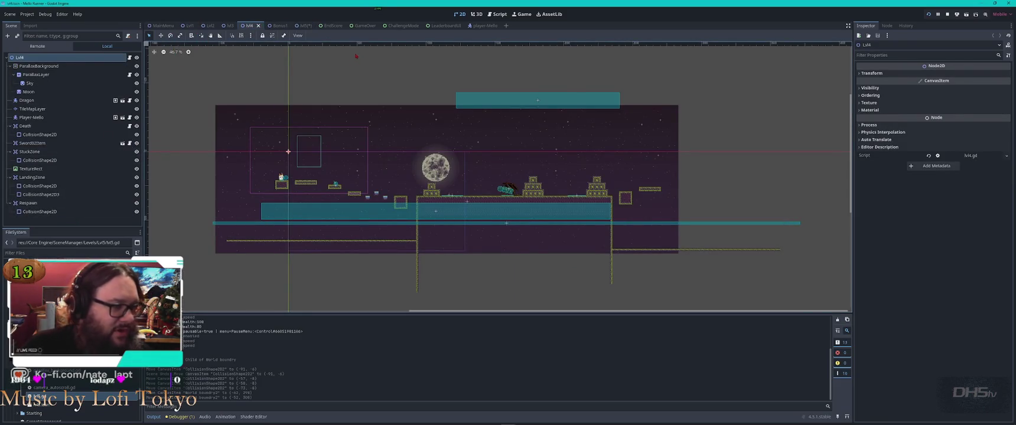
Attach the Death node's Death.gd script to World boundry2 in the Lvl5 scene.
click(299, 25)
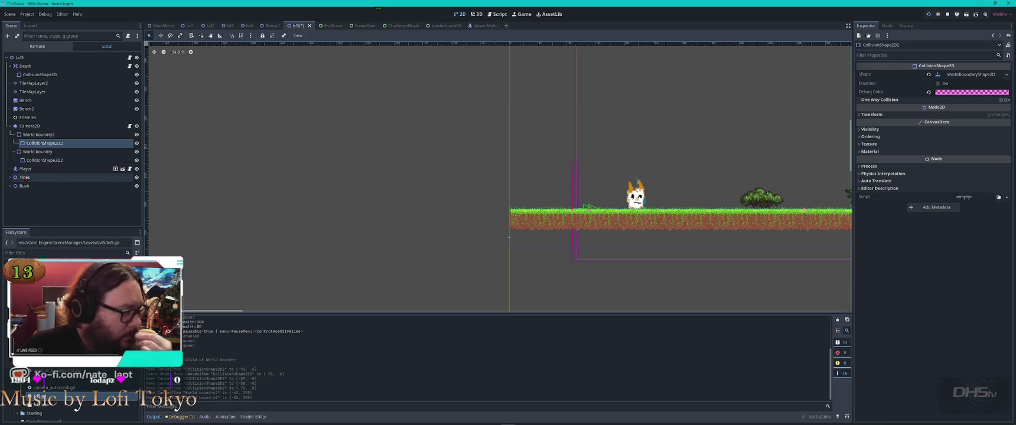
scroll(535, 239, down, 5)
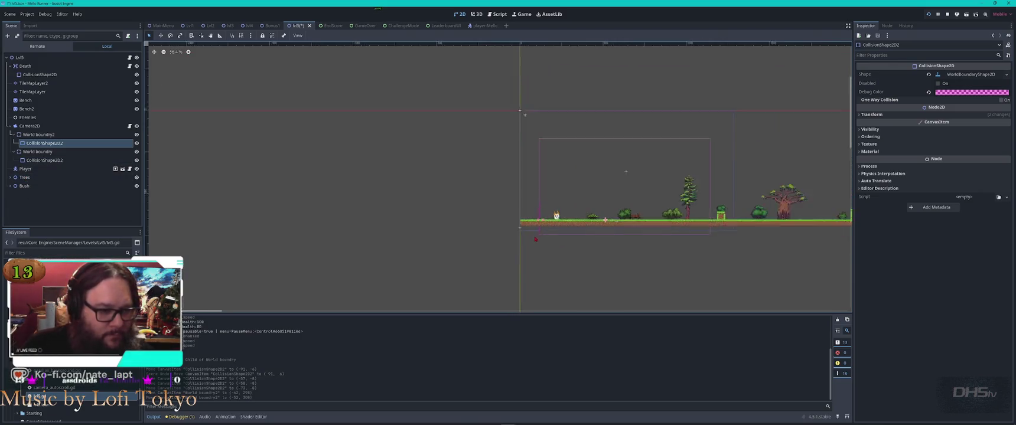
scroll(530, 159, down, 1)
click(448, 253)
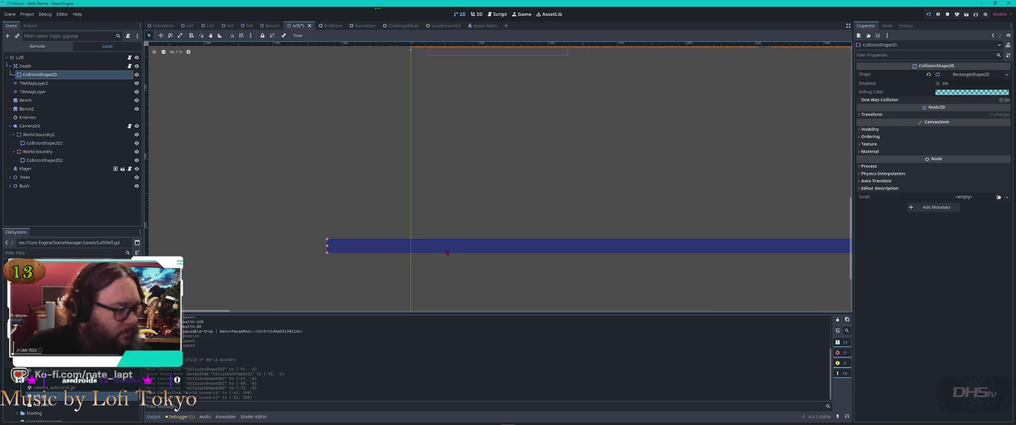
click(27, 67)
click(129, 65)
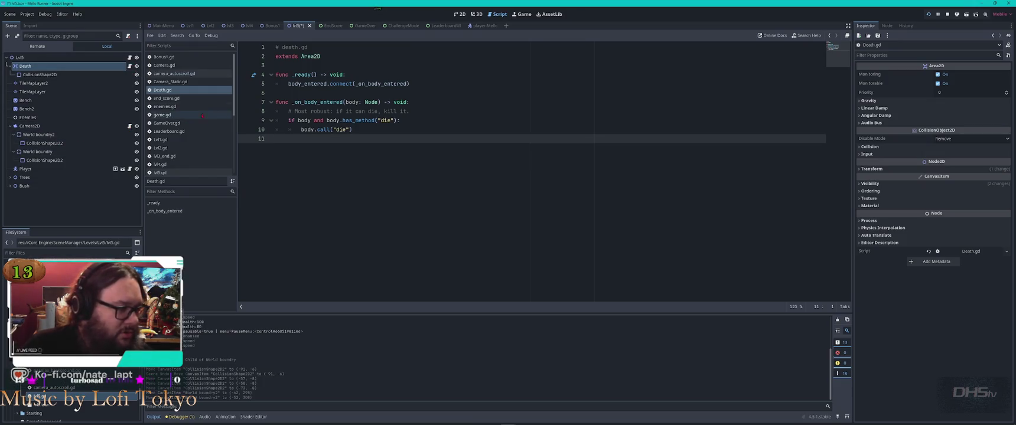
right_click(163, 91)
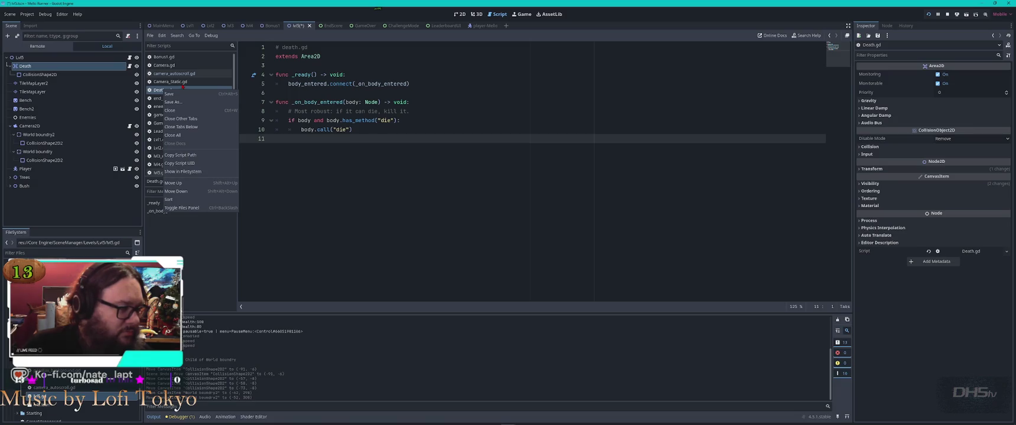
click(183, 88)
mouse_move(183, 88)
mouse_down()
mouse_move(107, 110)
mouse_move(71, 153)
mouse_move(66, 136)
mouse_up()
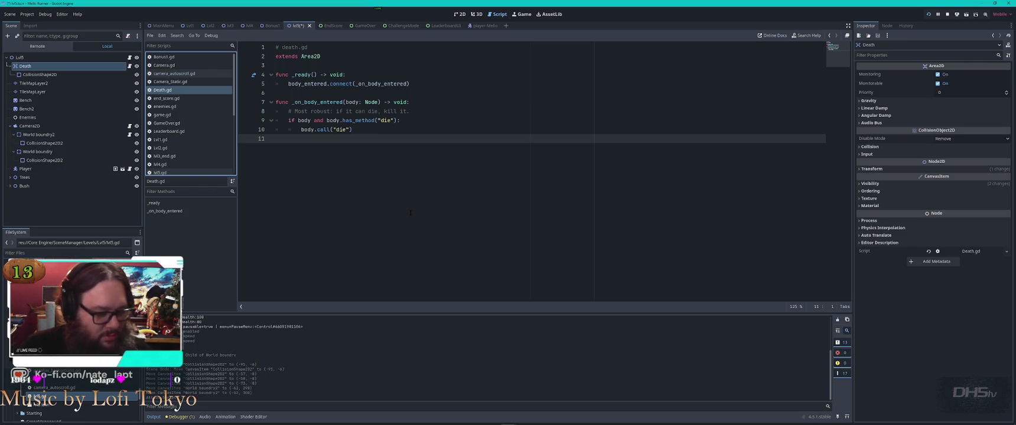
Run the scene with F6, check the game window, then close it.
key(F6)
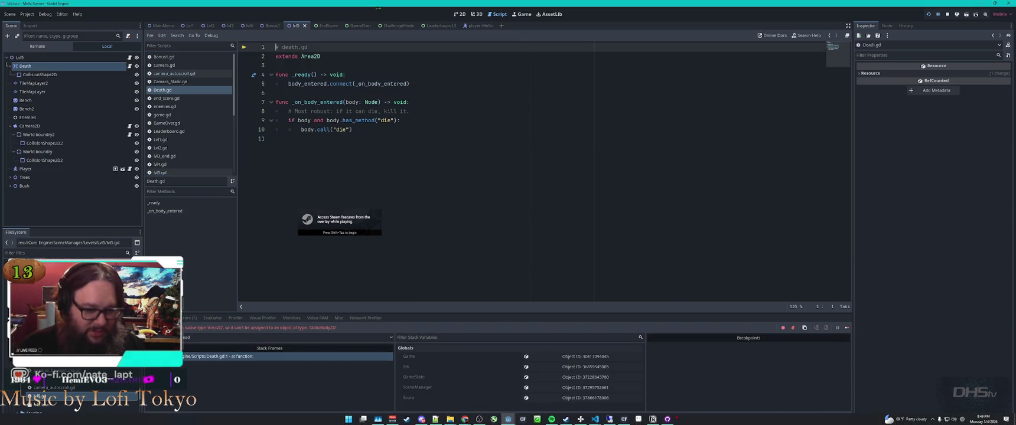
mouse_move(508, 420)
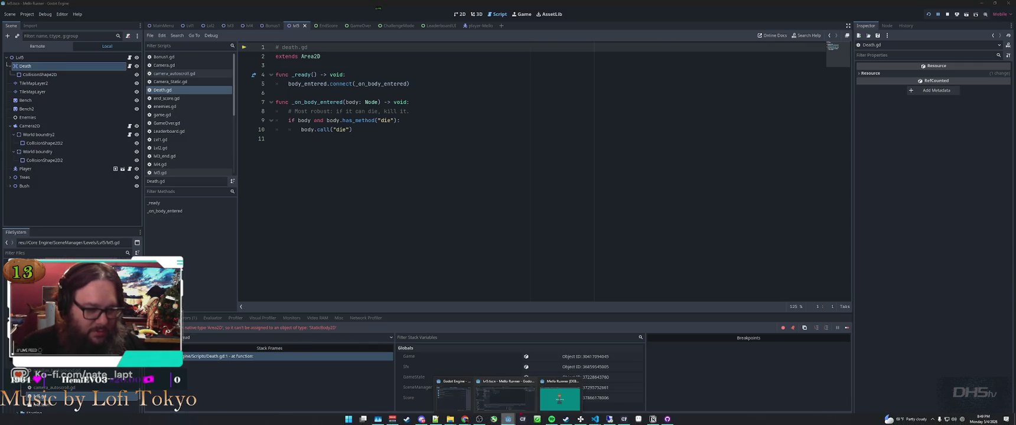
click(569, 395)
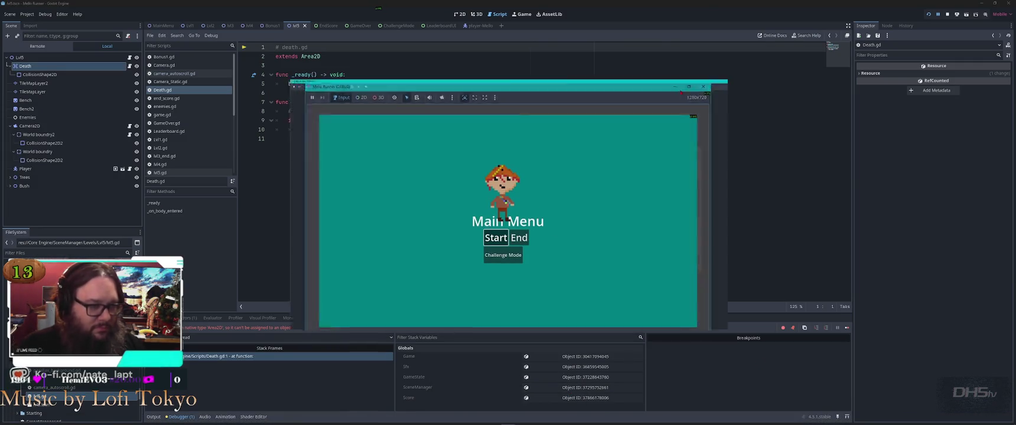
click(678, 90)
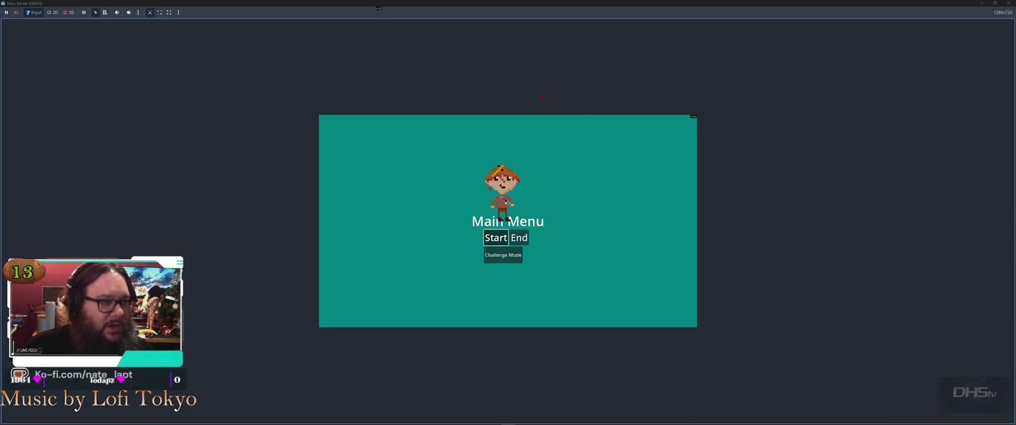
mouse_move(431, 4)
mouse_down()
mouse_move(498, 101)
mouse_move(721, 93)
mouse_move(711, 55)
mouse_up()
click(922, 55)
Review the debugger errors, then rerun the game with F5 and start playing from the main menu.
key(super+Tab)
click(289, 324)
key(alt+Tab)
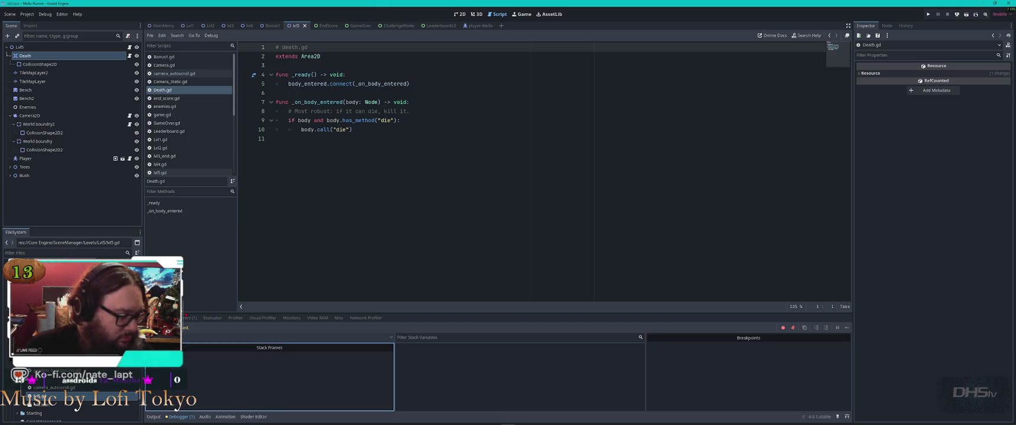
click(187, 318)
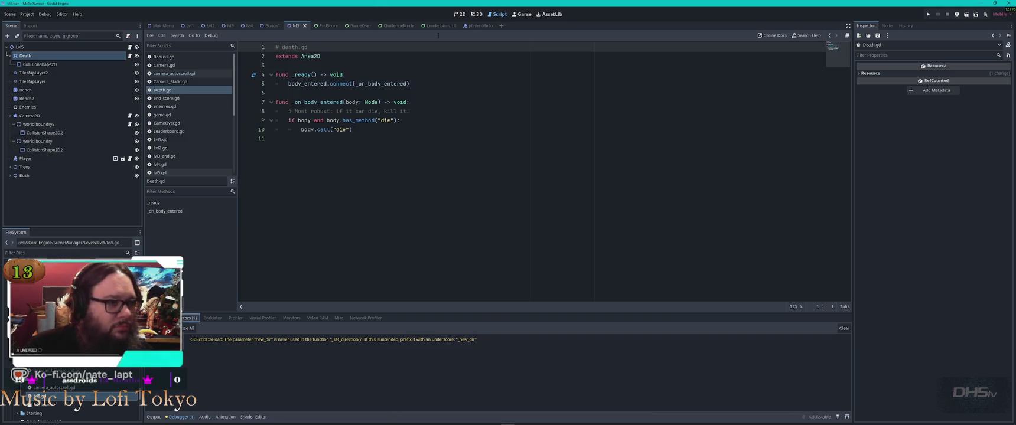
click(522, 13)
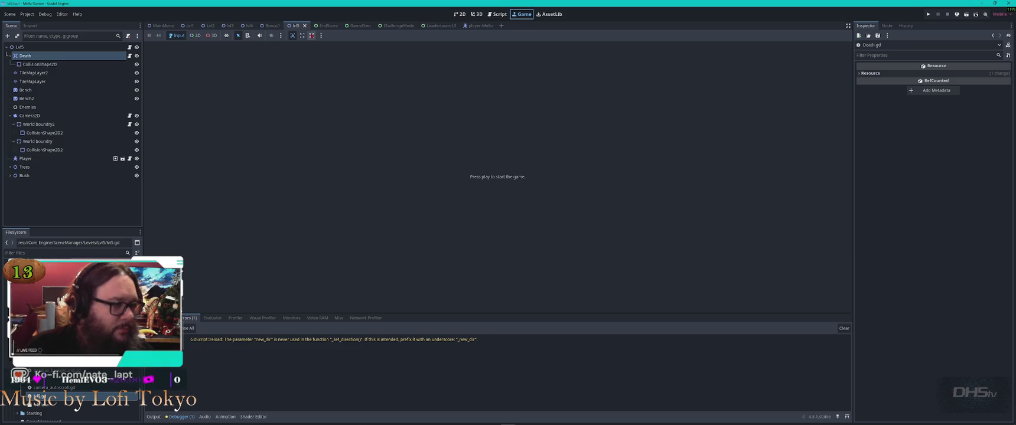
key(F5)
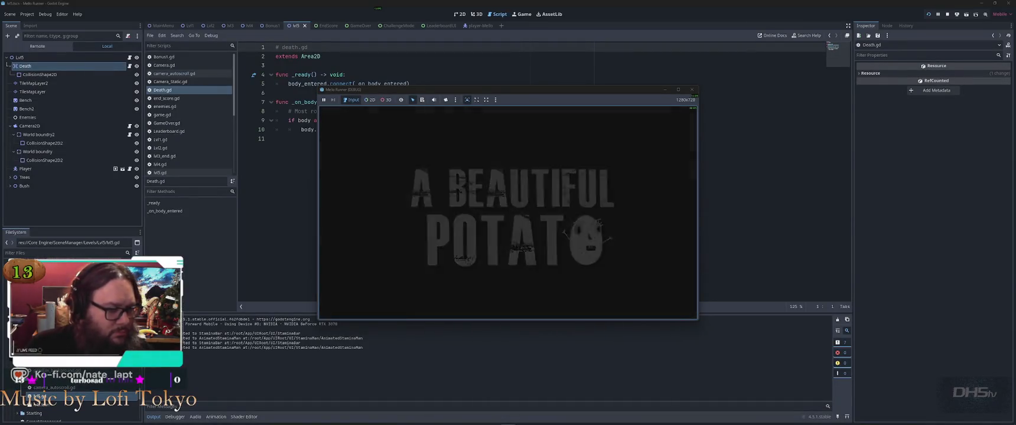
click(496, 229)
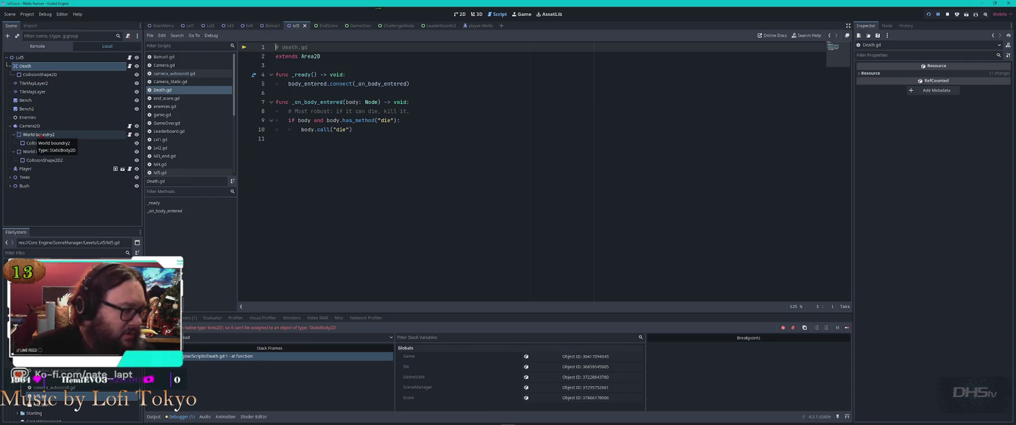
Change World boundry2 from StaticBody2D to Area2D to match the Death.gd script.
click(41, 135)
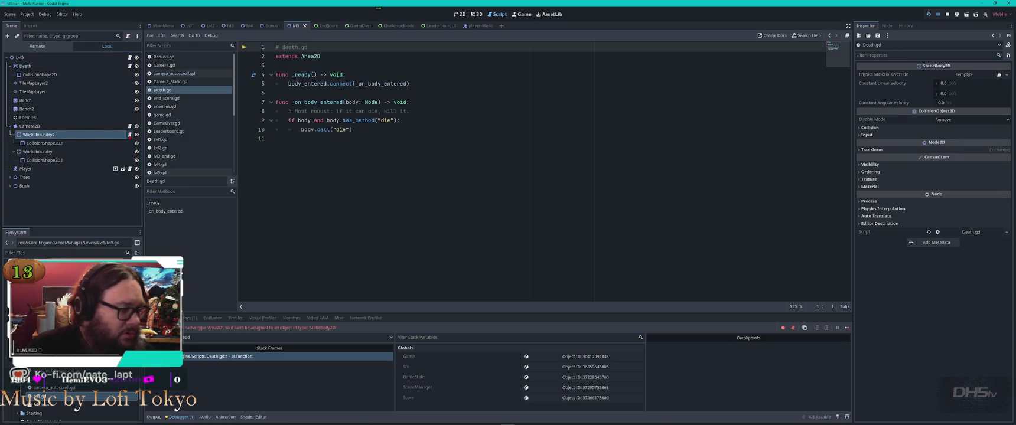
click(308, 64)
double_click(310, 56)
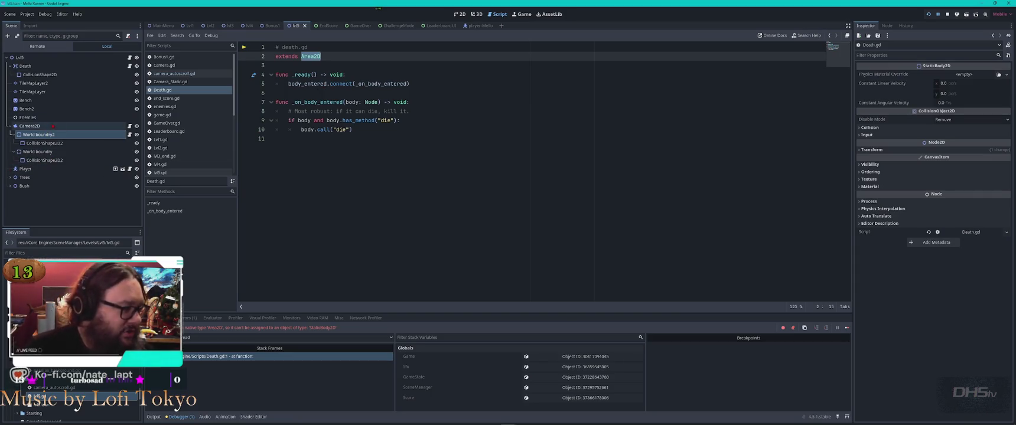
right_click(48, 135)
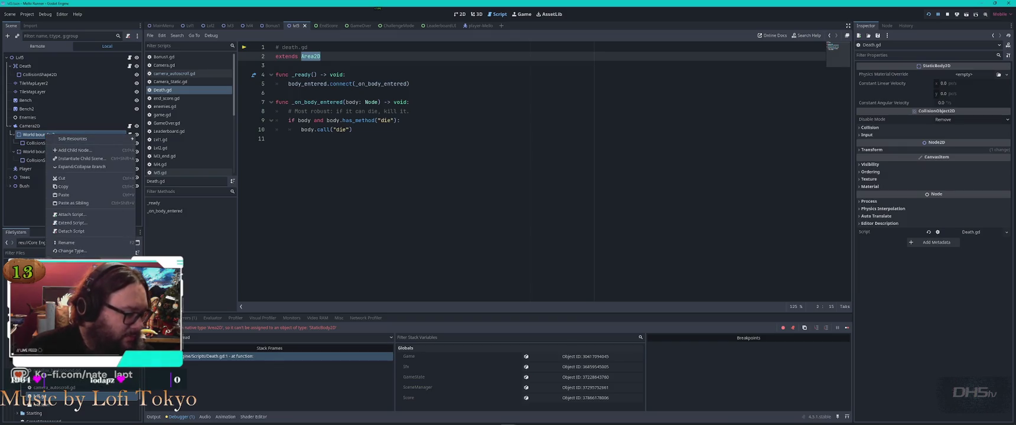
click(72, 250)
text(area)
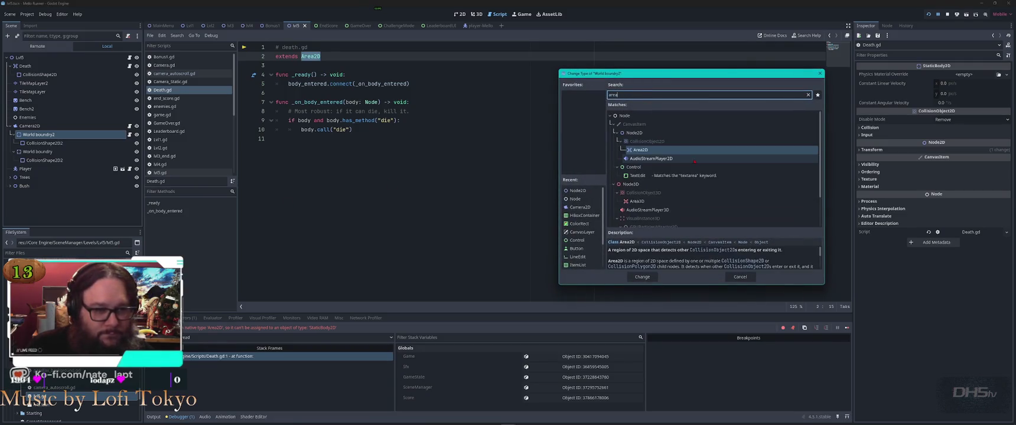
click(646, 277)
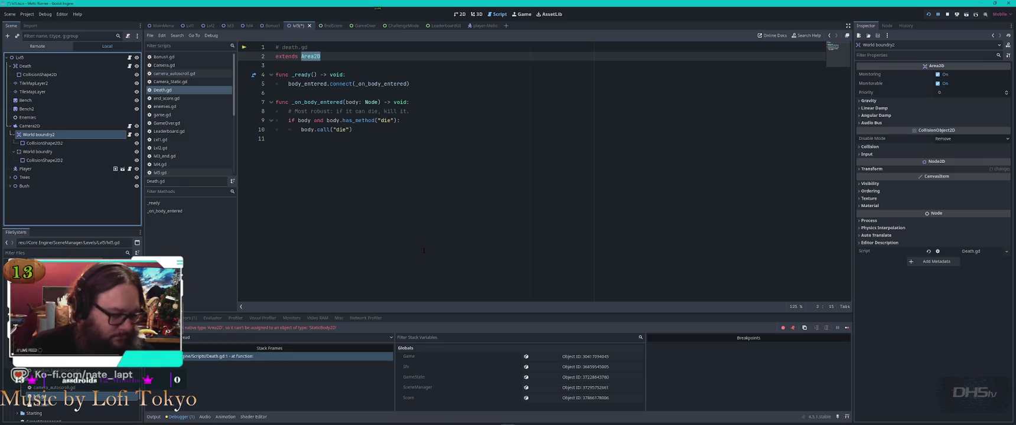
Run the game, skip the intro, play Lvl5 to the 'You Ded Ded' screen, then close it.
key(F5)
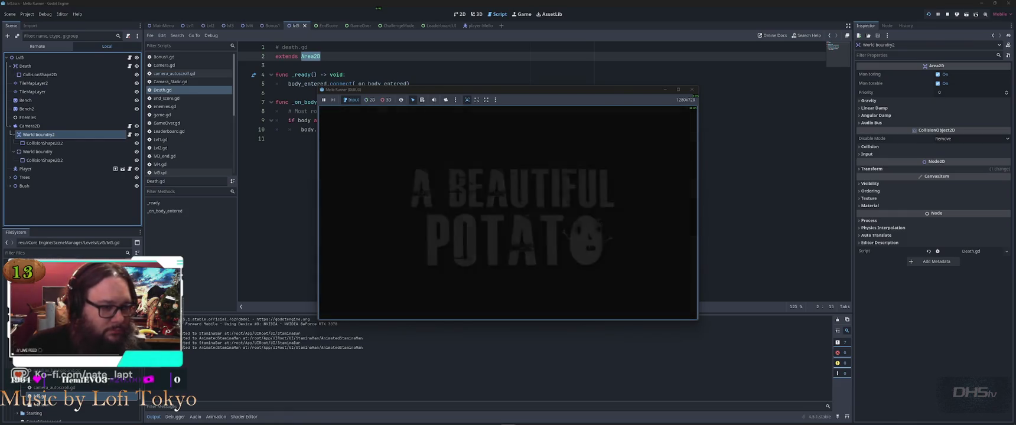
key(Return)
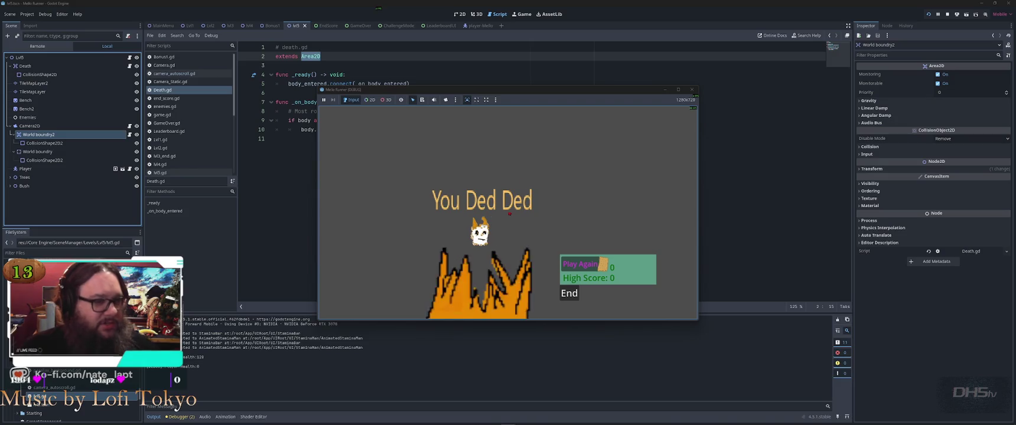
click(691, 89)
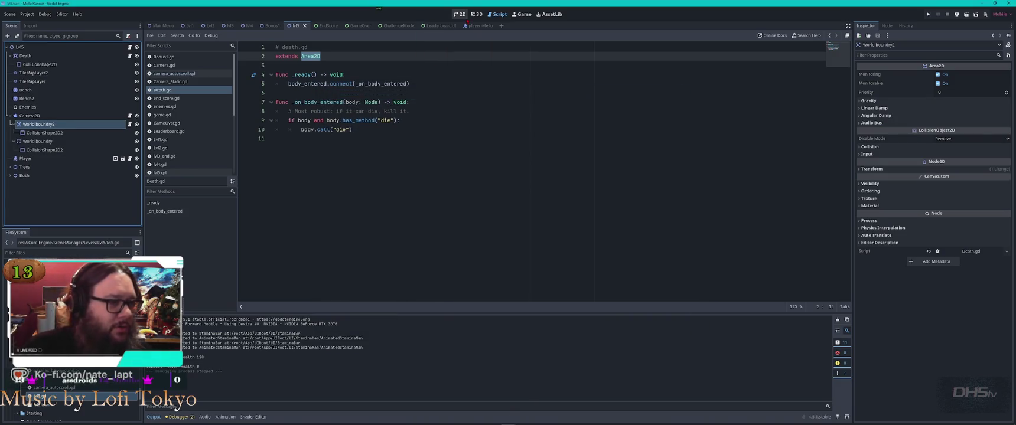
Shift World boundry2's collision line slightly left in the 2D view and playtest with F5.
click(459, 14)
scroll(465, 204, down, 3)
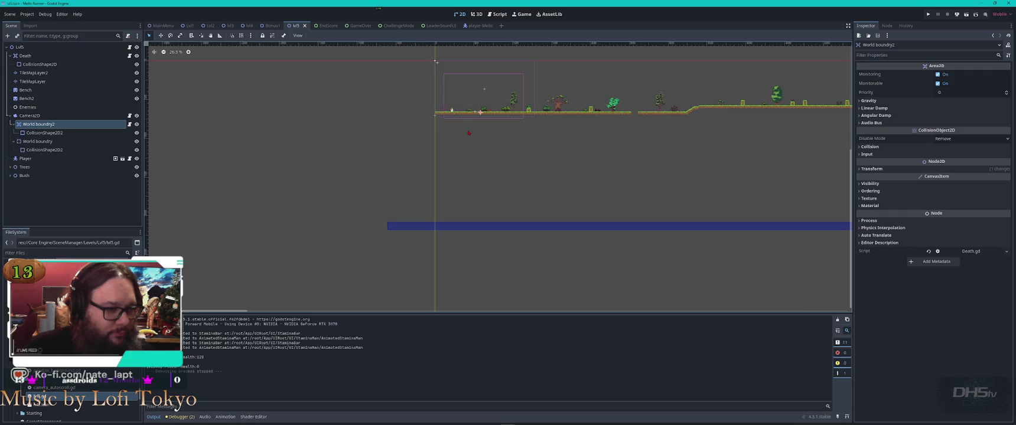
scroll(467, 131, up, 4)
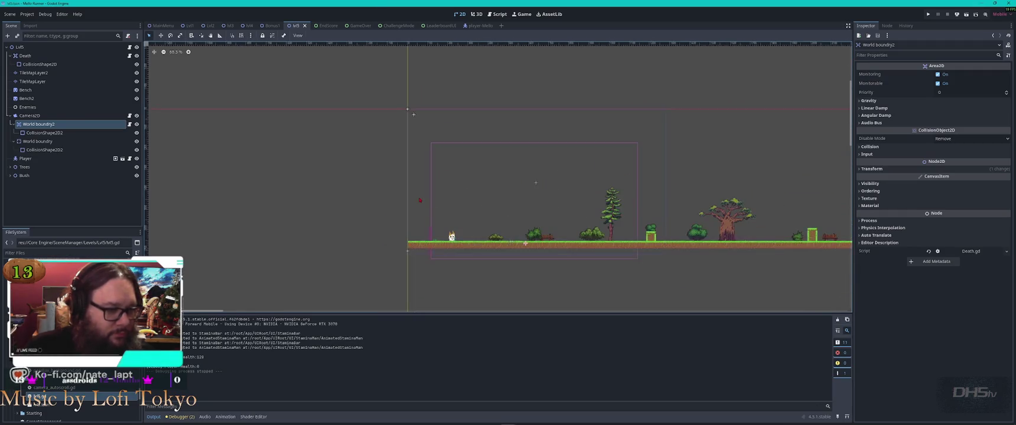
scroll(443, 220, up, 3)
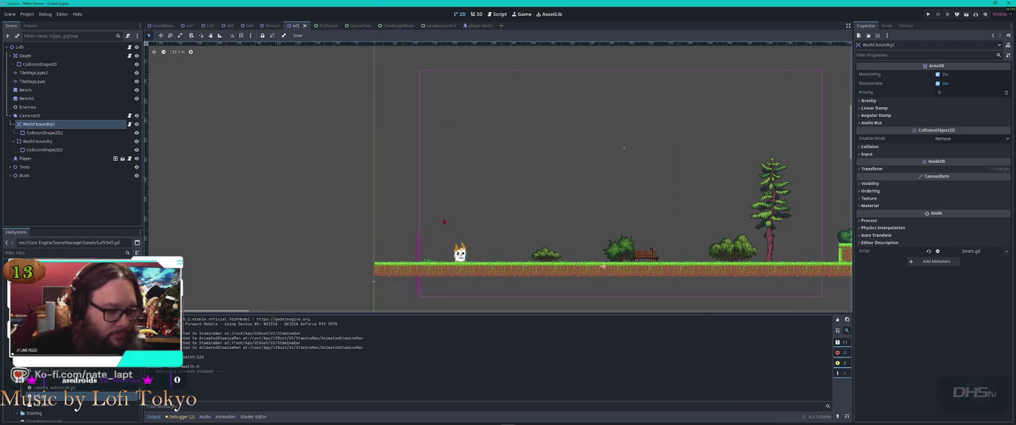
click(60, 133)
click(39, 124)
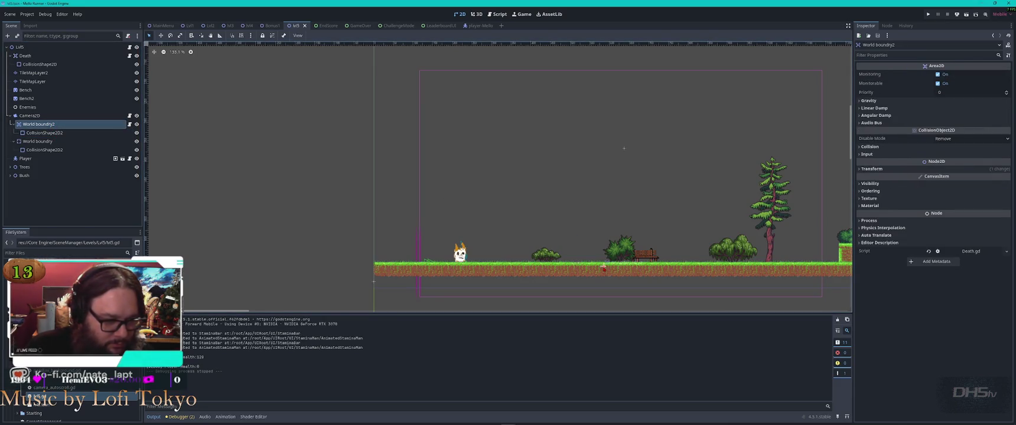
drag(603, 269, 599, 266)
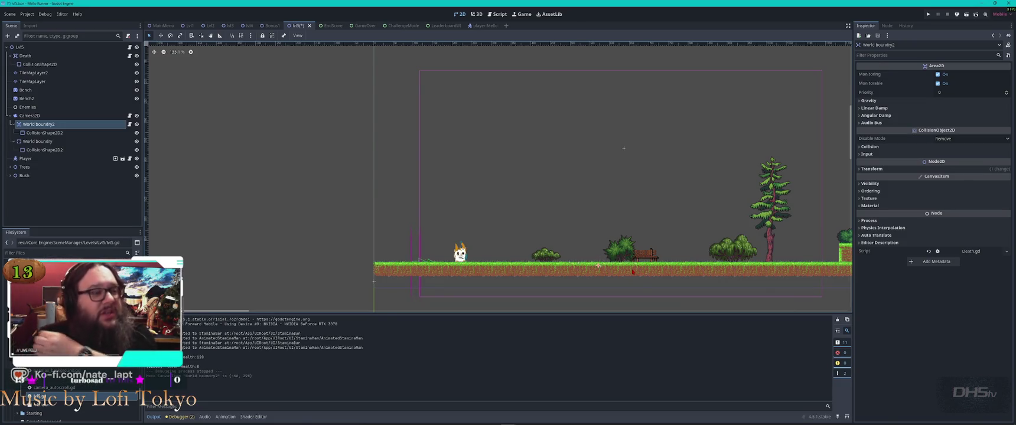
key(F5)
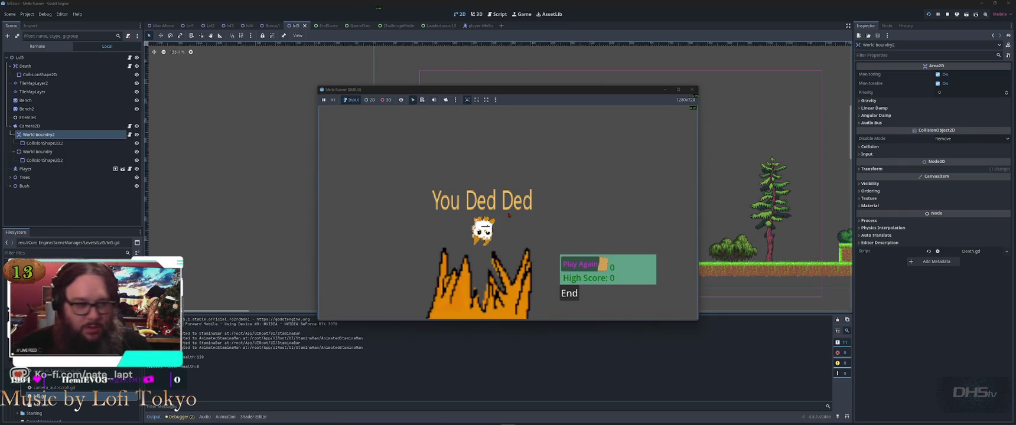
Close the Mello Runner game window after dying and refocus the scene tree.
click(569, 293)
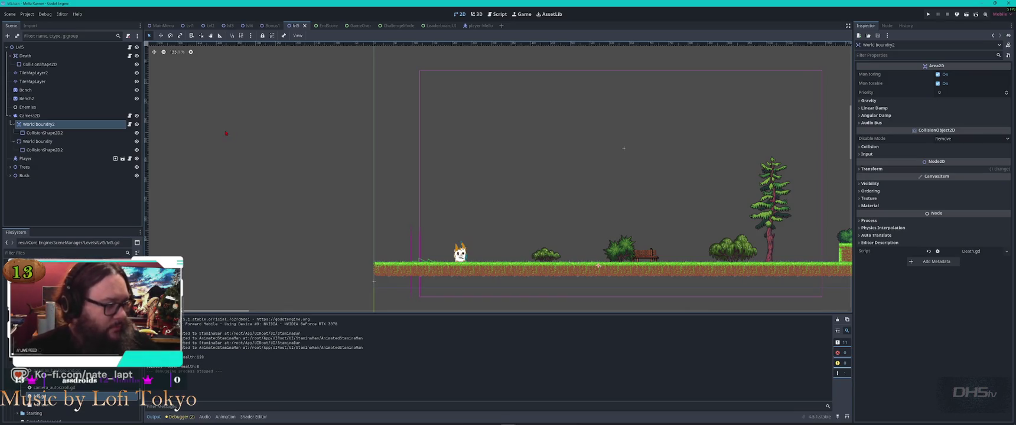
click(90, 126)
Rename World boundry2 to 'World boundry Squish is Death' and select its collision shape.
double_click(90, 124)
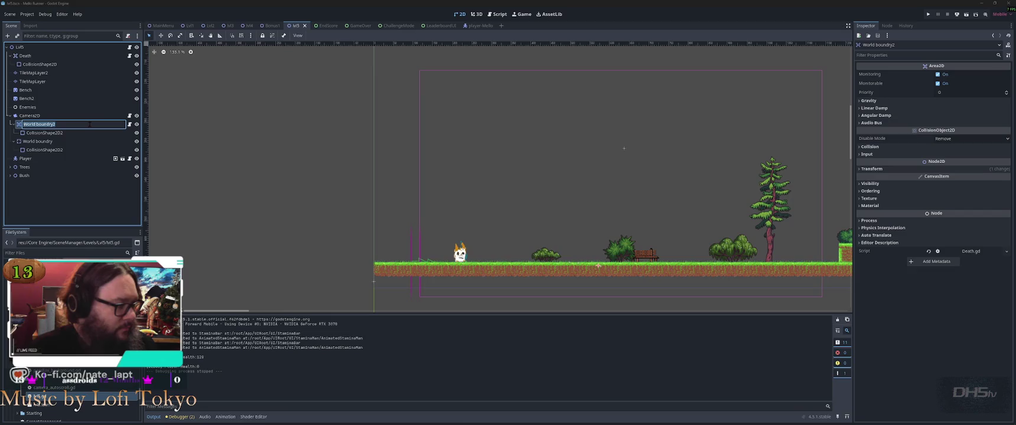
key(End)
key(BackSpace)
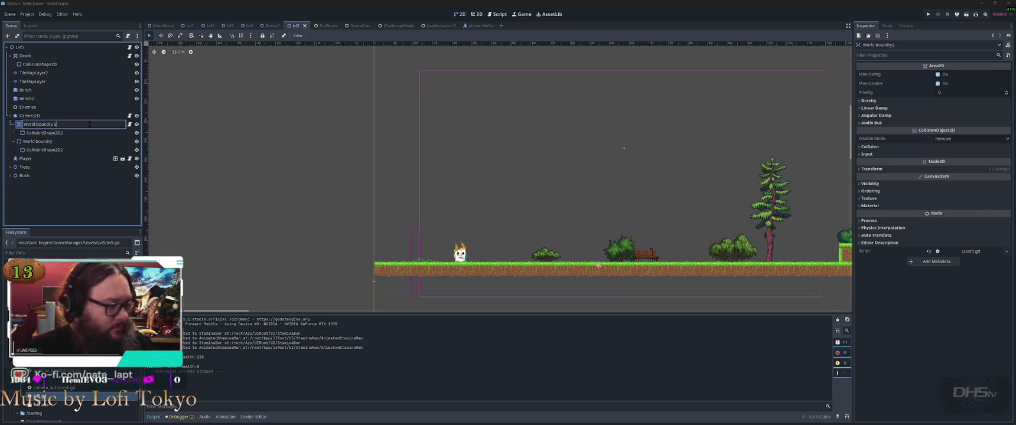
text(is Death)
key(Return)
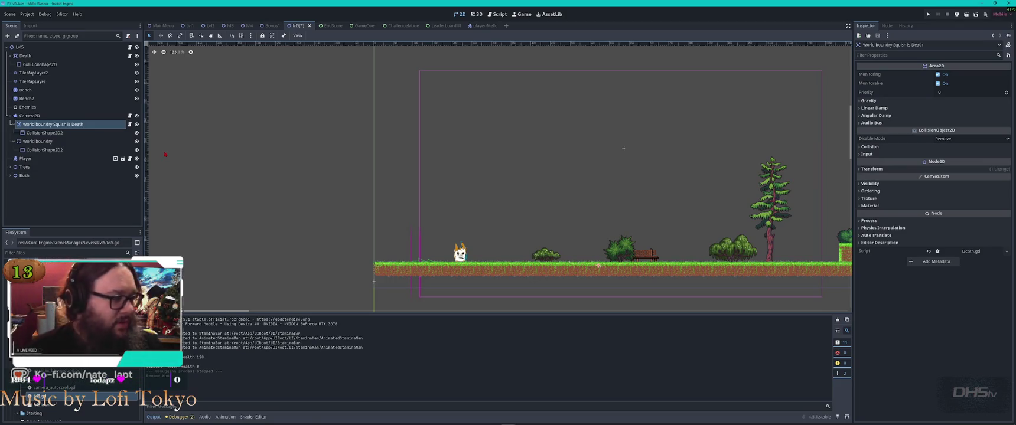
right_click(81, 125)
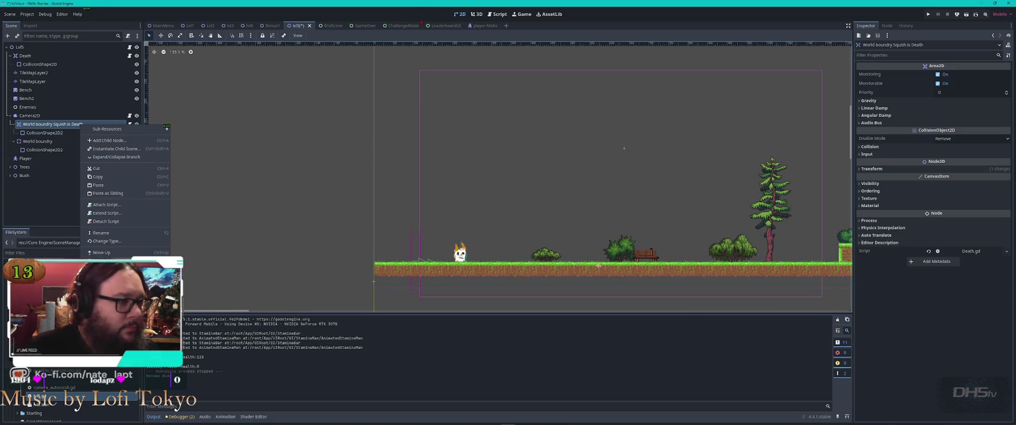
click(179, 215)
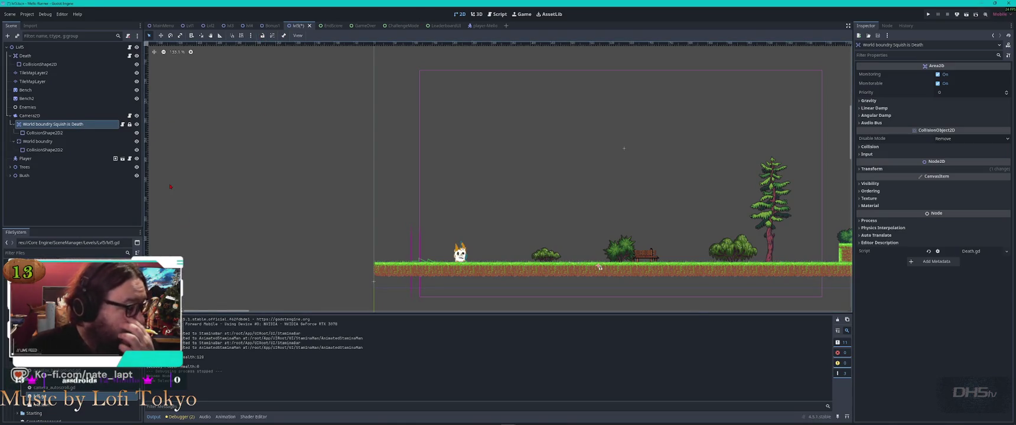
click(45, 132)
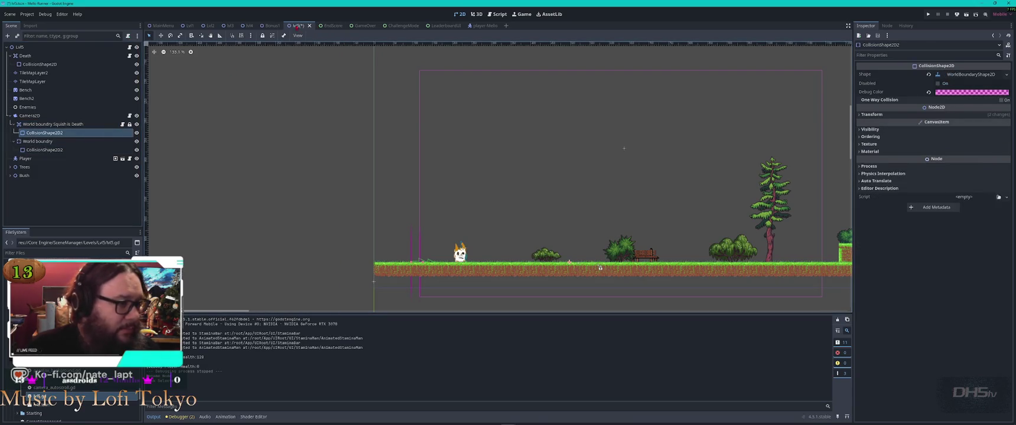
Lock the collision shapes of both world boundaries against accidental moves.
click(262, 35)
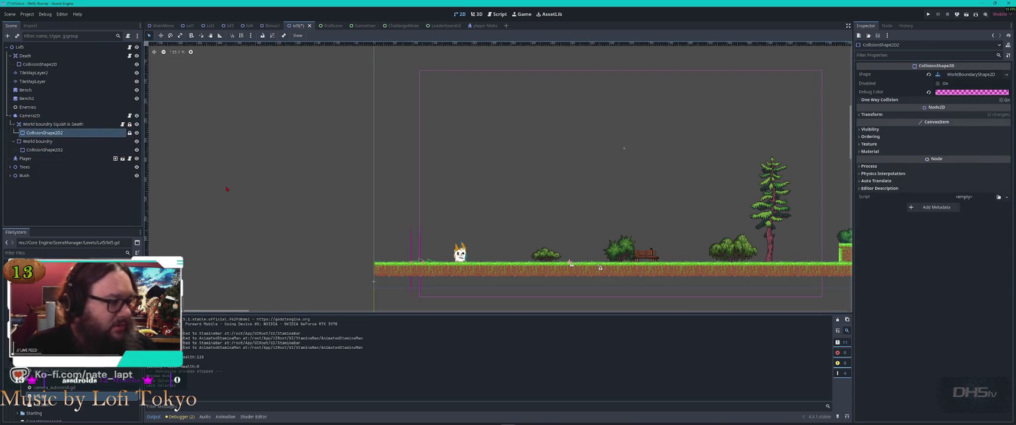
click(624, 148)
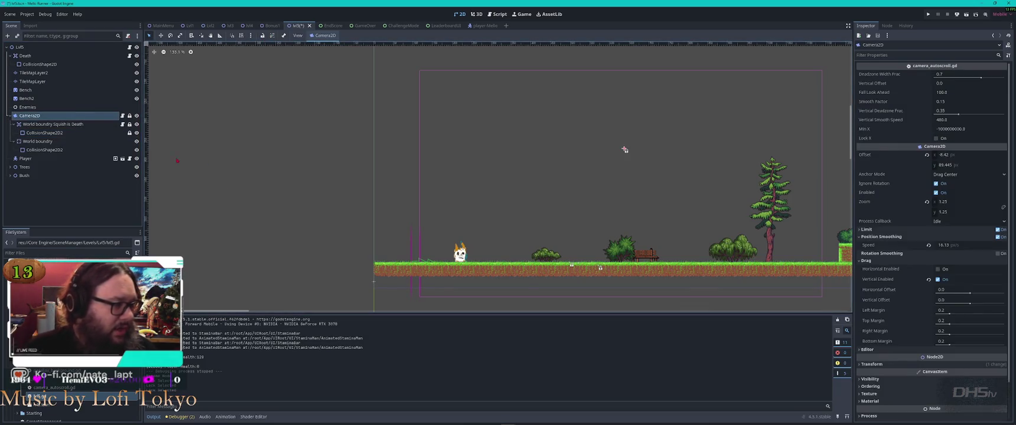
click(108, 143)
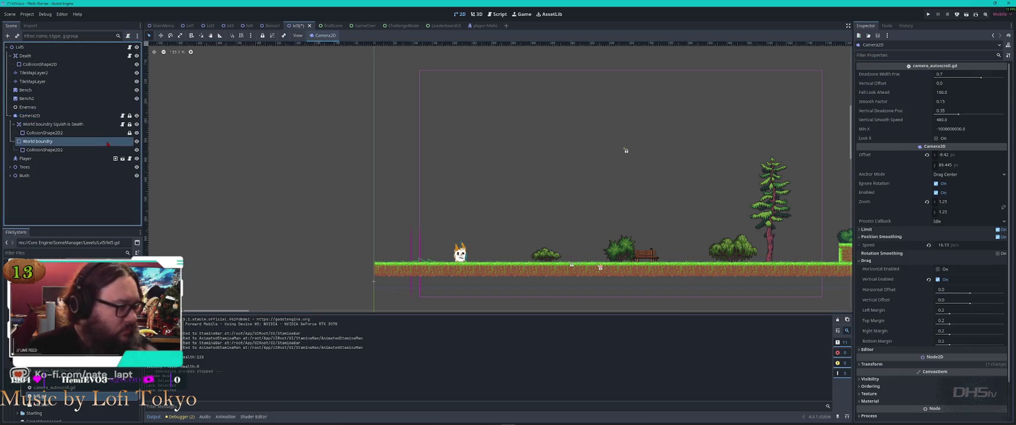
key(Down)
click(625, 150)
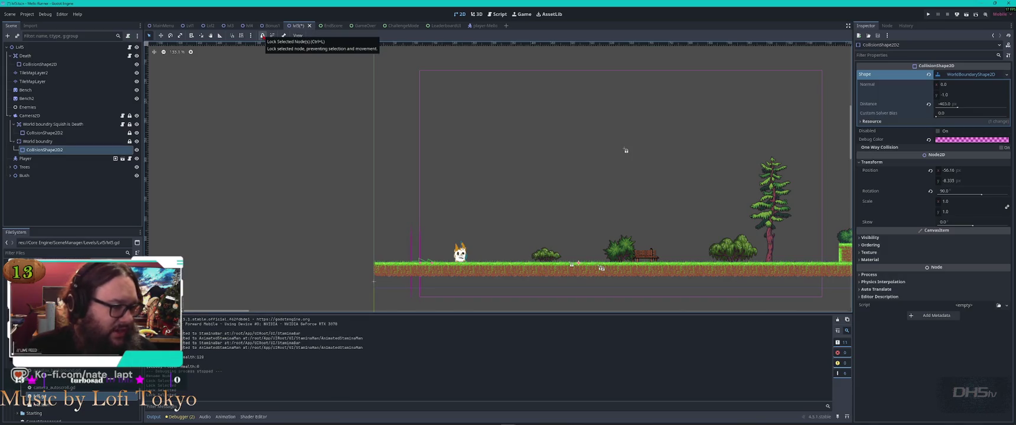
click(263, 35)
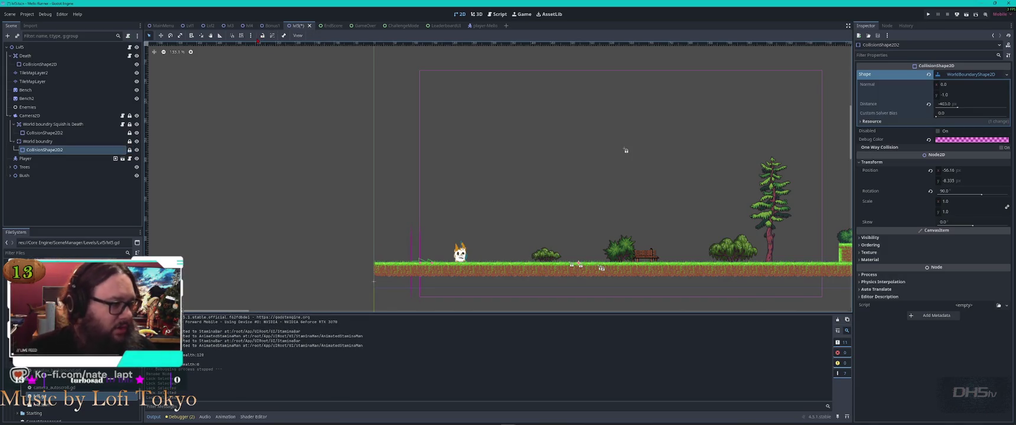
Select the Player node and save the Lvl5 scene with Ctrl+S.
click(88, 159)
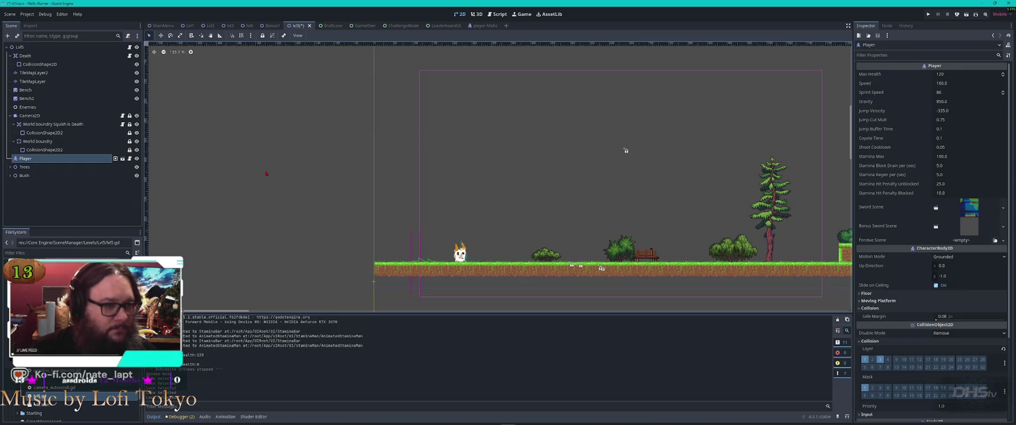
scroll(464, 169, down, 14)
scroll(431, 122, down, 4)
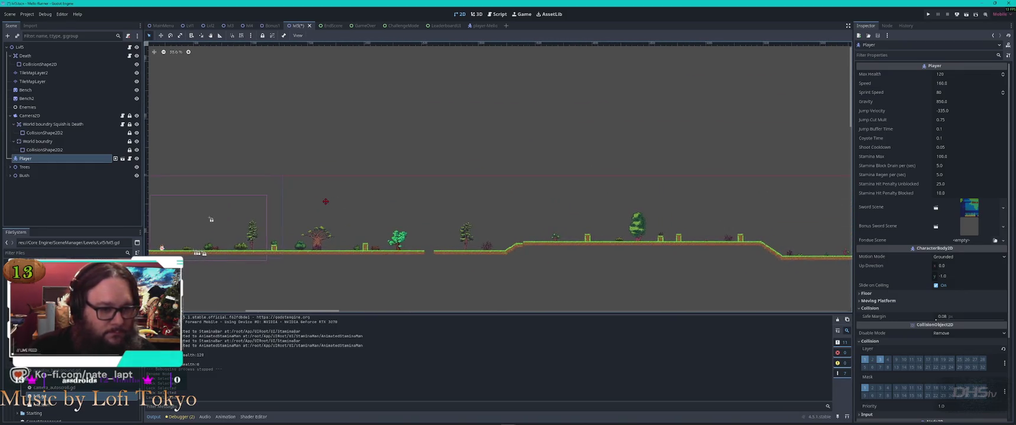
scroll(468, 182, up, 12)
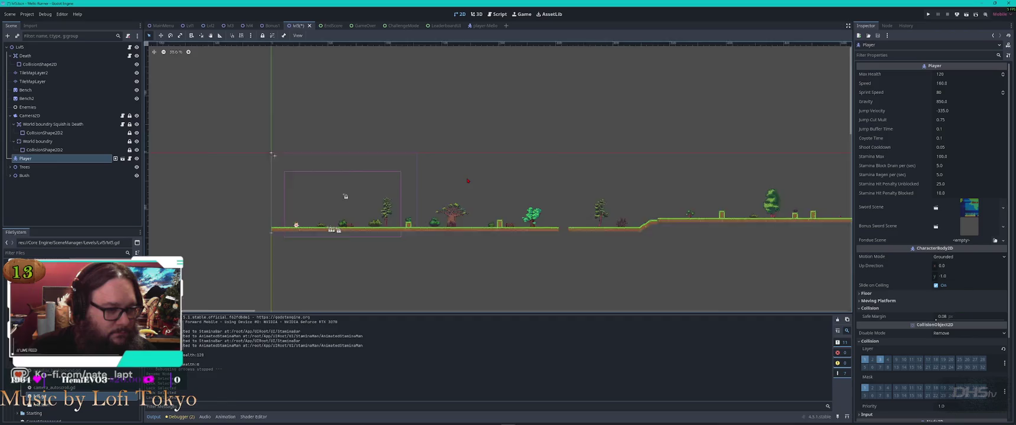
scroll(499, 177, right, 1)
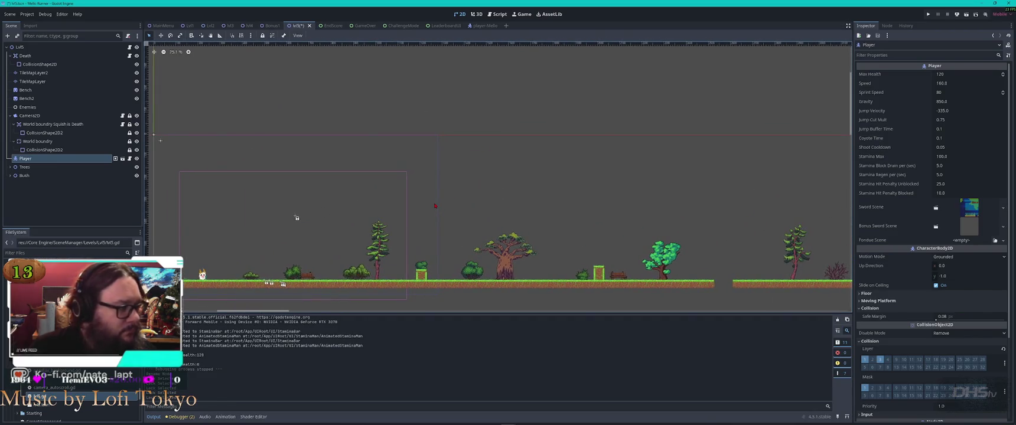
key(ctrl+s)
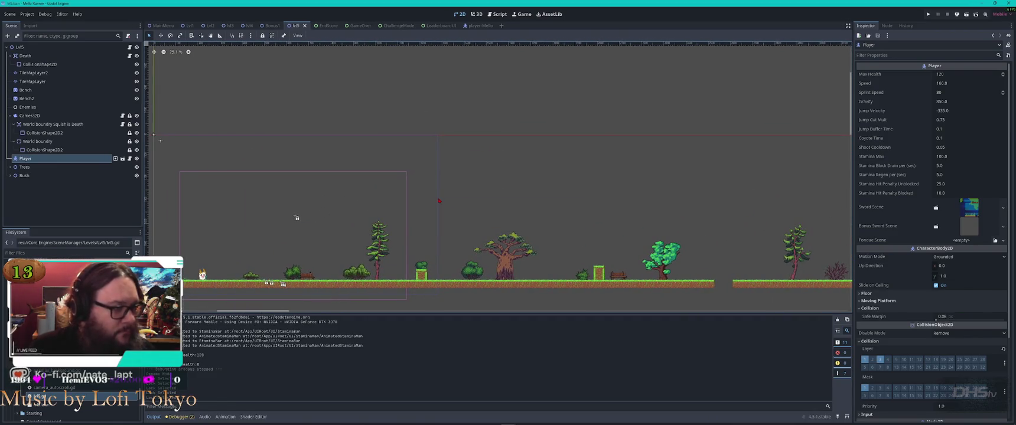
key(alt+Tab)
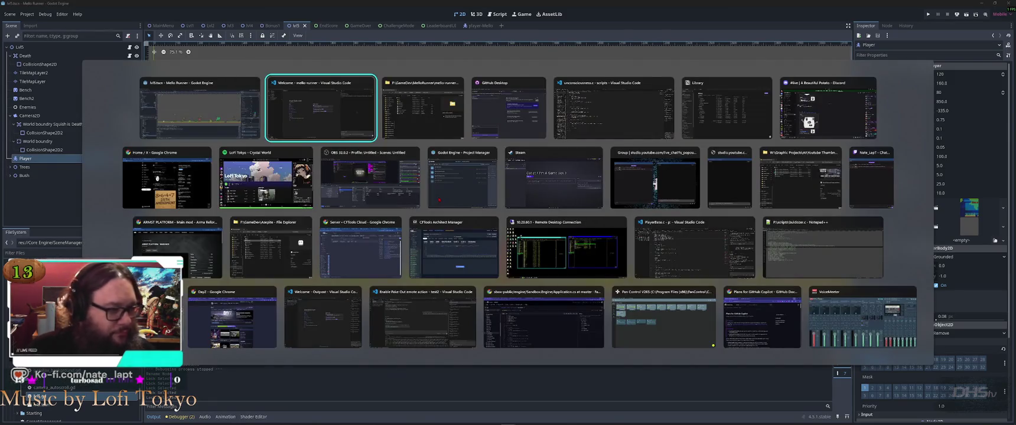
Replace the old squish-death Codex request with a question about raising scroll speed every 5 seconds.
key(ctrl+z)
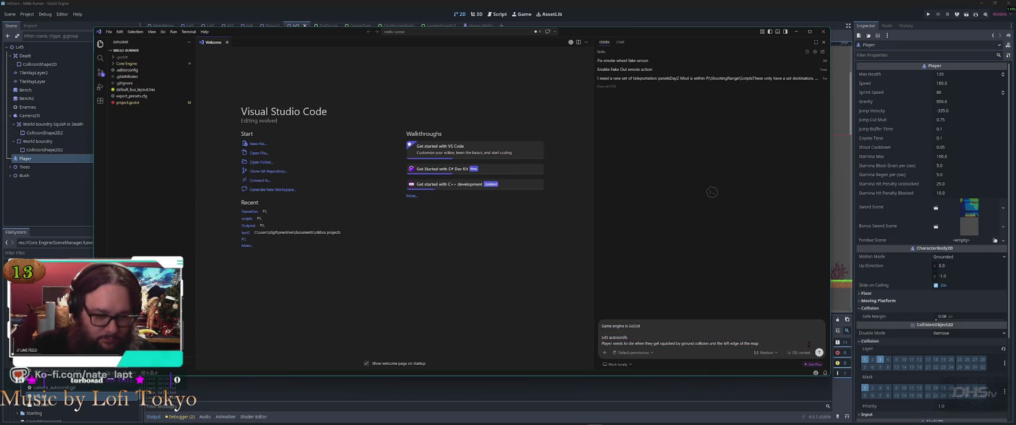
key(ctrl+shift+End)
key(BackSpace)
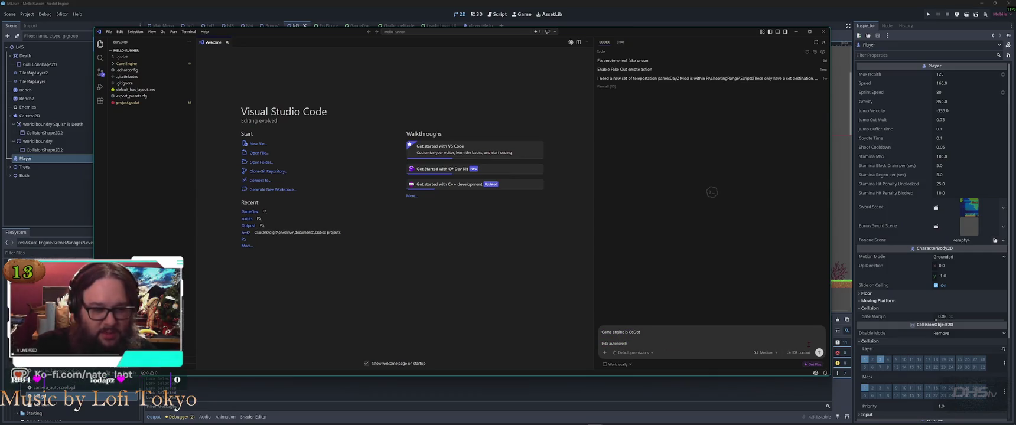
key(shift+Return)
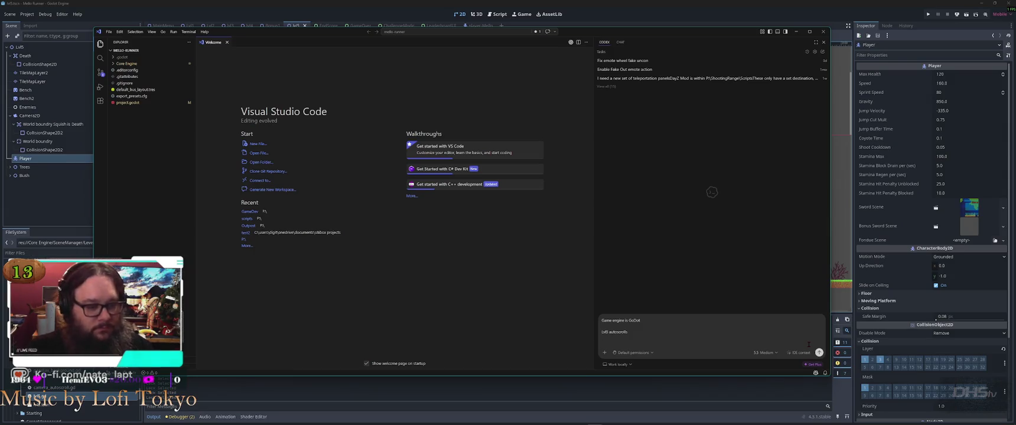
text(How w)
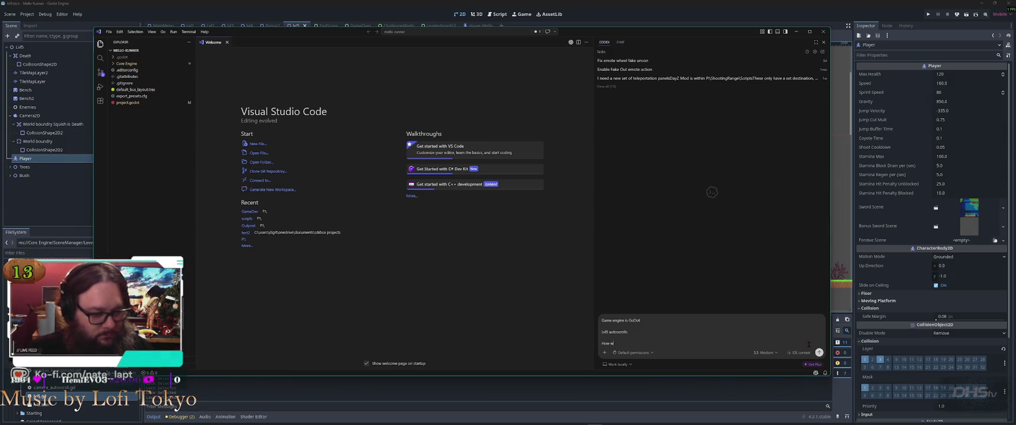
text(ould I increase the scr)
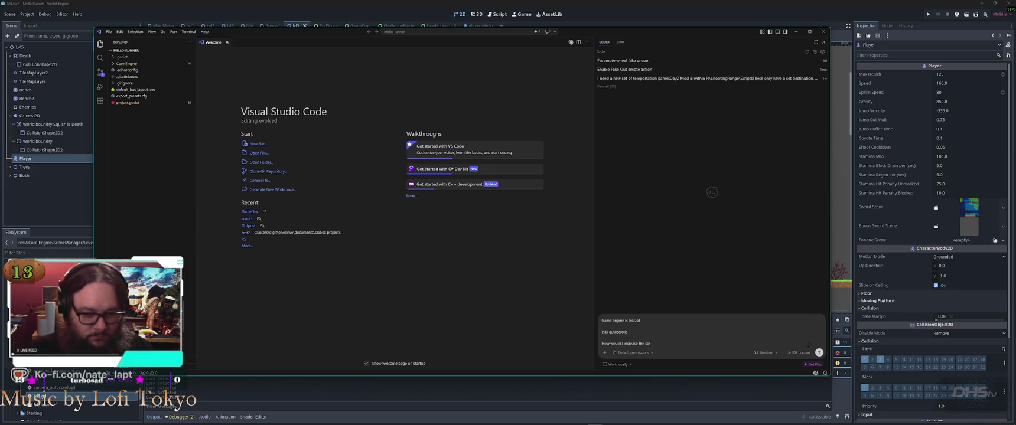
text(very 5 se)
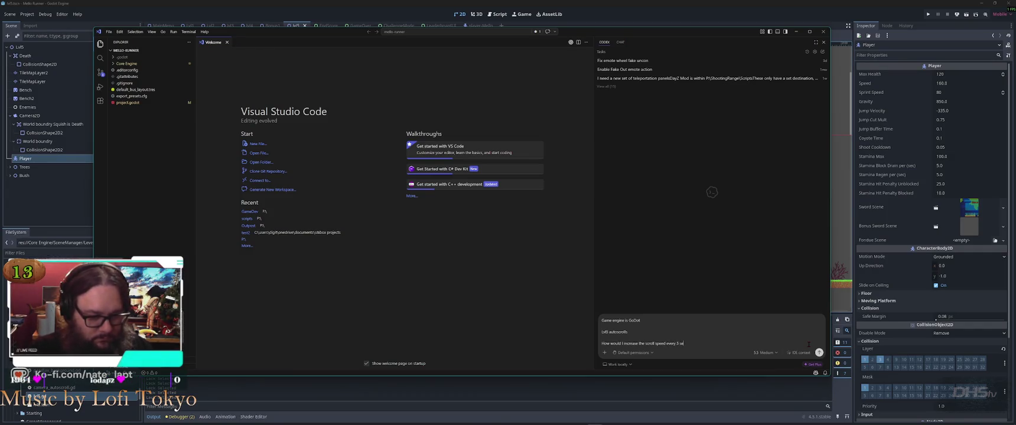
key(shift+Return)
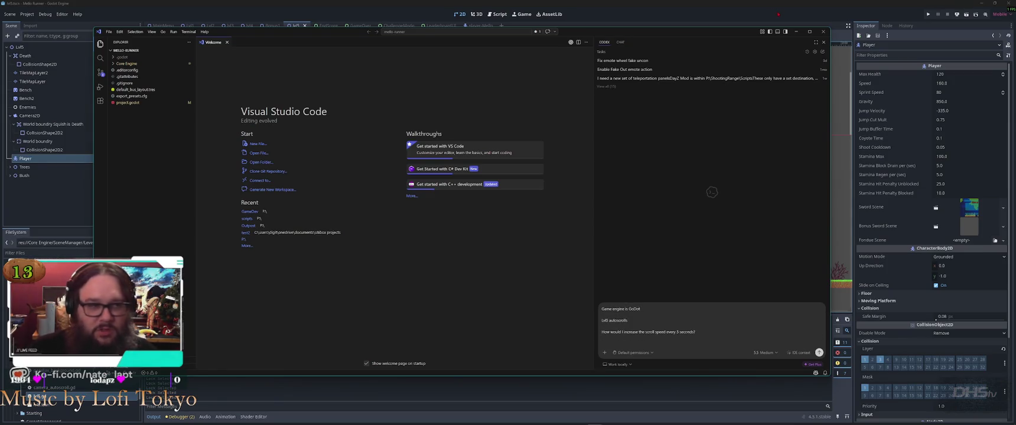
click(65, 159)
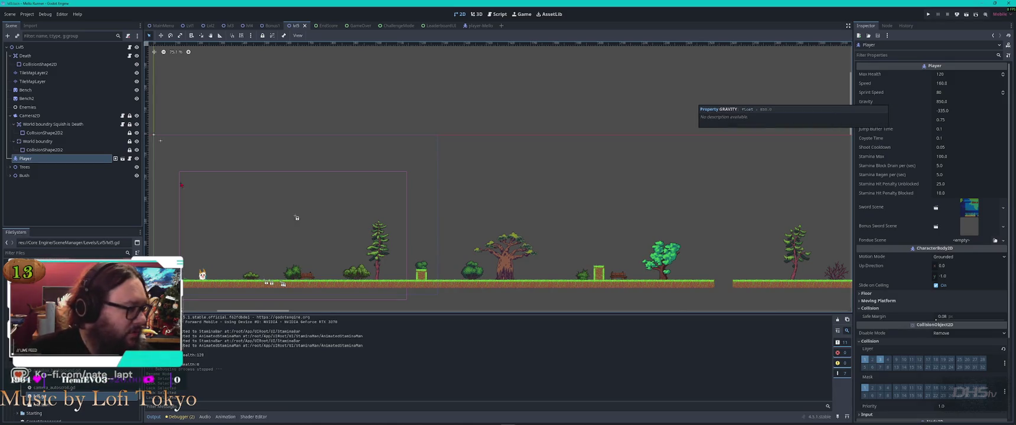
Check the Camera2D and World boundry settings, then view Lvl5's Auto Scroll Speed of 110.0.
click(29, 116)
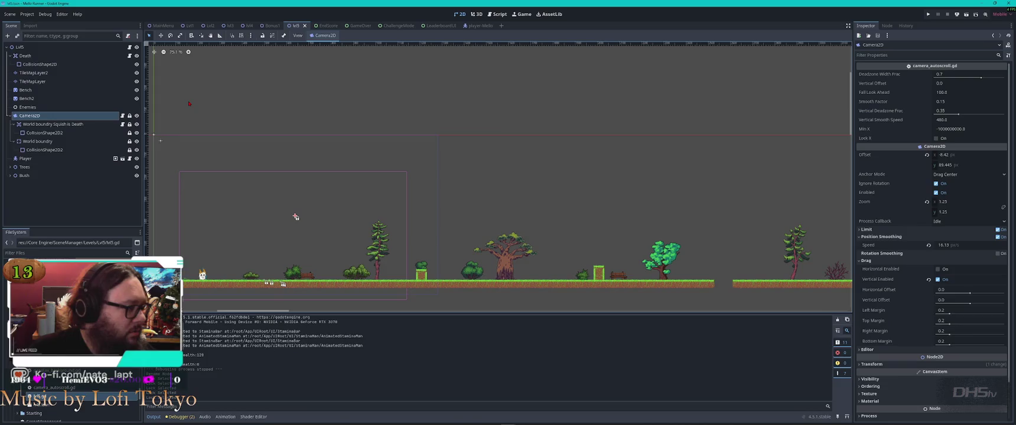
click(66, 144)
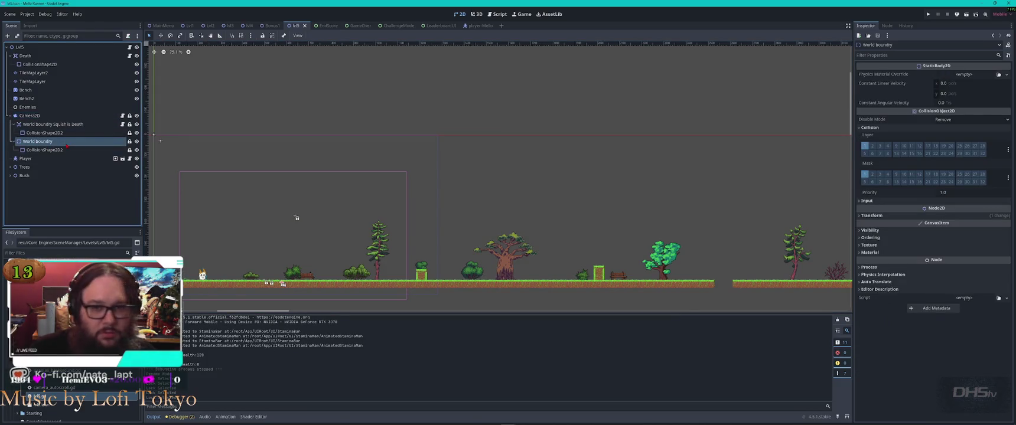
click(56, 48)
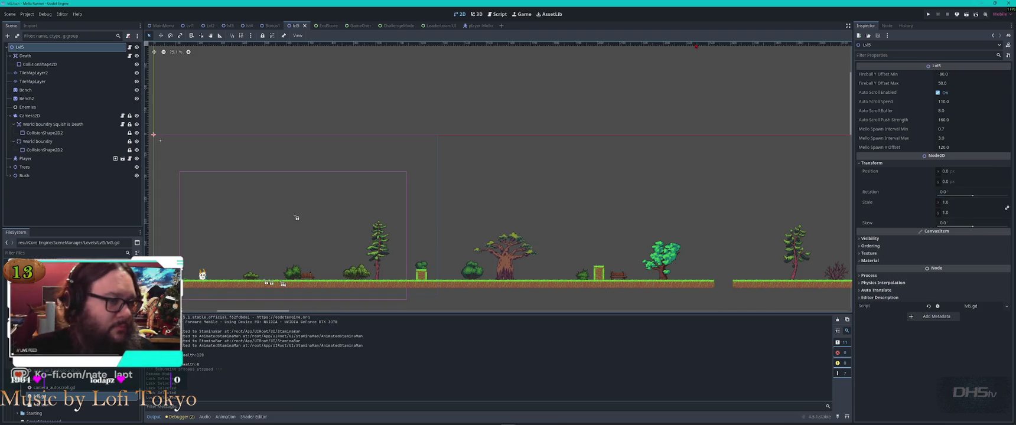
click(497, 14)
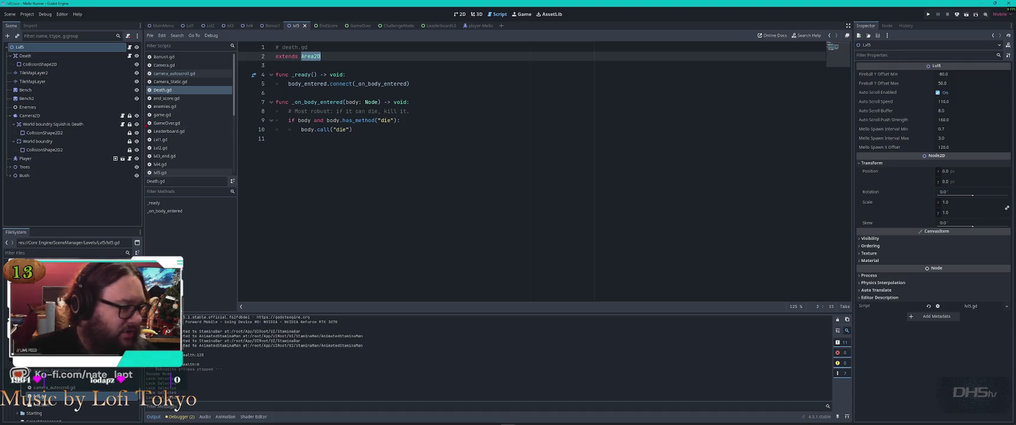
Open lvl5.gd and step through every 'fireball' match in the script.
click(171, 173)
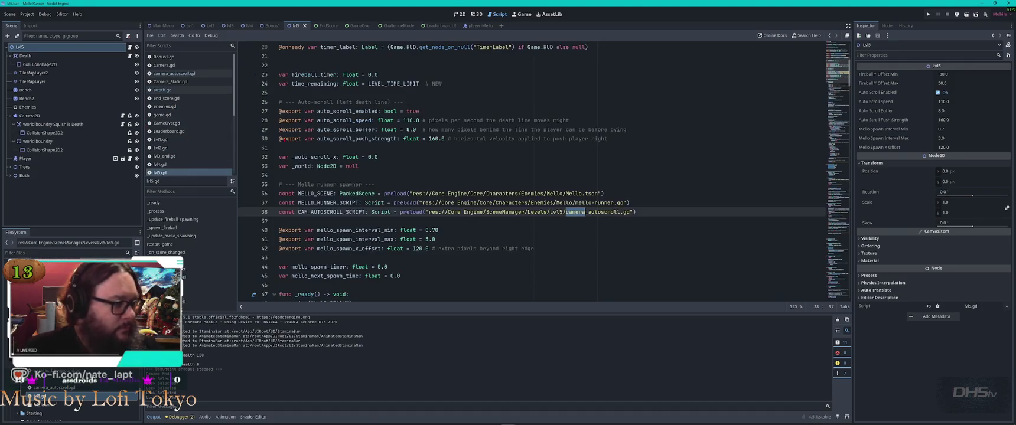
key(ctrl+f)
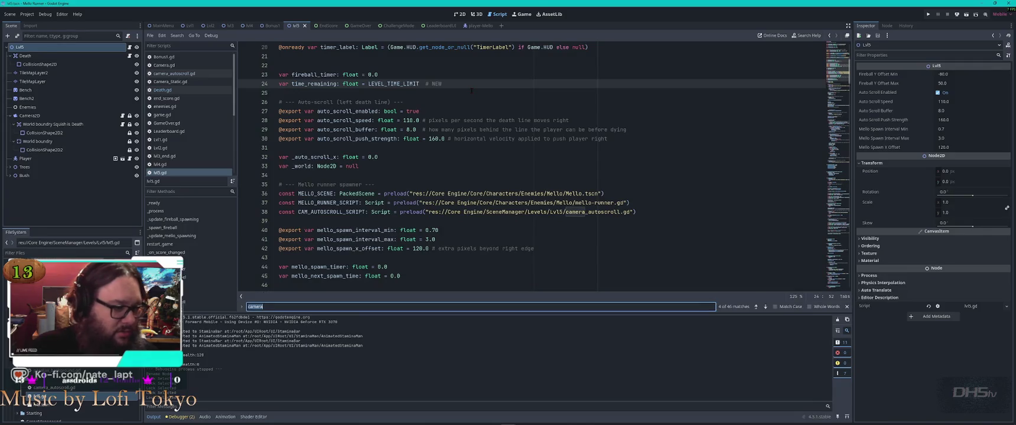
text(fireball)
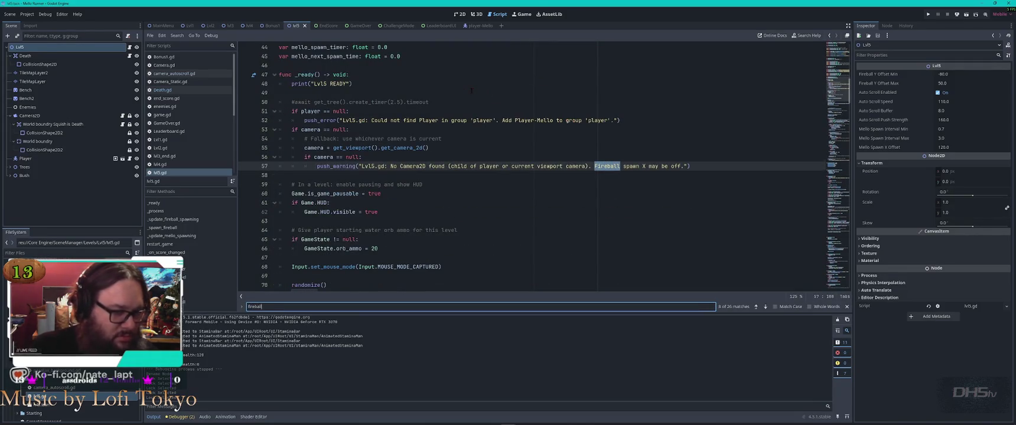
key(Return)
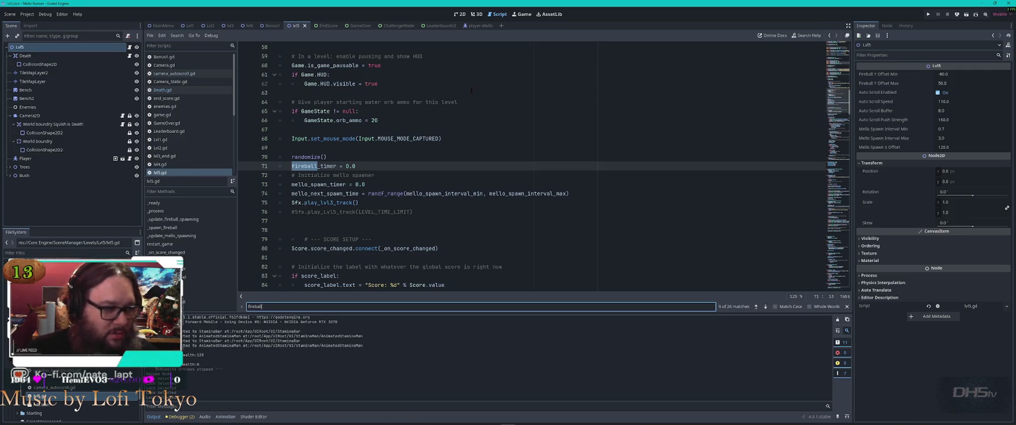
key(Return)
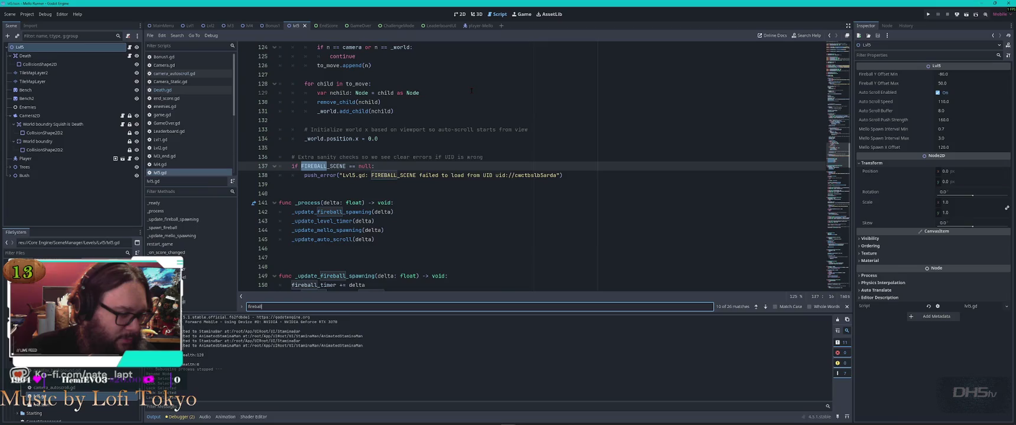
key(Return)
key(Return)
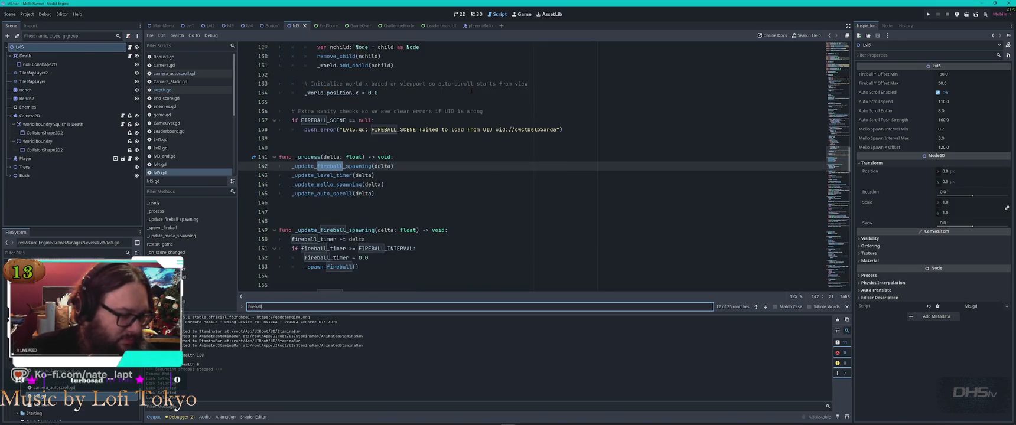
key(Return)
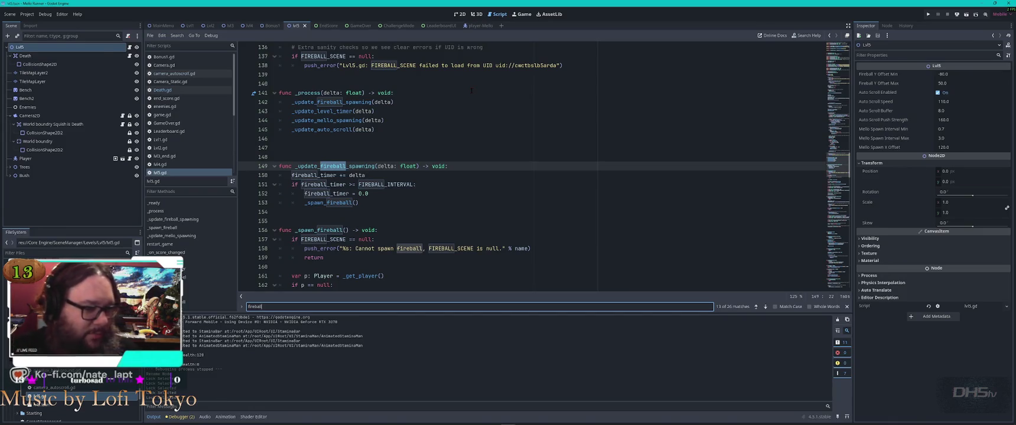
key(Return)
key(Return)
key(Return)
key(Return)
key(Return)
key(Return)
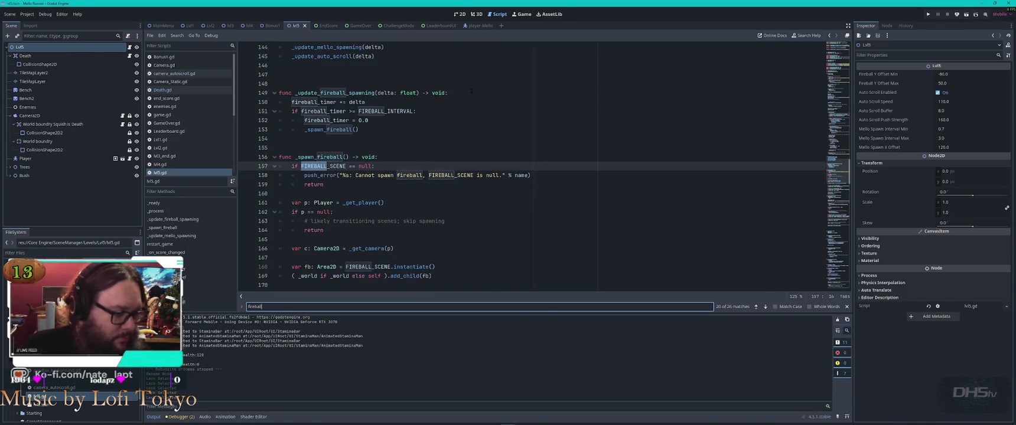
key(Return)
key(Return)
key(Return)
key(Return)
key(Return)
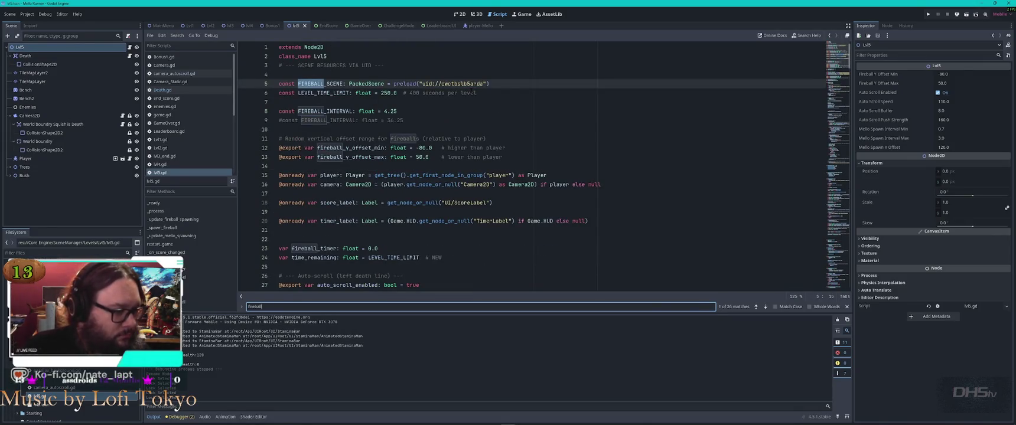
key(alt+Tab)
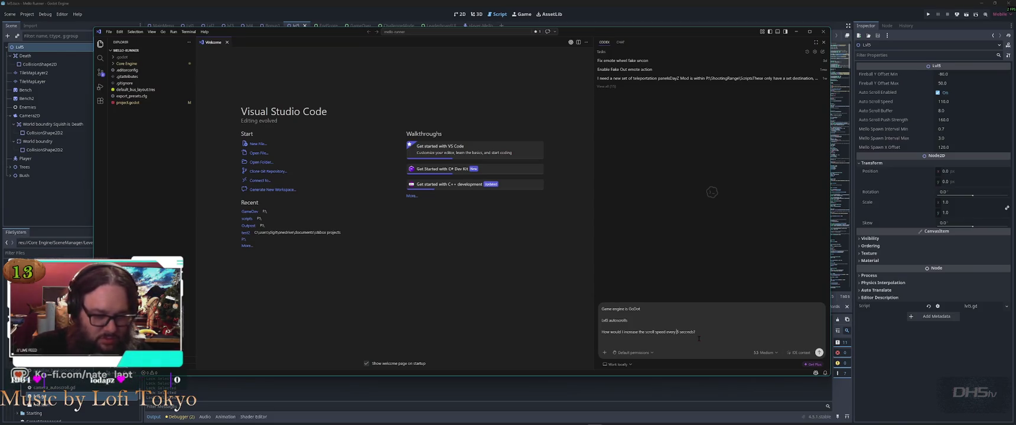
Reword the prompt to 'I want to…' and ask for a variable raising autoscroll speed by 5.
key(ctrl+shift+Right)
key(ctrl+shift+Right)
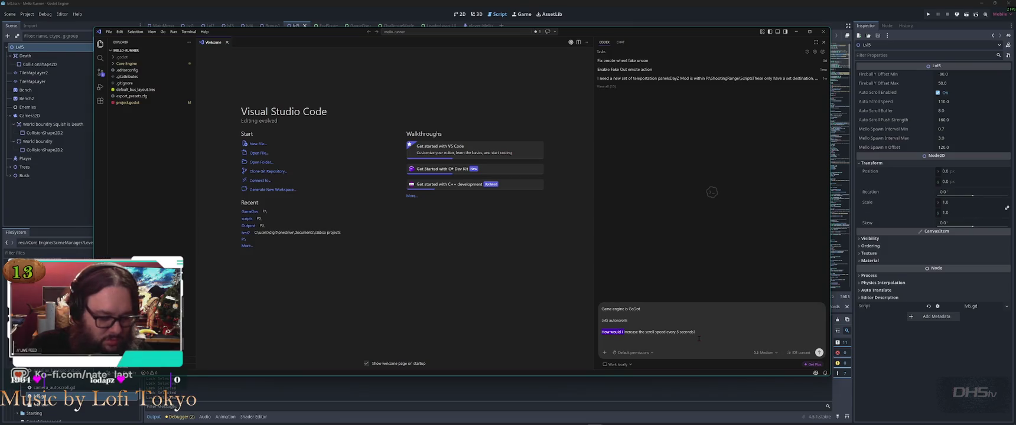
text(I want to)
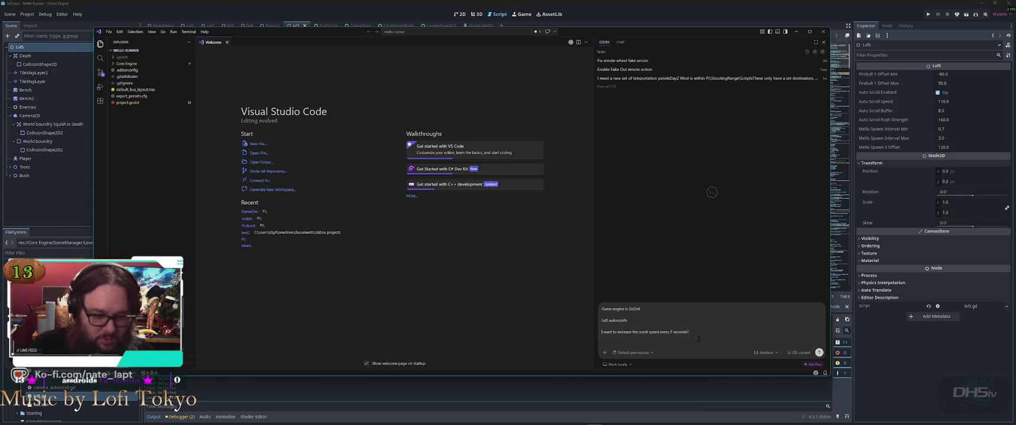
text(auto)
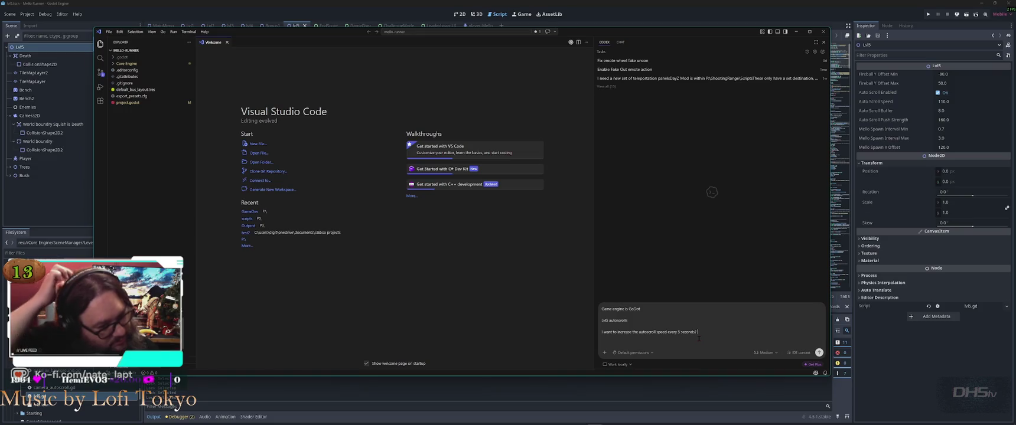
text(, add a variable)
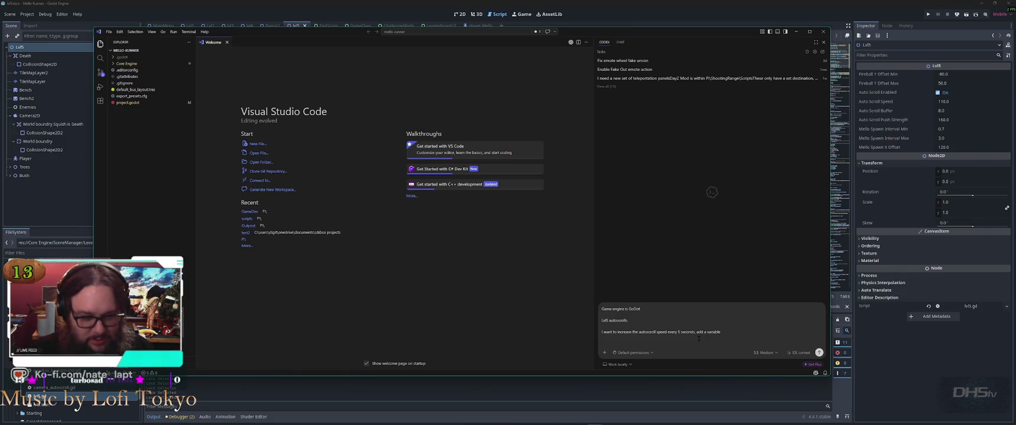
text( to change this.)
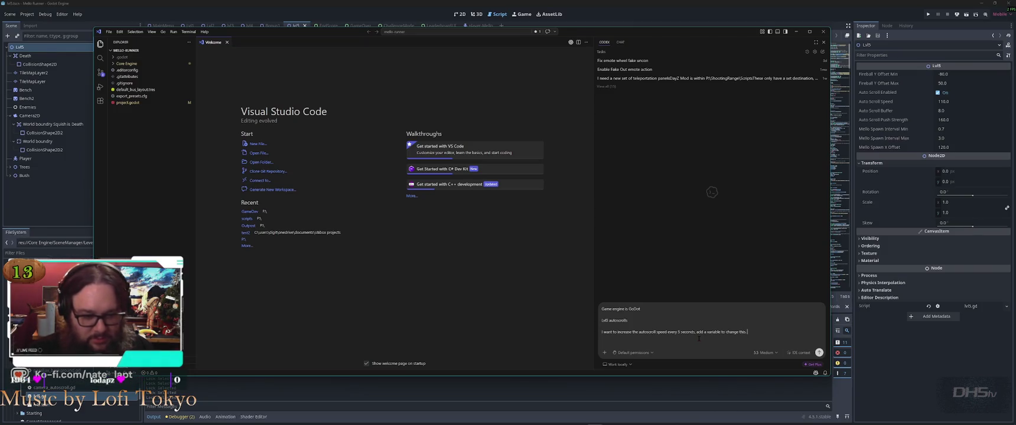
key(shift+Return)
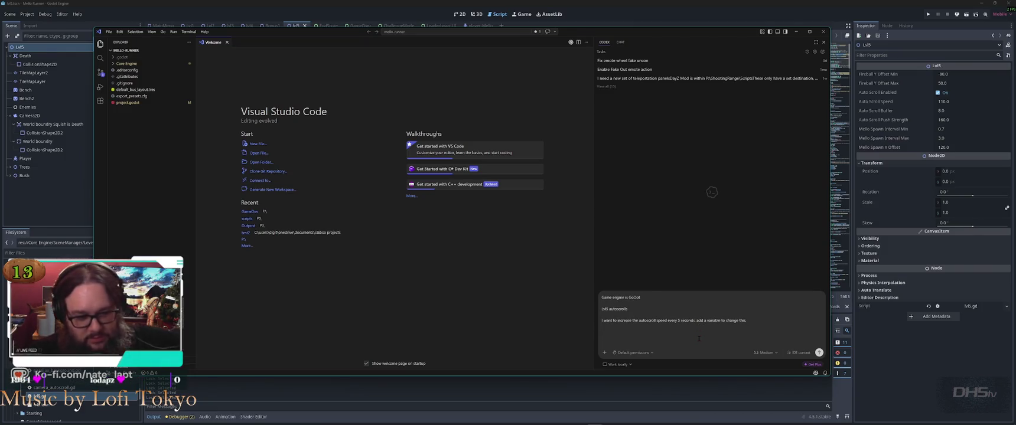
text(Increse the autoscroll s)
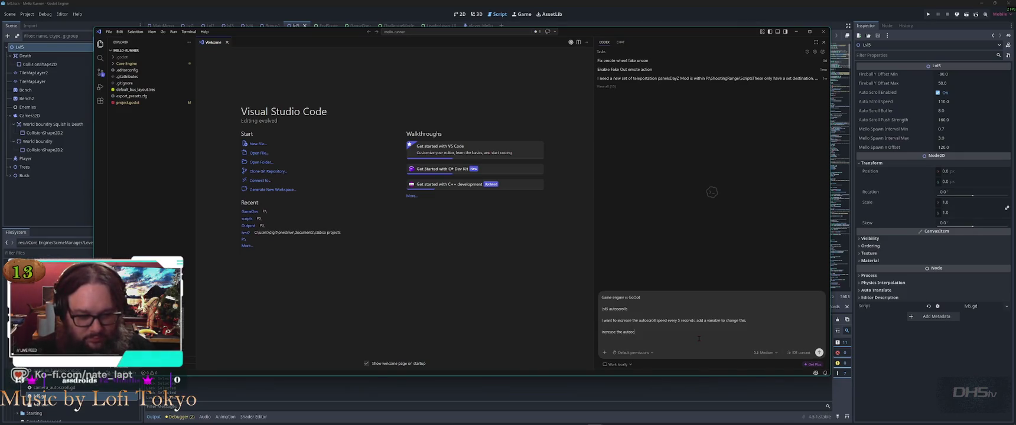
text(peed by )
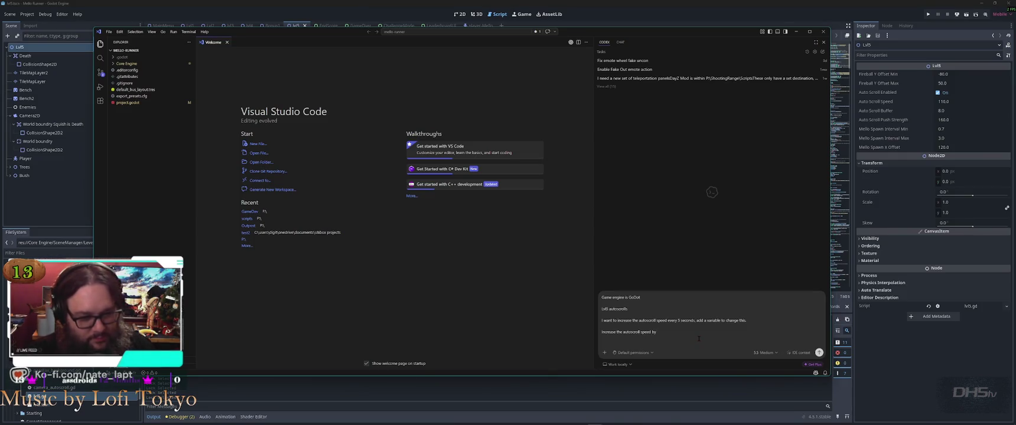
text(5)
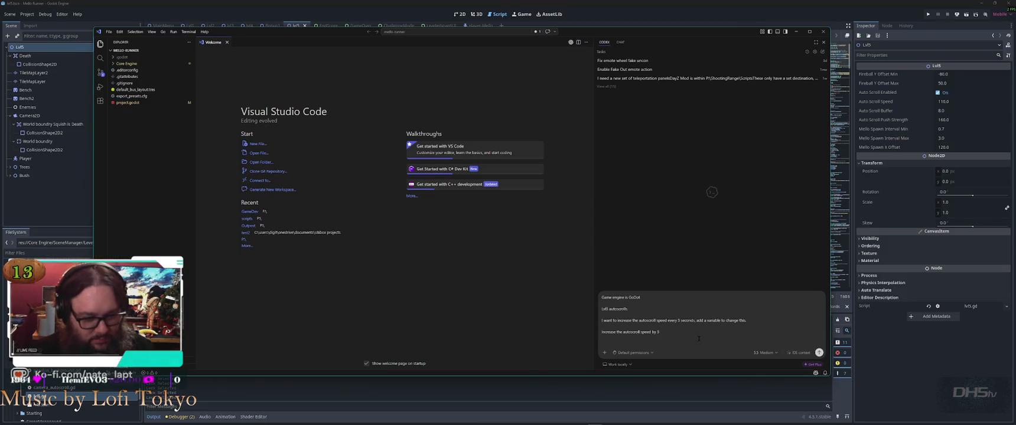
text(, create a var)
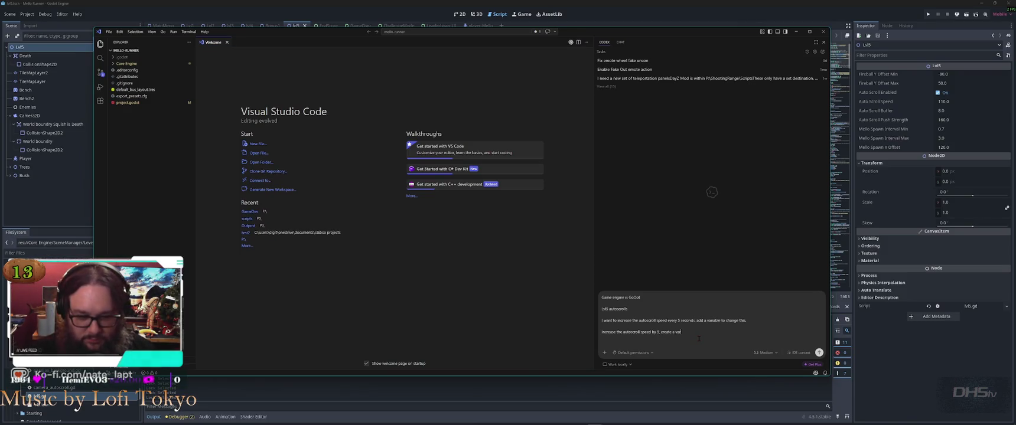
text(iable for this.)
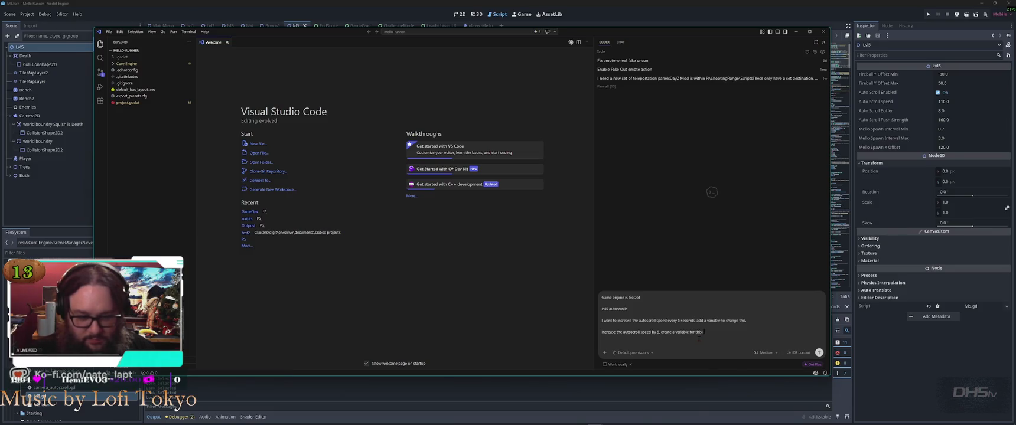
key(shift+Return)
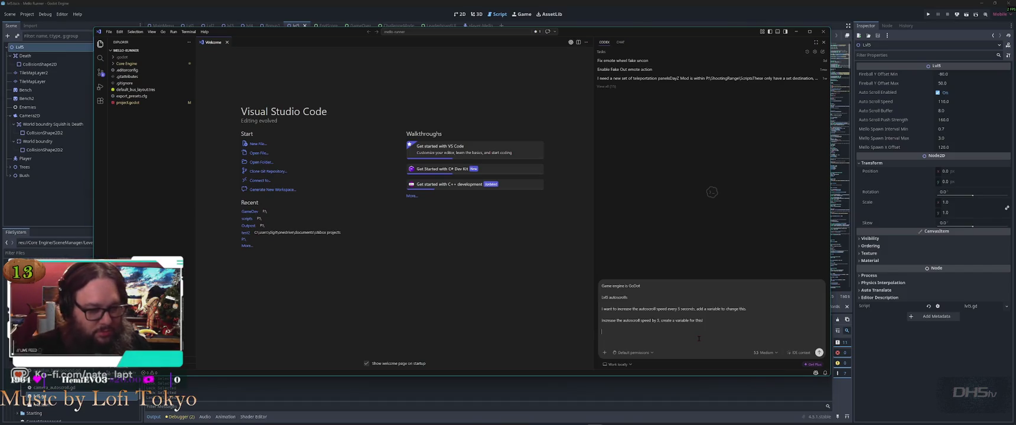
Add a prompt line asking to randomize fireball speeds within a variable range when spawned.
text(Also, Lets add a variable)
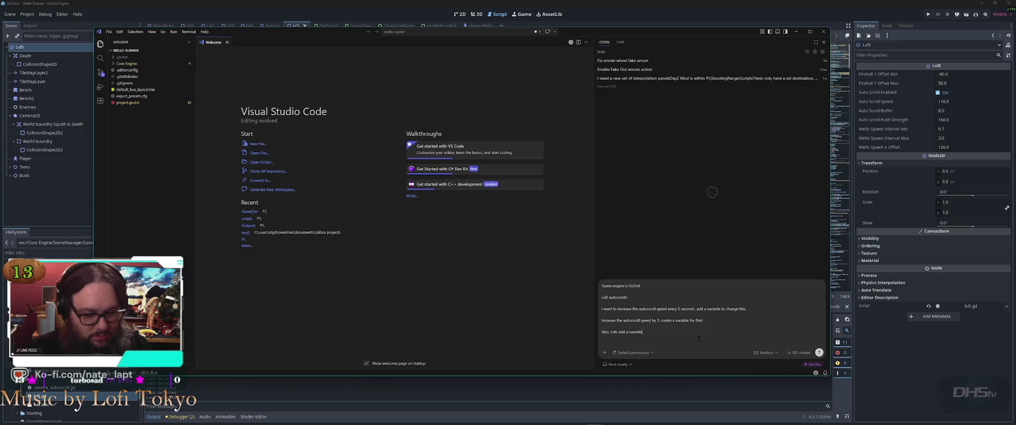
text(speed.)
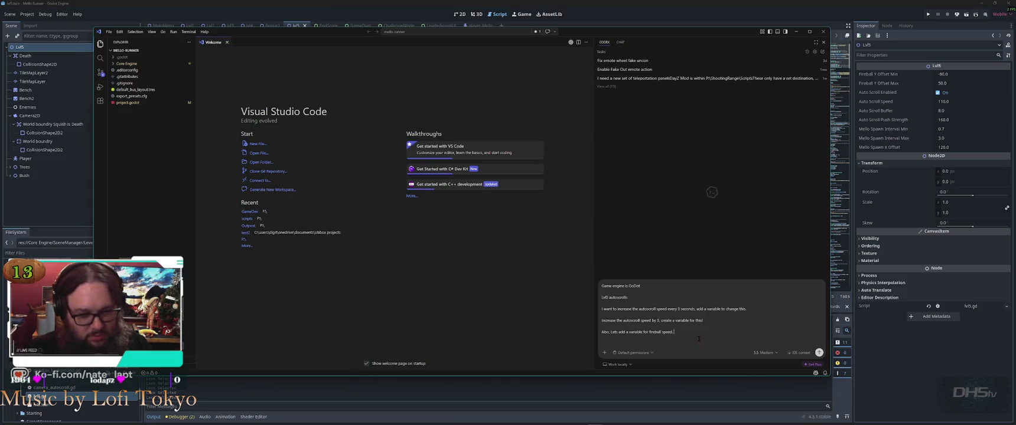
key(shift+Return)
text(I want to randomize fire)
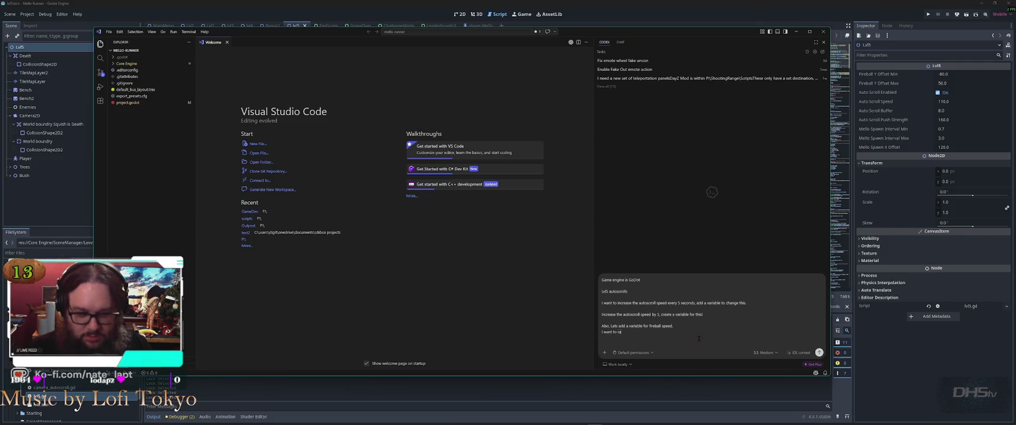
text(ball speed)
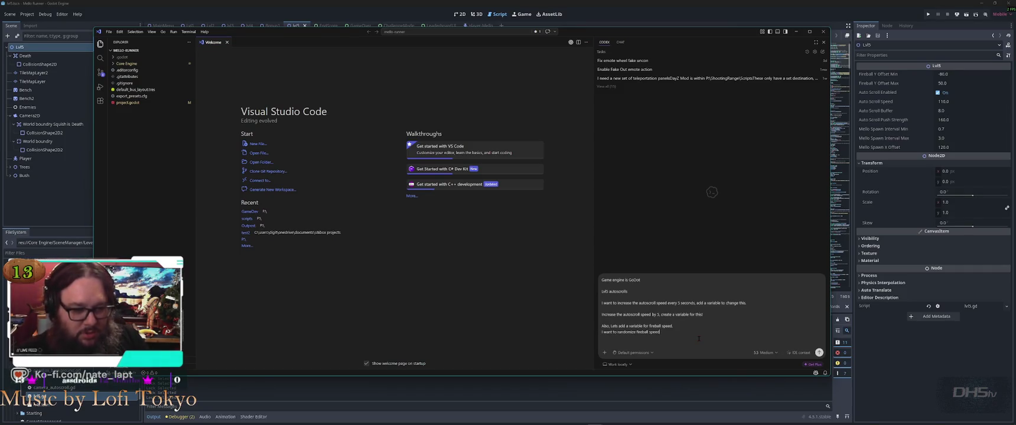
key(End)
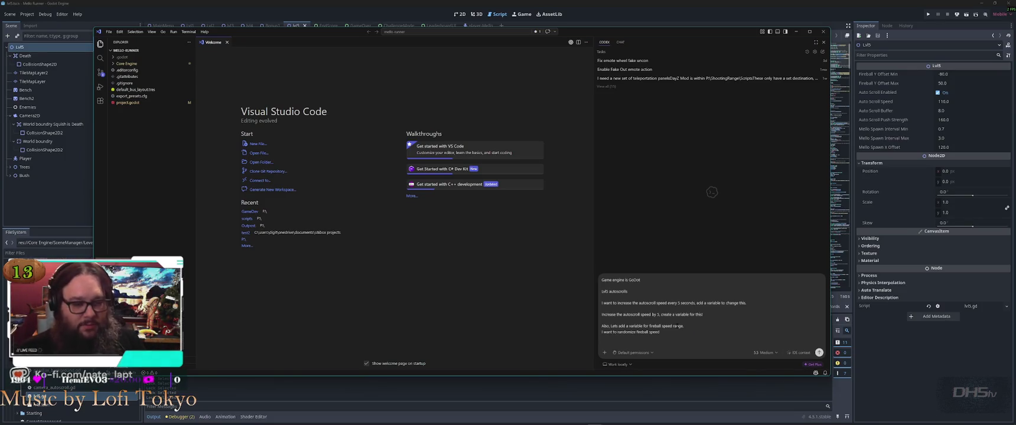
double_click(679, 327)
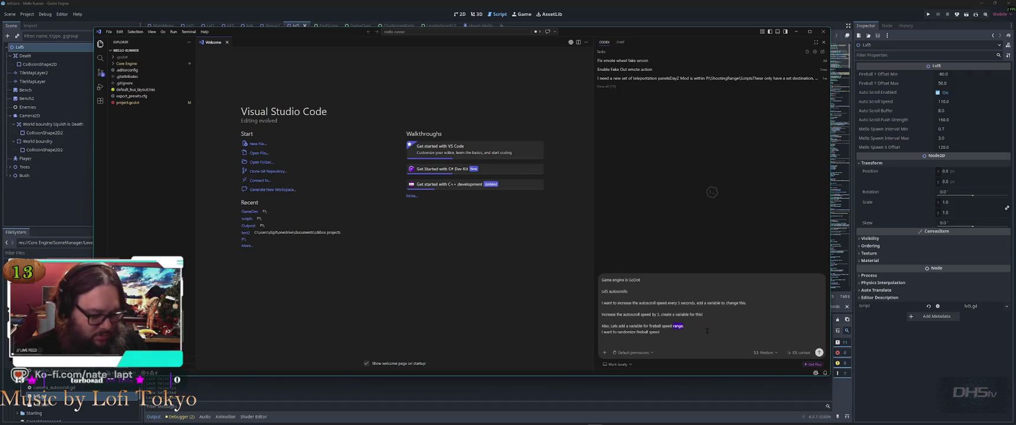
key(BackSpace)
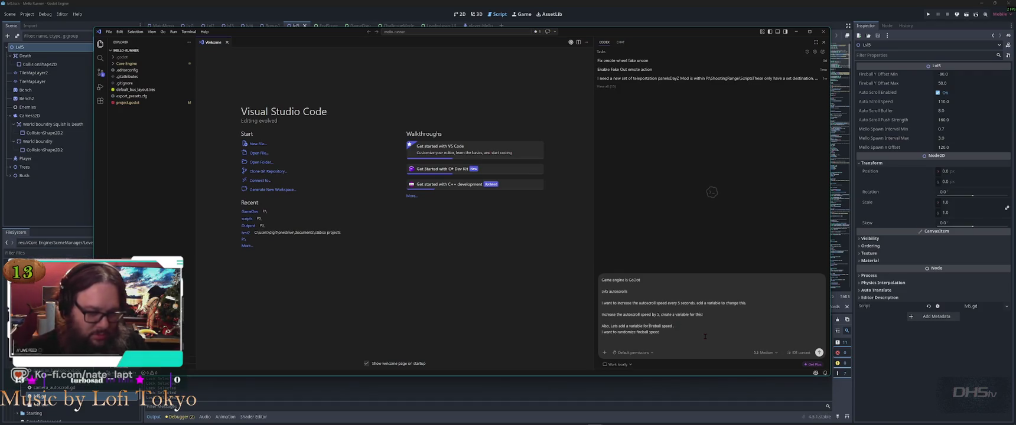
text(range of)
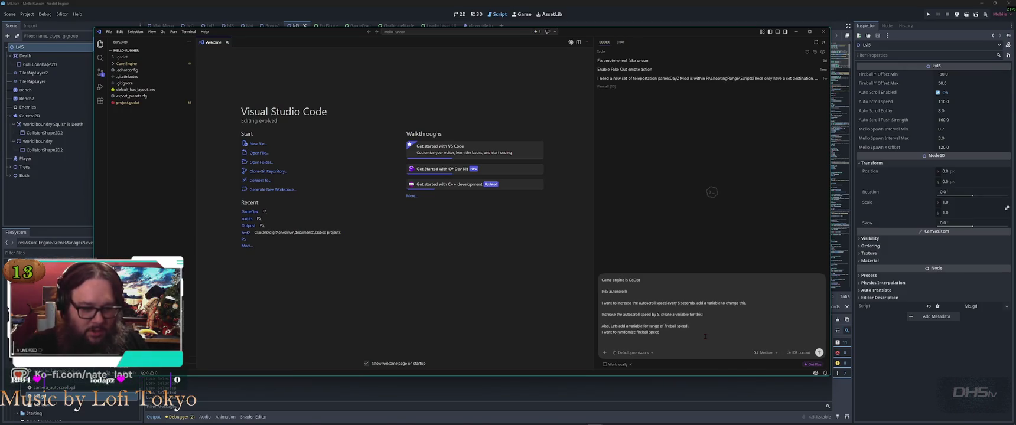
text( fireba)
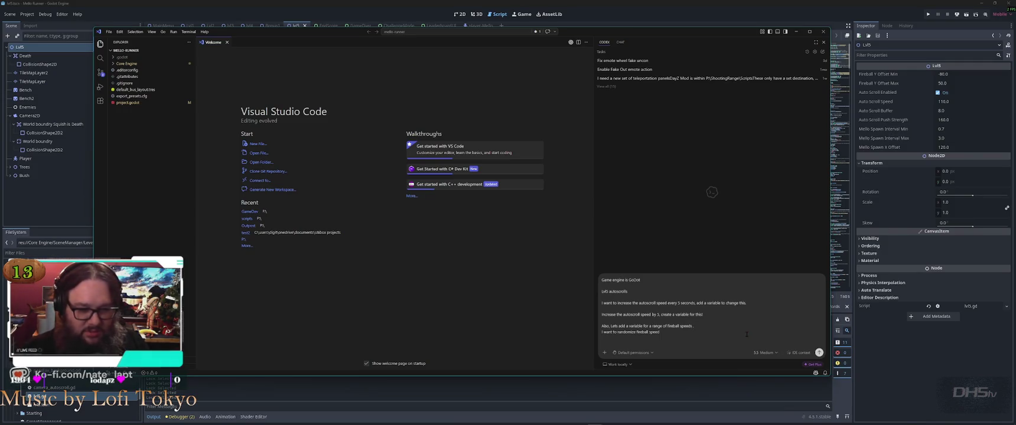
click(695, 326)
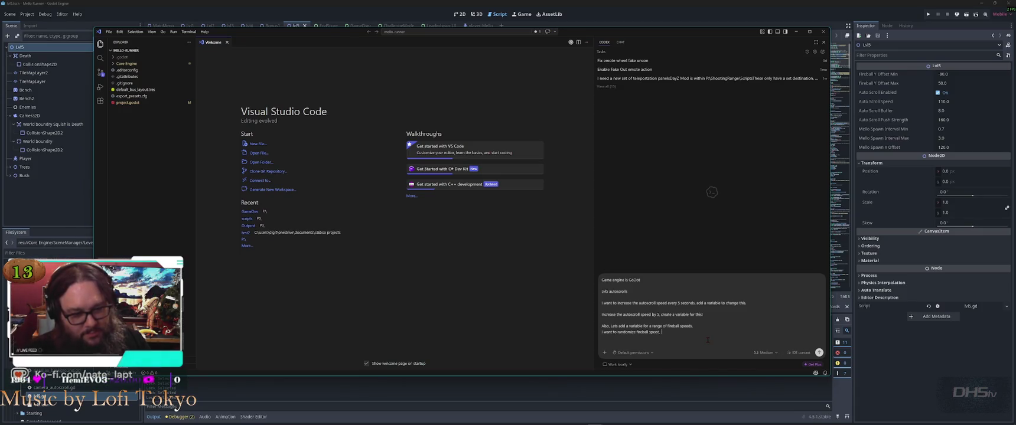
text(pawned)
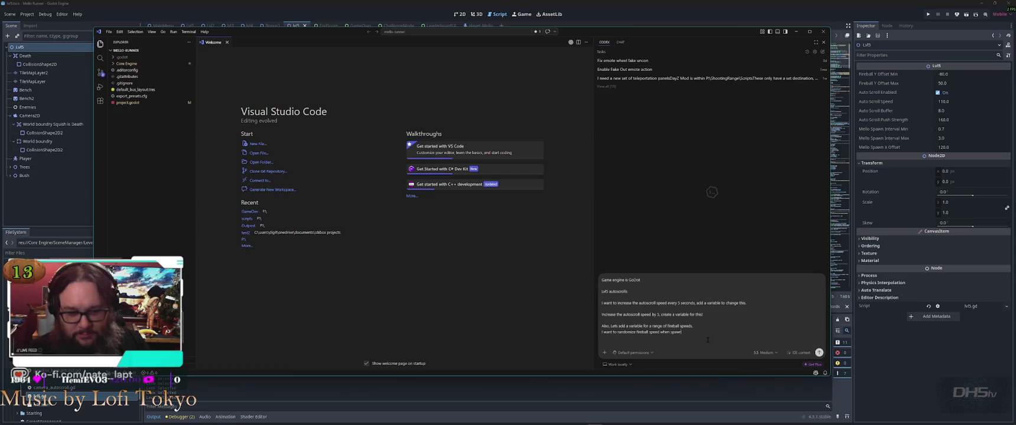
text(.)
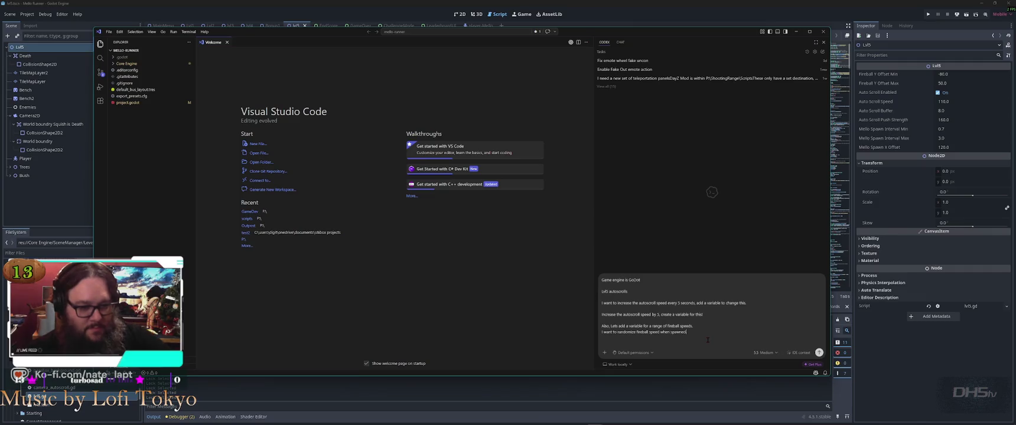
key(shift+Return)
key(shift+Return)
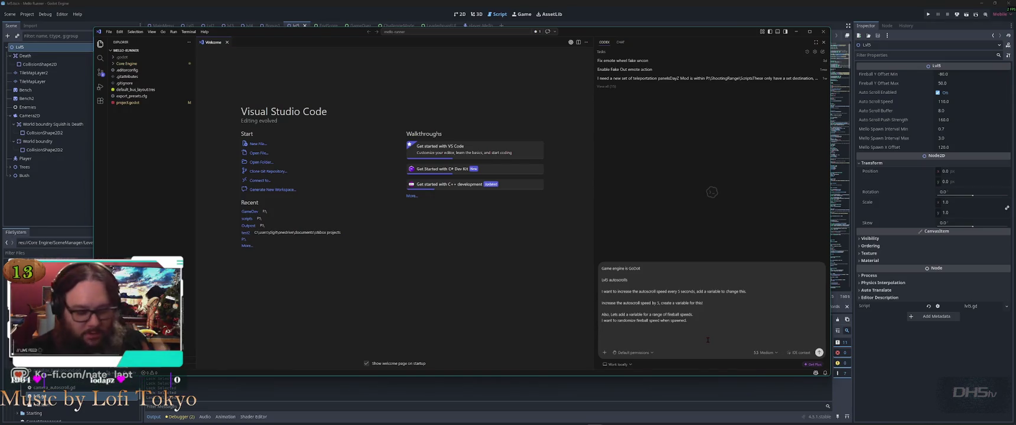
key(alt+Tab)
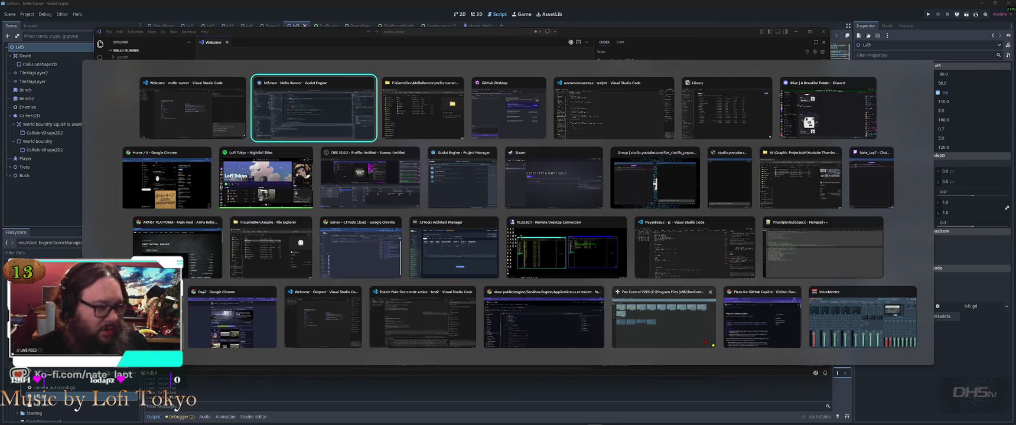
Search lvl5.gd for 'speed' and cycle through its matches on lines 28, 283 and 287.
text(speed)
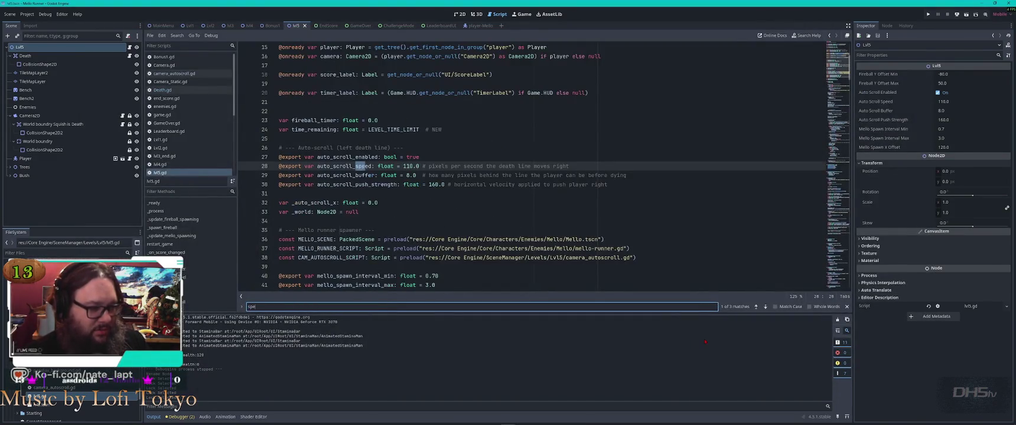
key(Return)
key(Return)
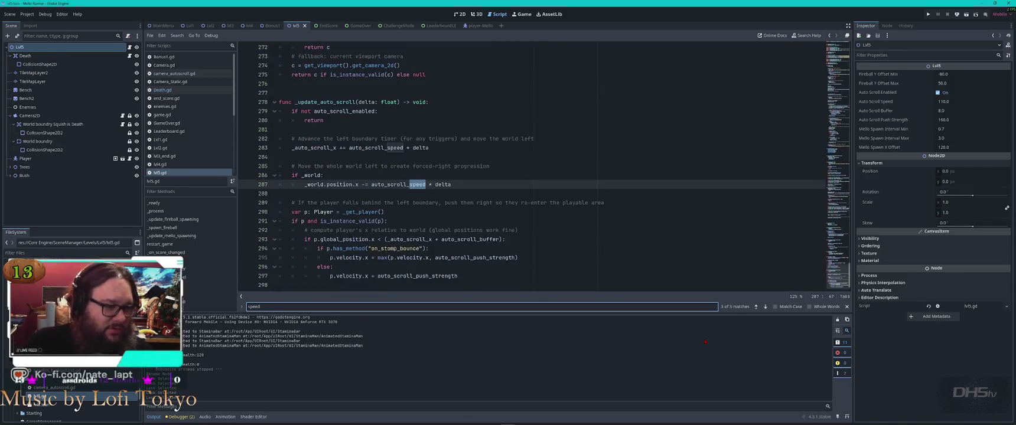
key(Return)
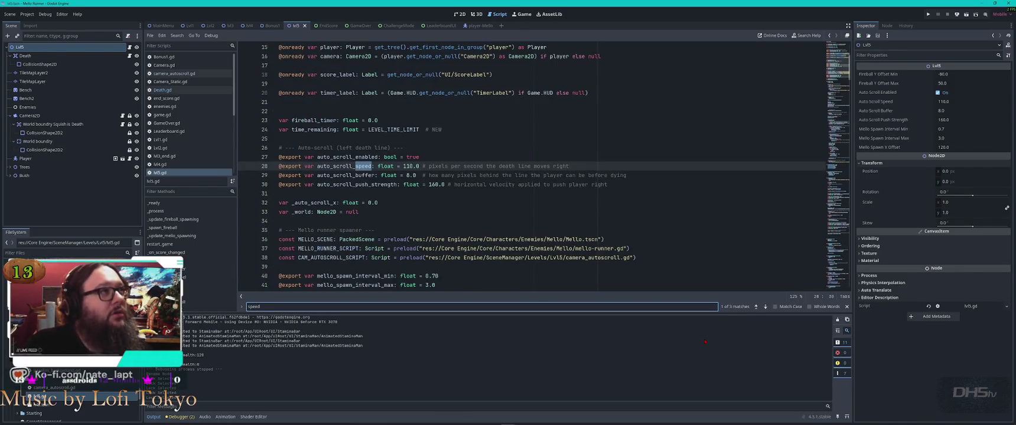
key(Return)
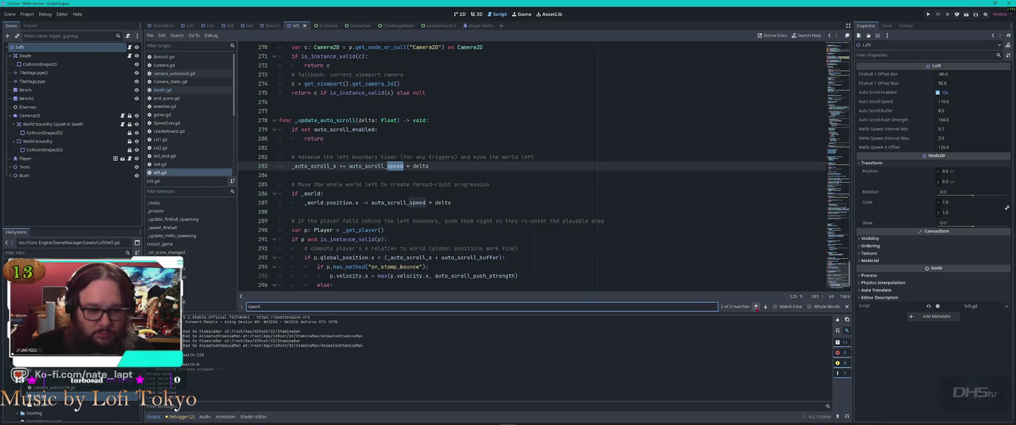
click(756, 307)
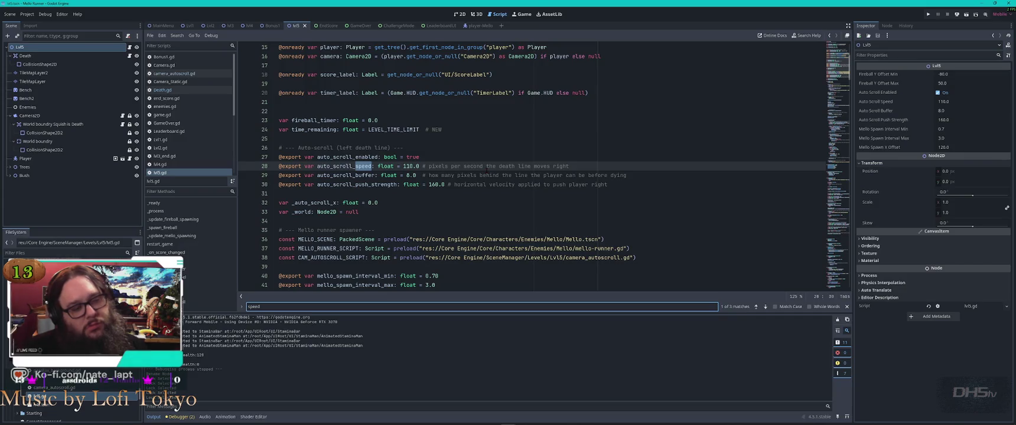
Look up auto_scroll_buffer's uses on line 293 and its declaration on line 29.
double_click(345, 175)
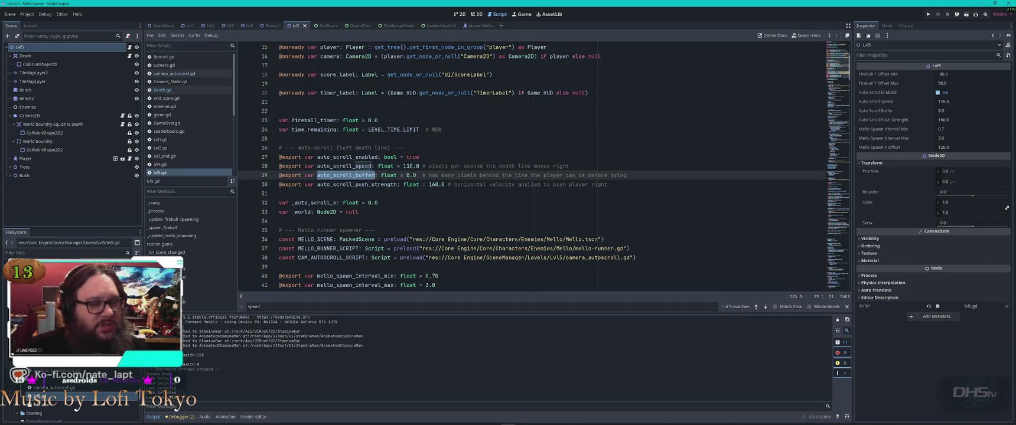
key(ctrl+f)
key(Return)
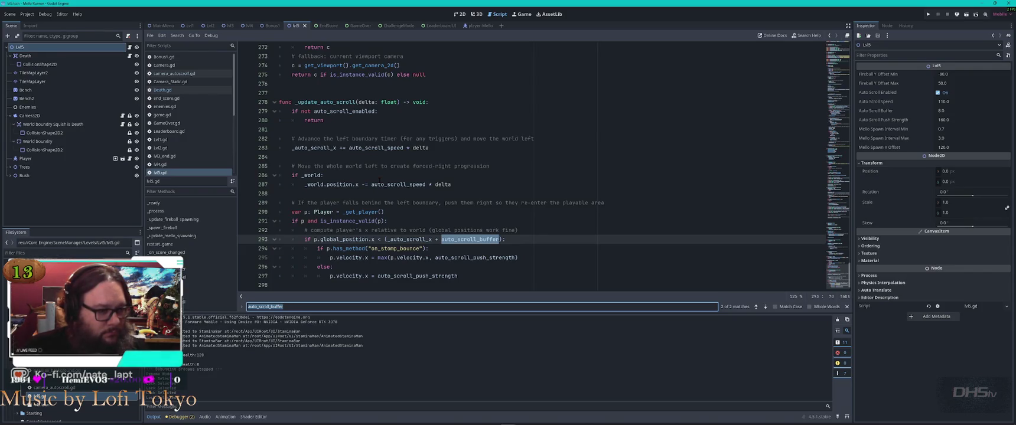
key(Return)
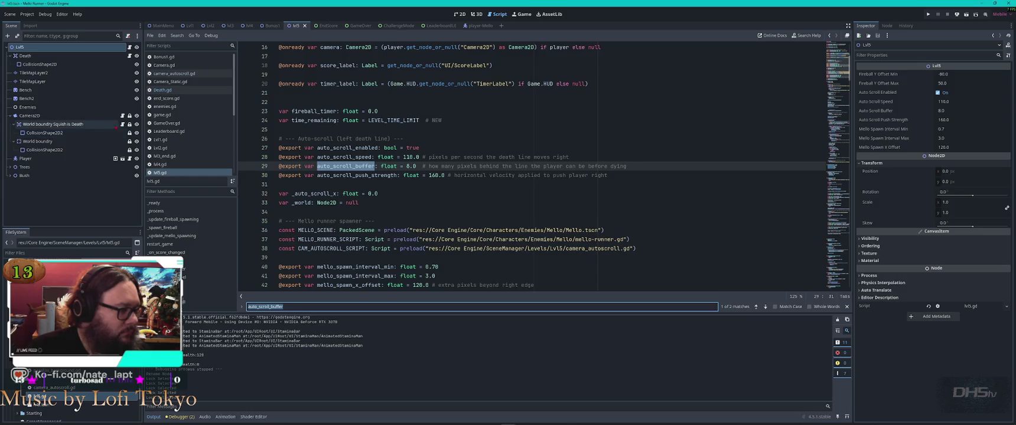
Toggle the World boundry Squish is Death node's visibility and playtest the Lvl5 level once.
click(136, 124)
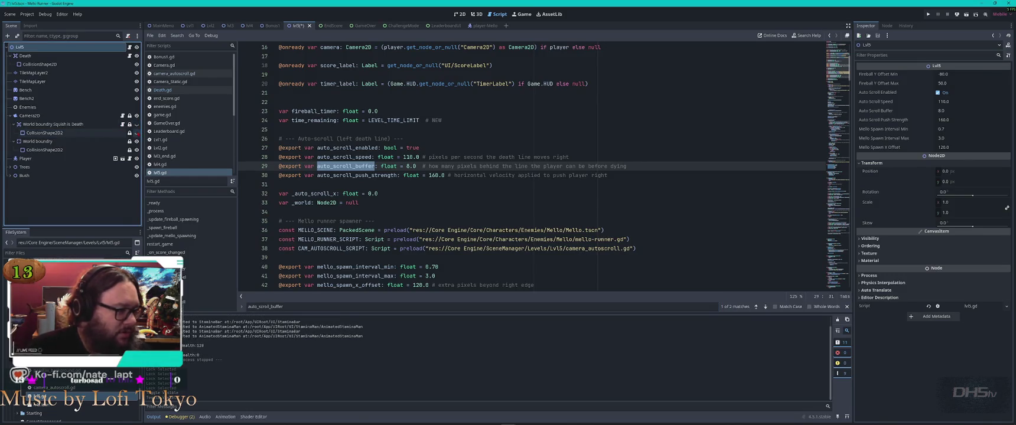
key(F6)
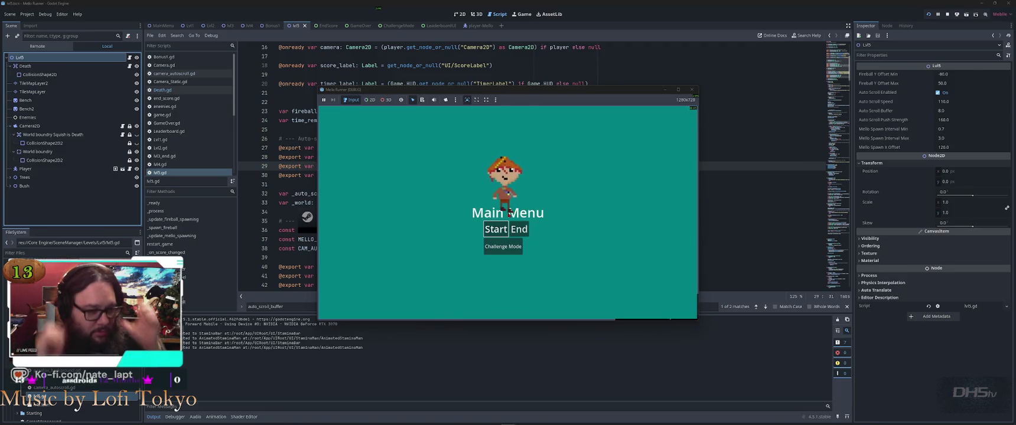
key(Return)
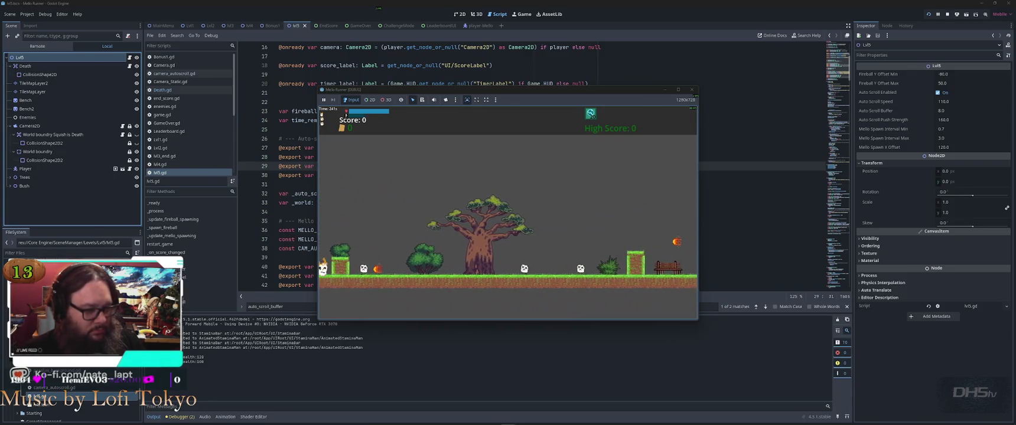
key(F8)
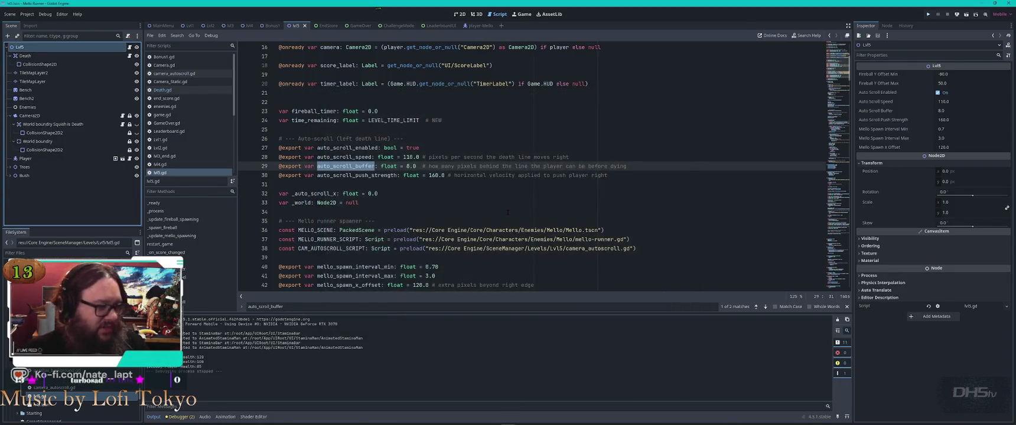
click(406, 167)
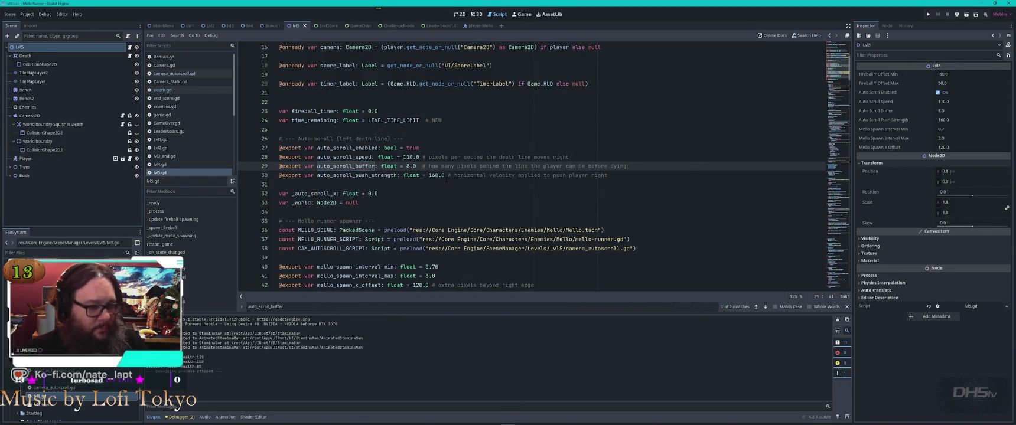
Set auto_scroll_buffer to 1.0 and playtest the level.
key(Delete)
text(1)
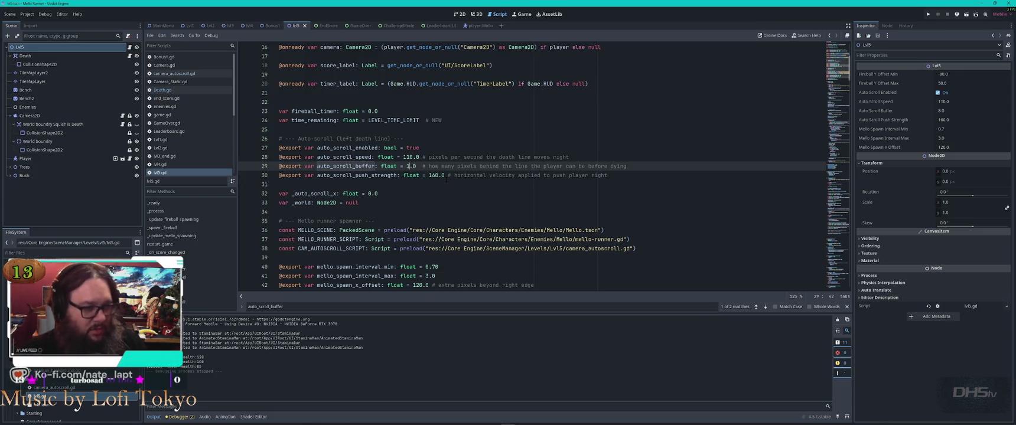
key(F5)
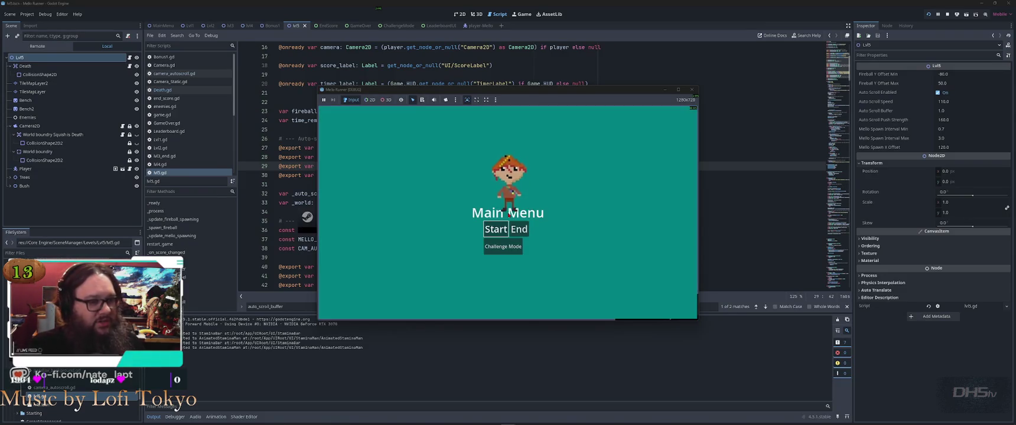
key(Return)
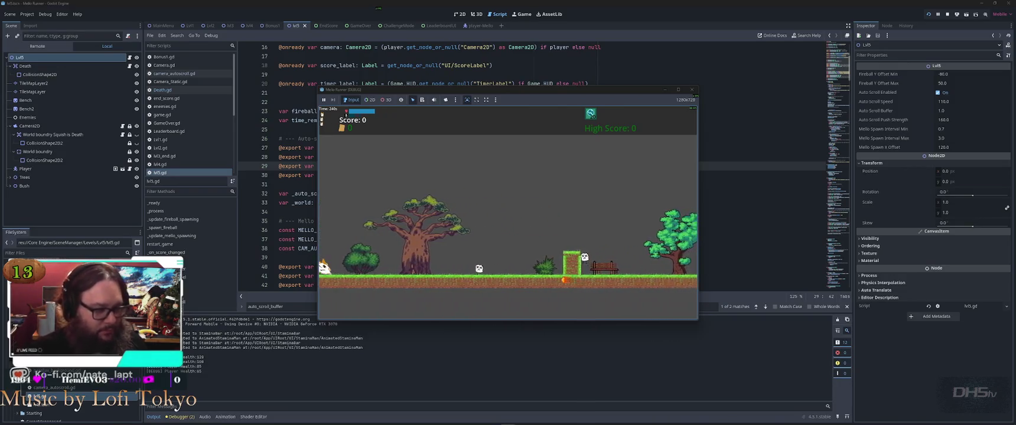
key(F8)
Restore auto_scroll_buffer to 8.0 and toggle the World boundry node's visibility back.
key(ctrl+z)
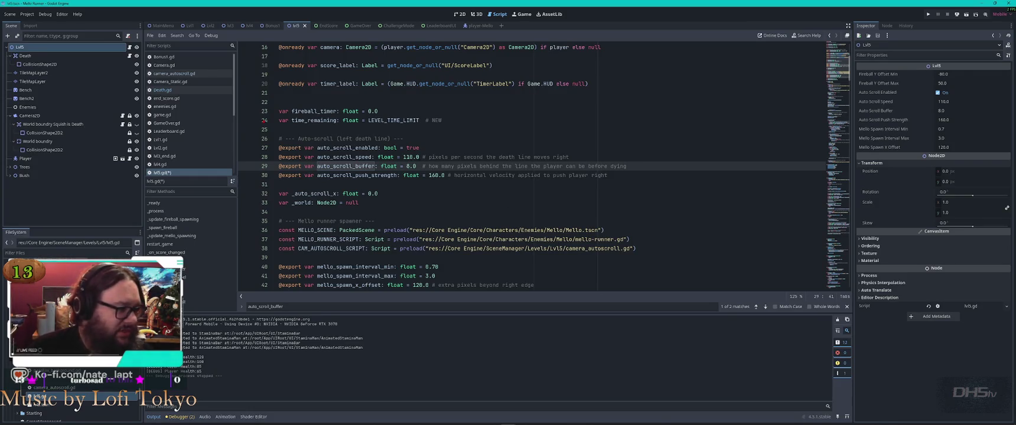
double_click(137, 124)
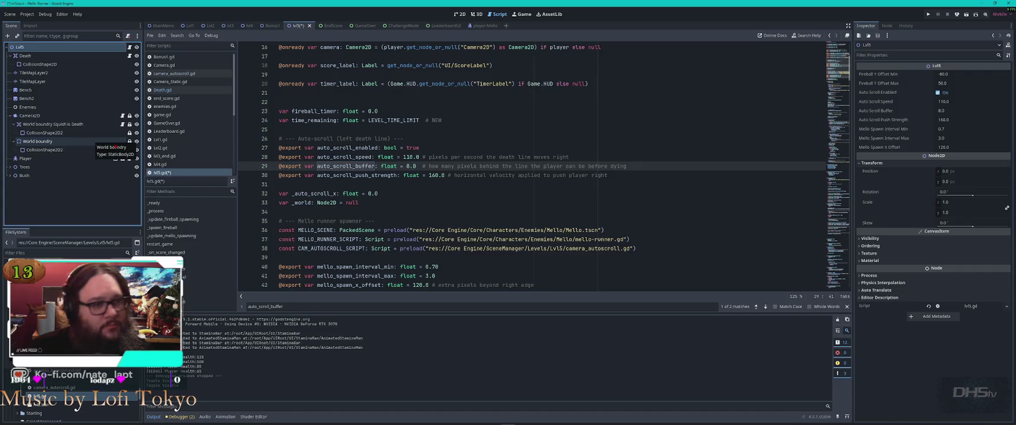
key(alt+Tab)
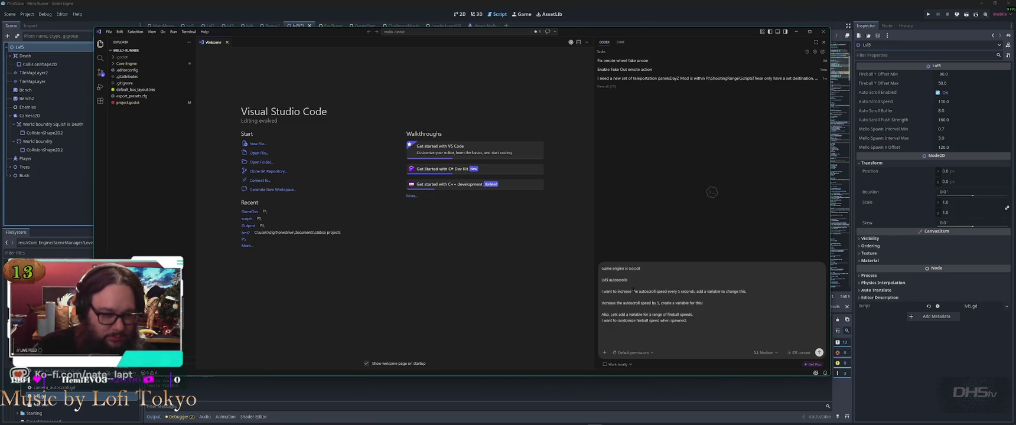
Finish the lvl5.gd request on autoscroll ramping and fireball speed range, and send it to Codex.
text(5.gd)
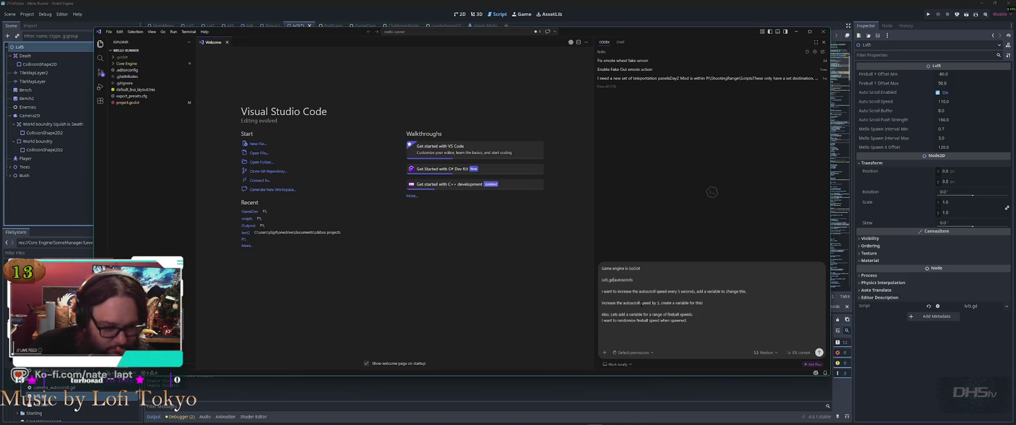
text(he world)
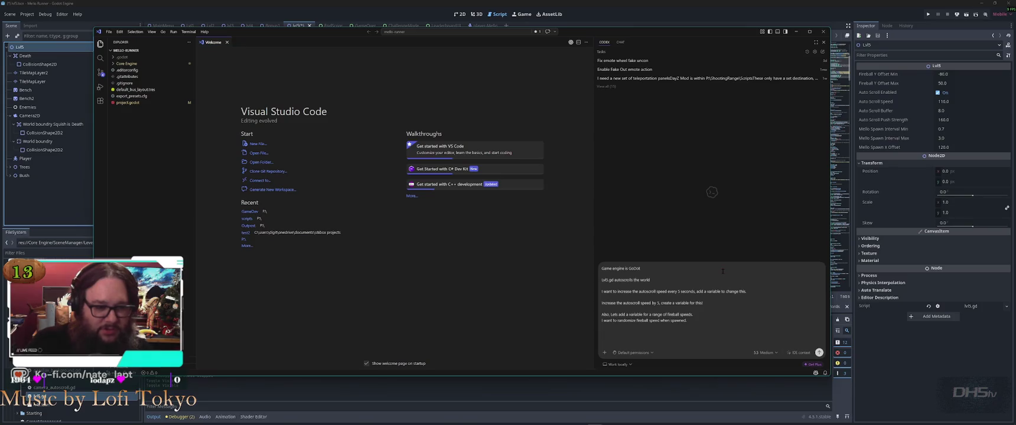
click(819, 353)
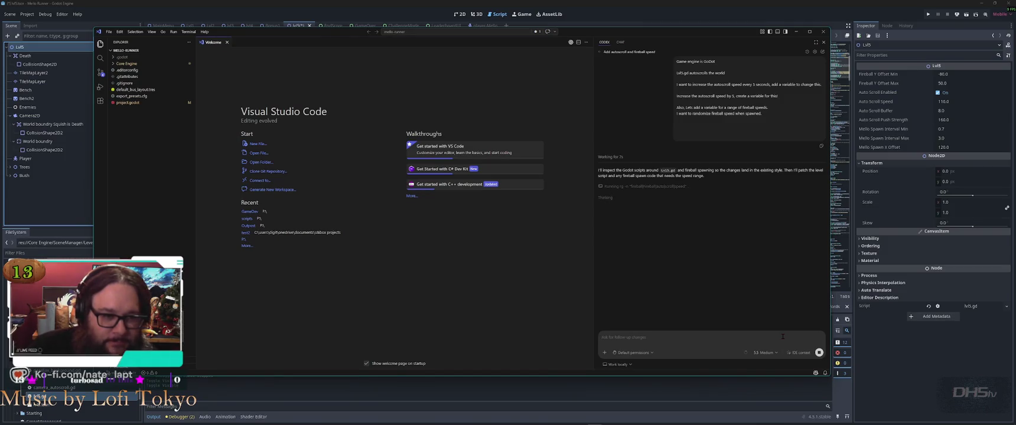
mouse_move(653, 422)
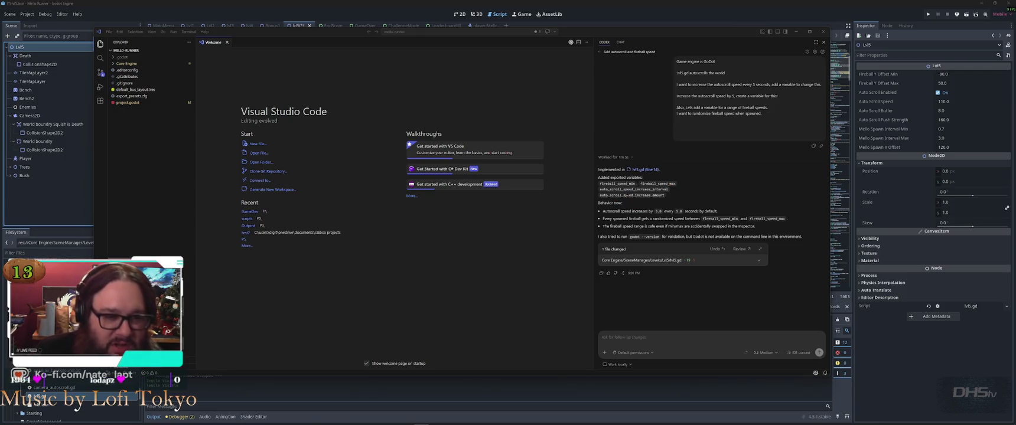
Open the changed lvl5.gd and inspect fireball_speed_max 140.0 and the autoscroll increase variables.
click(620, 211)
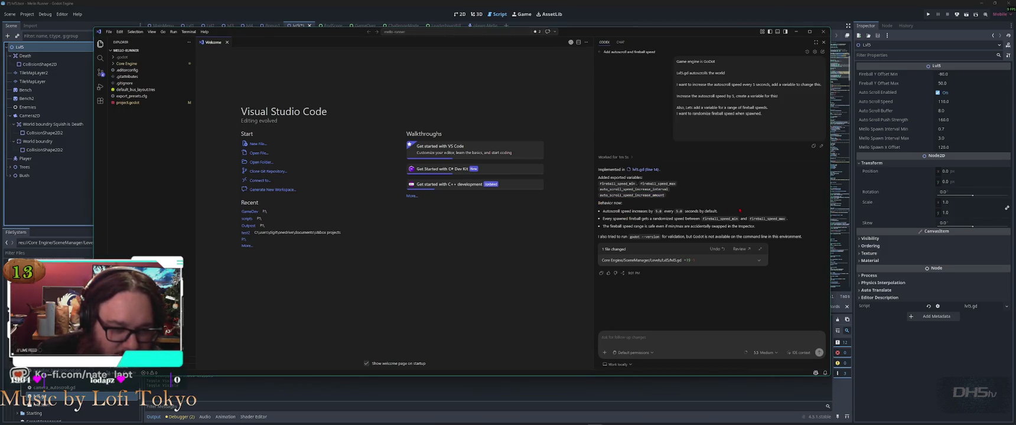
click(646, 260)
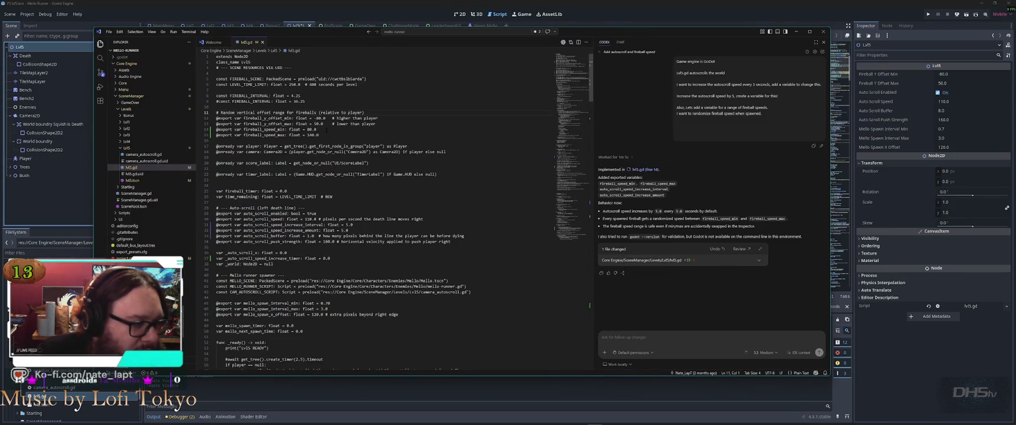
click(336, 135)
double_click(313, 135)
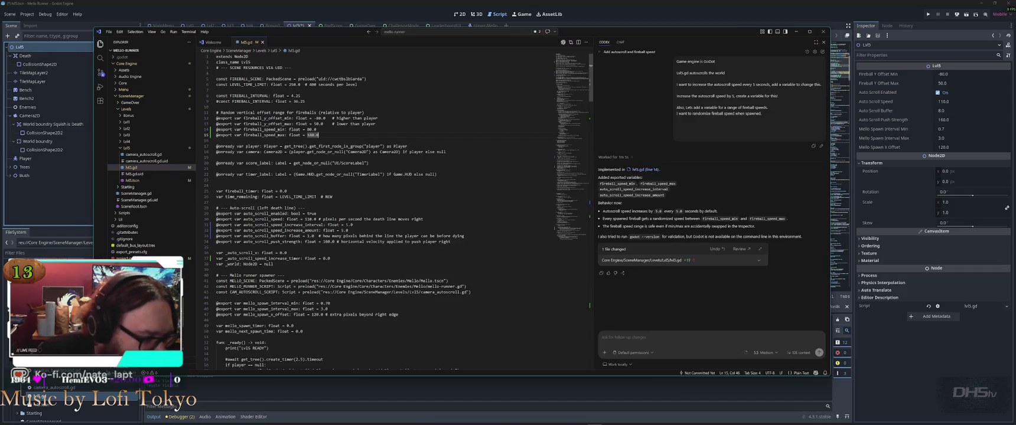
click(353, 225)
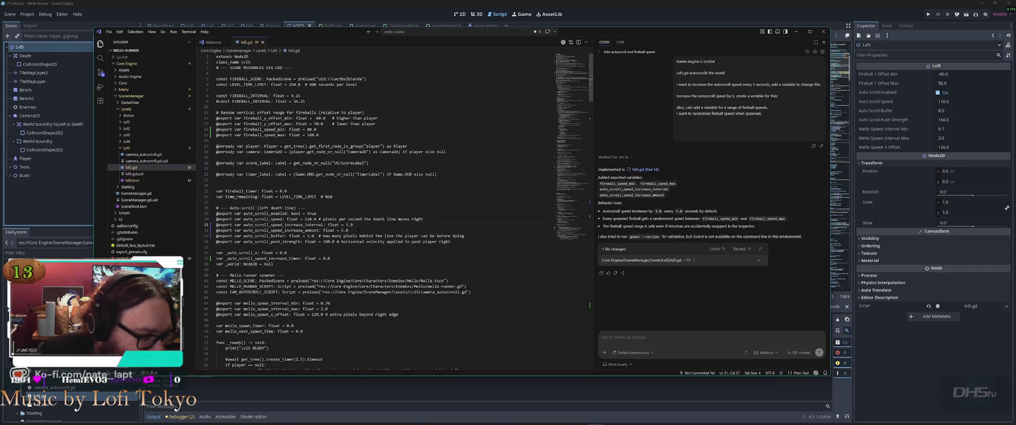
double_click(281, 230)
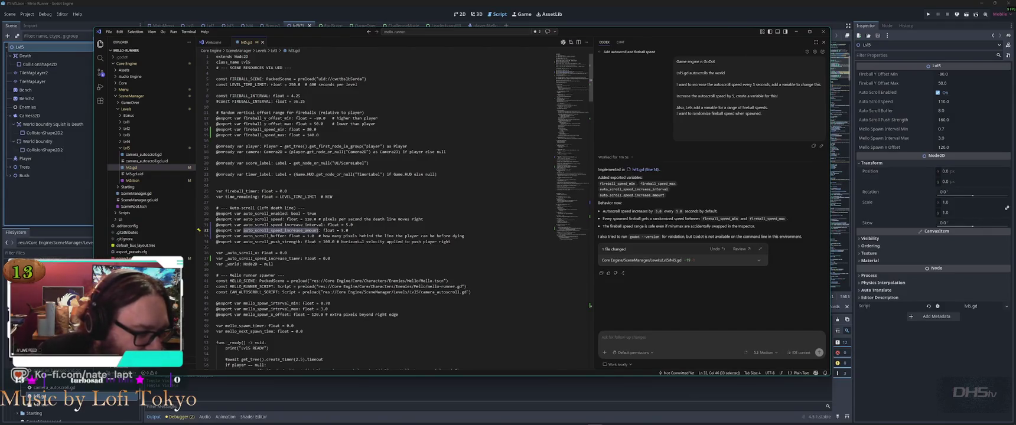
click(355, 235)
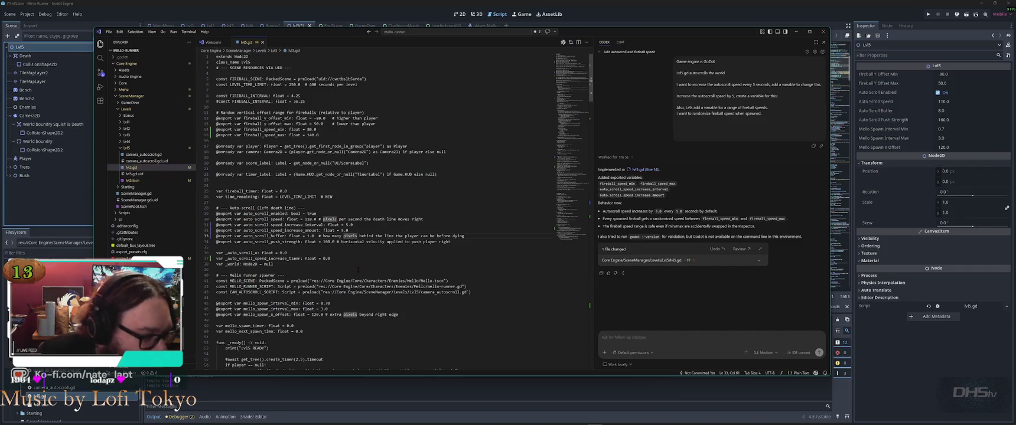
click(338, 258)
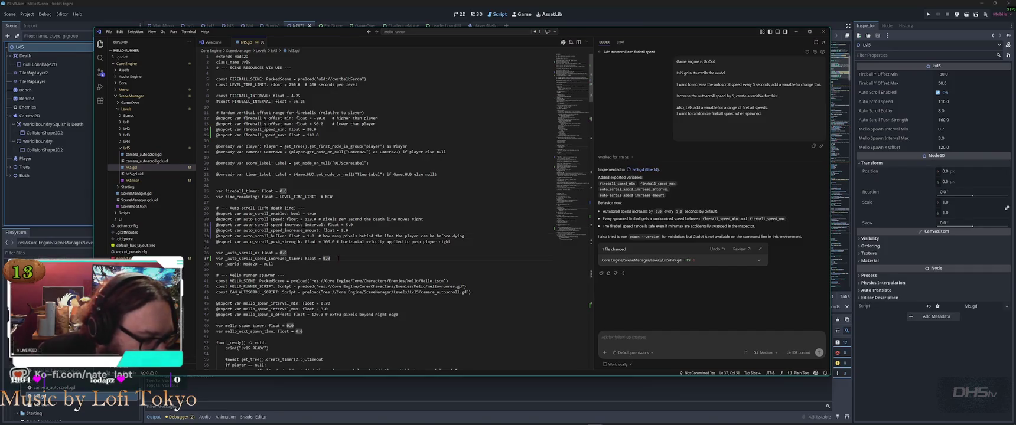
Scroll through the updated spawn and auto-scroll functions to review the new code.
scroll(338, 258, down, 7)
scroll(338, 258, down, 20)
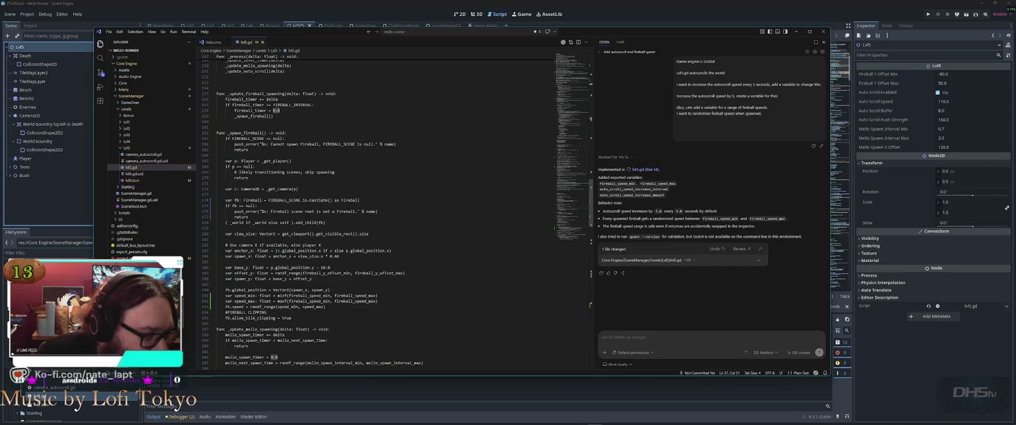
scroll(308, 202, down, 7)
scroll(308, 202, down, 20)
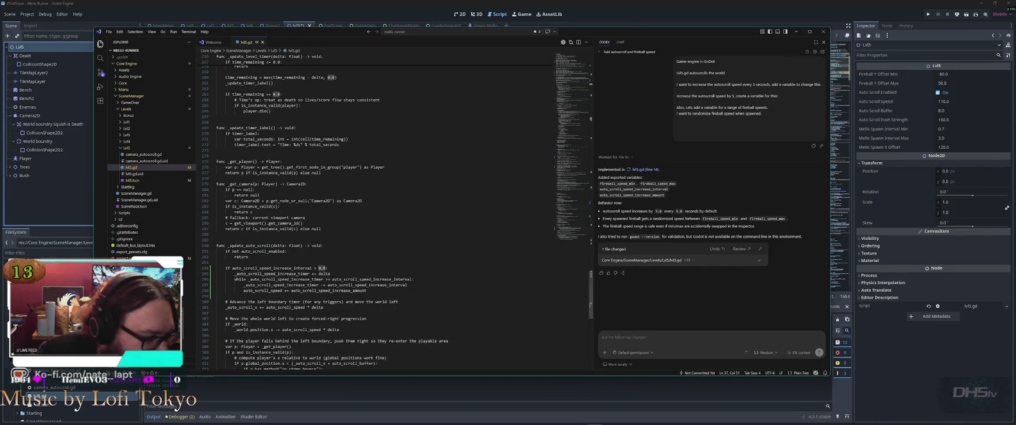
click(476, 390)
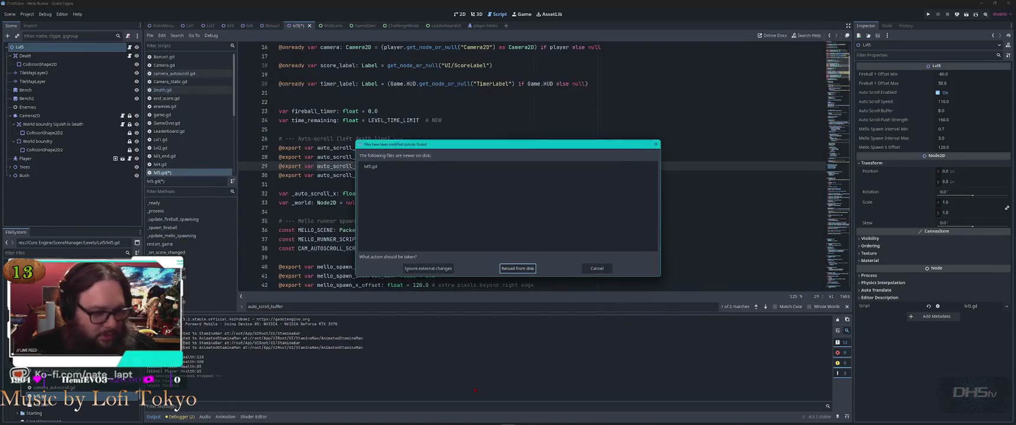
Reload the modified lvl5.gd from disk and briefly test-run the game.
key(Return)
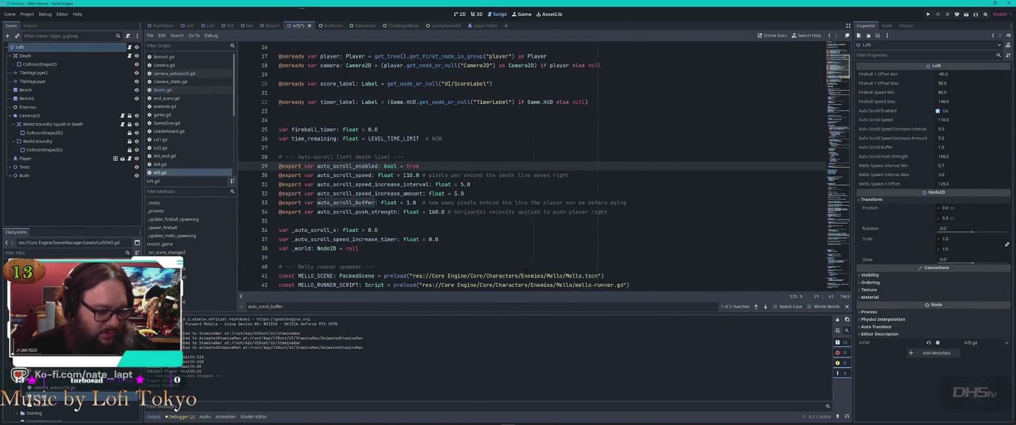
key(F6)
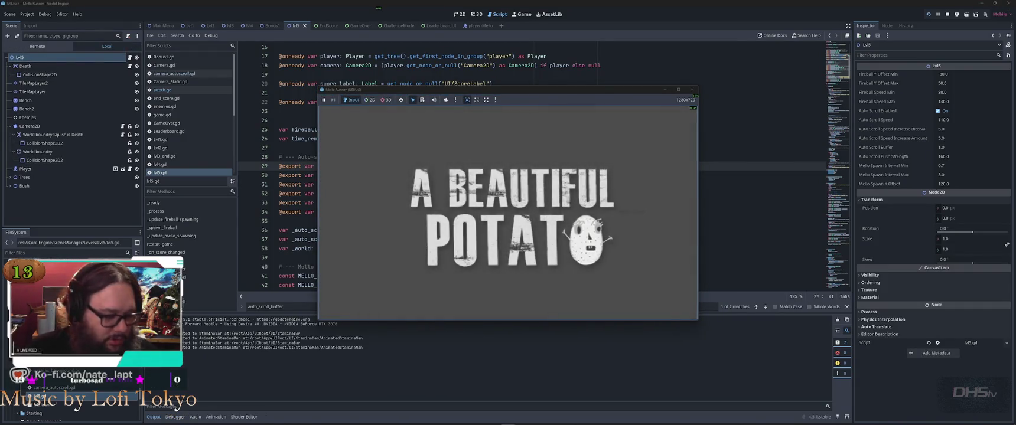
key(F8)
Set the project's display window mode to Fullscreen and launch the game again.
click(27, 14)
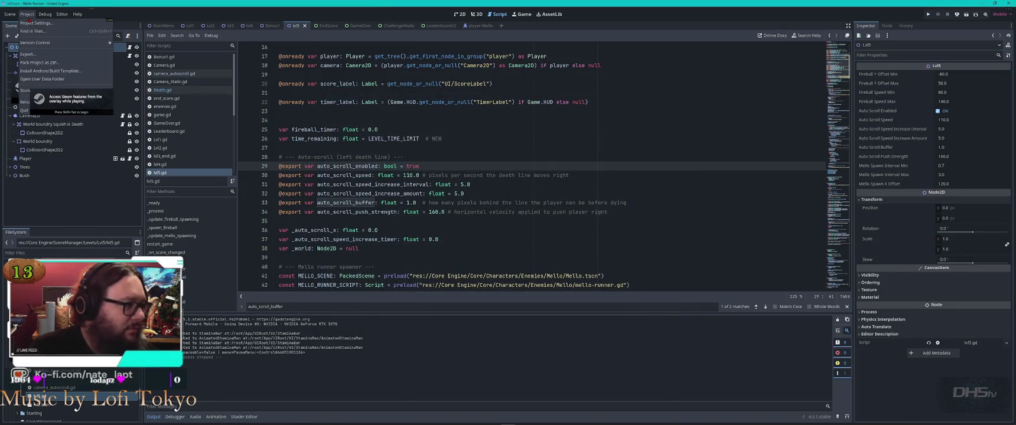
click(36, 22)
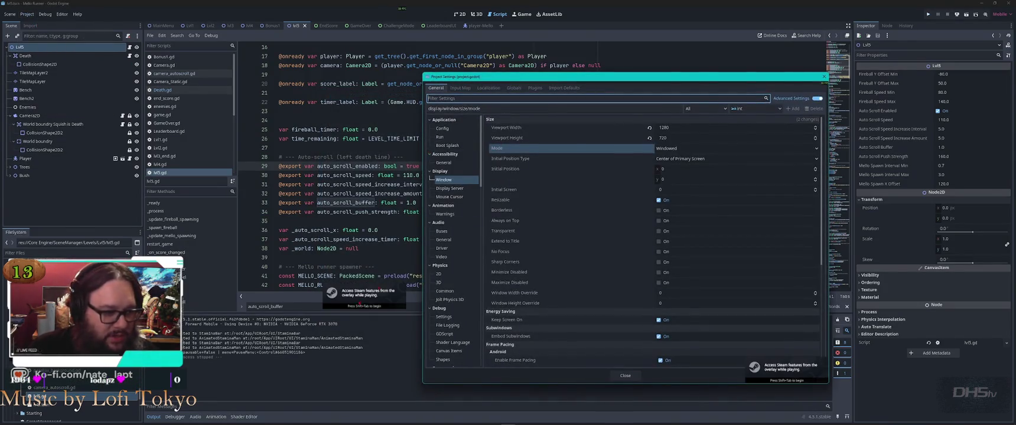
click(667, 148)
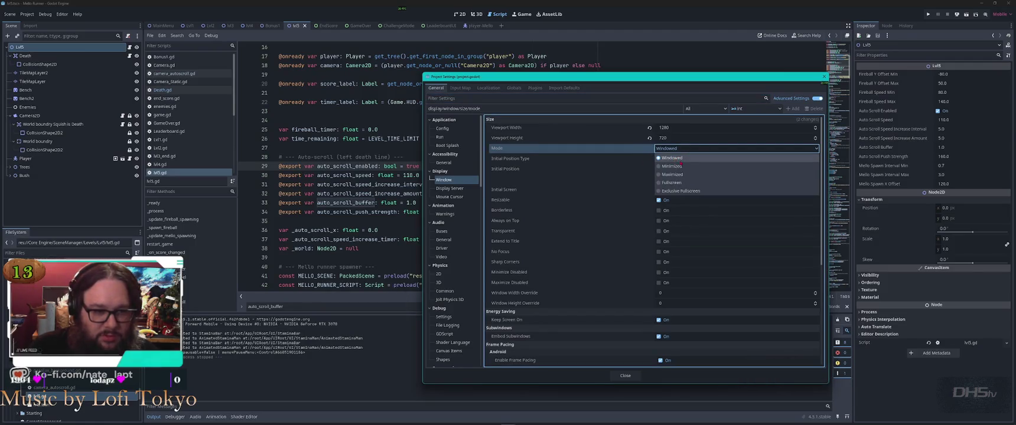
click(672, 182)
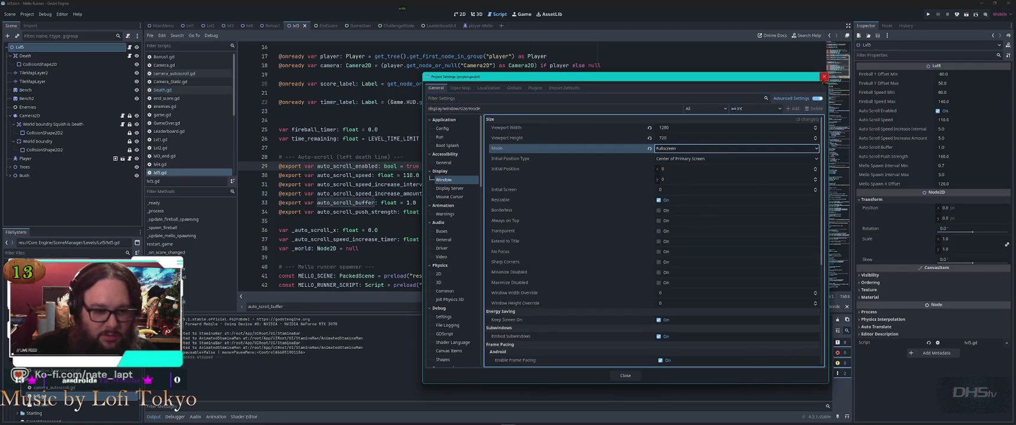
click(824, 77)
key(F5)
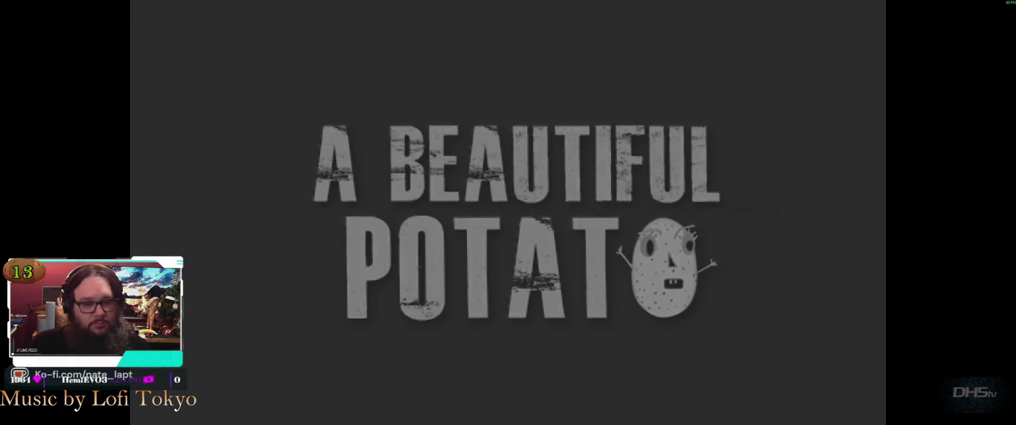
Start the level and jump and shoot through the first gaps and the slope.
key(Return)
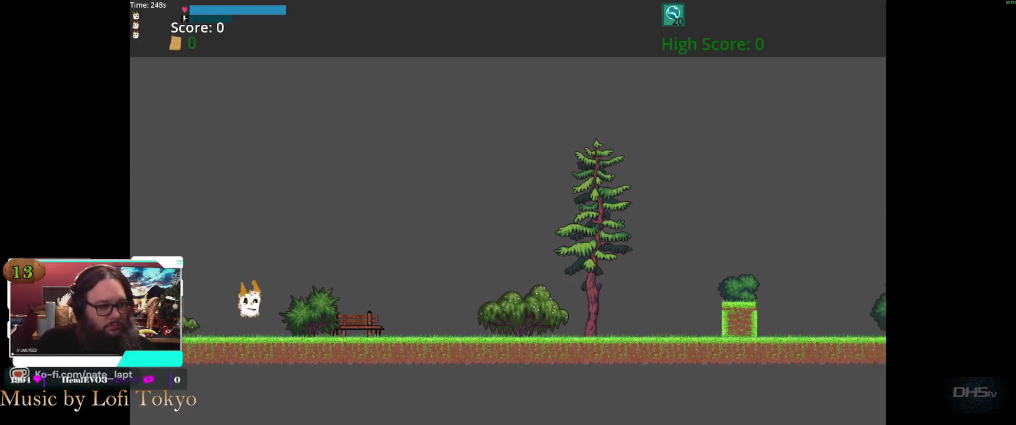
key(space)
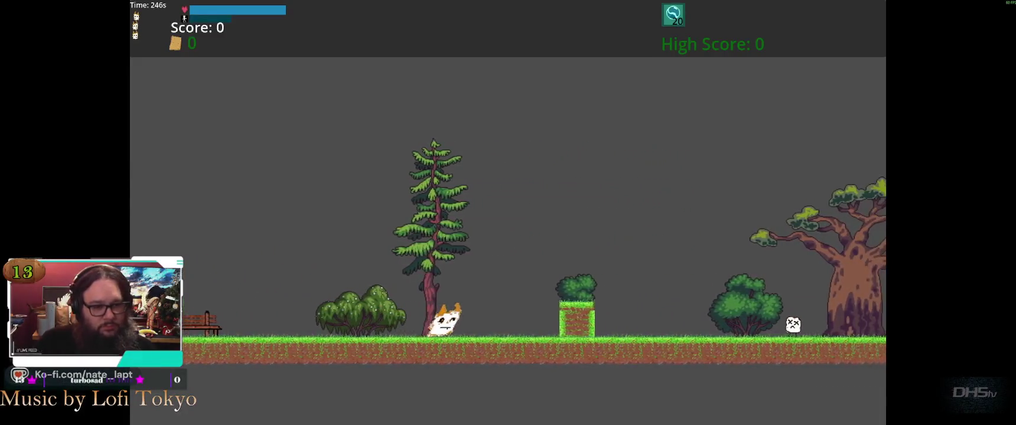
key(space)
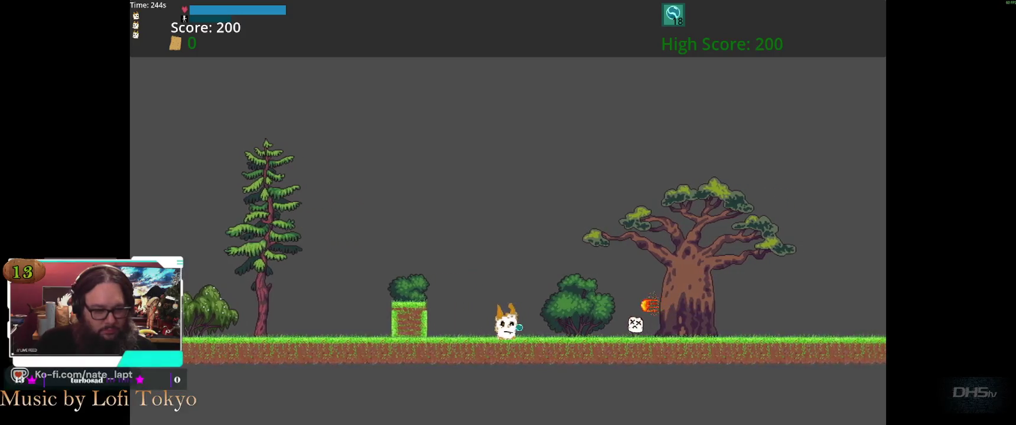
key(space)
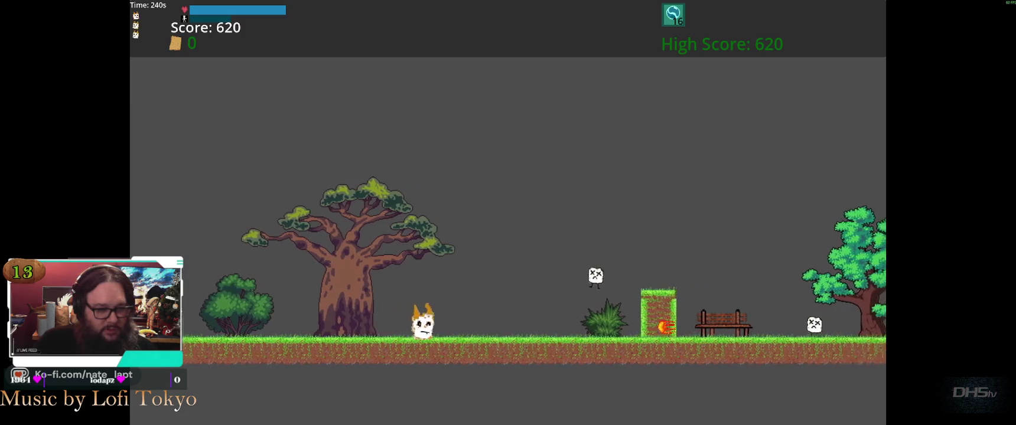
key(space)
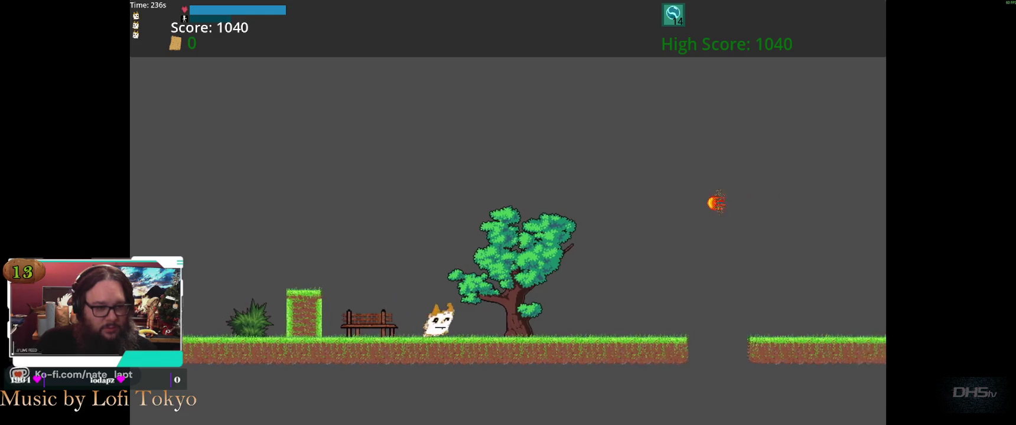
key(space)
key(space)
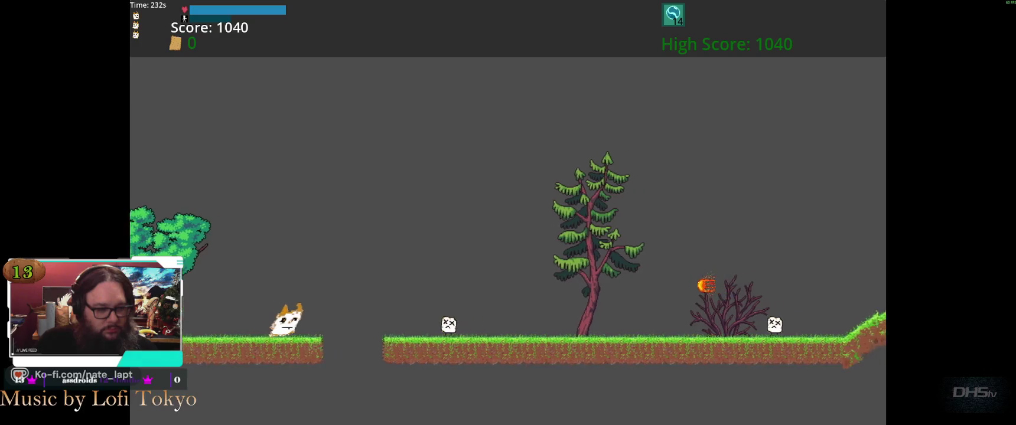
key(space)
key(f)
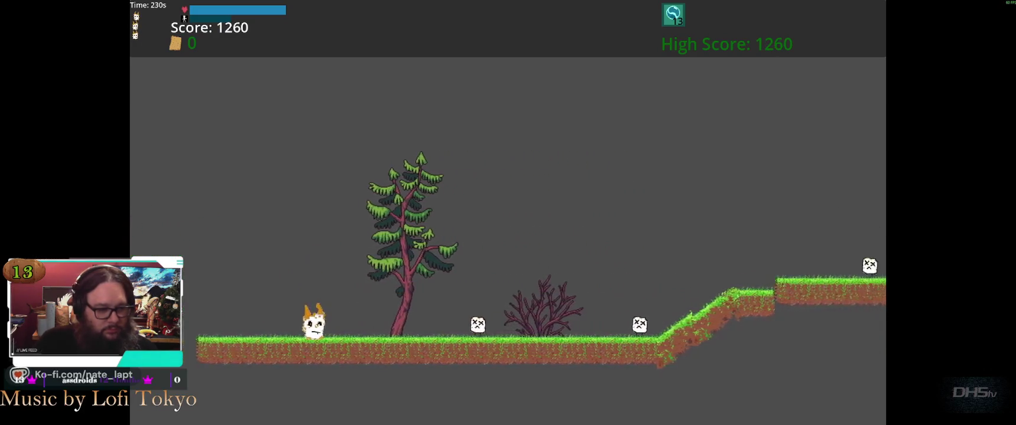
key(space)
key(f)
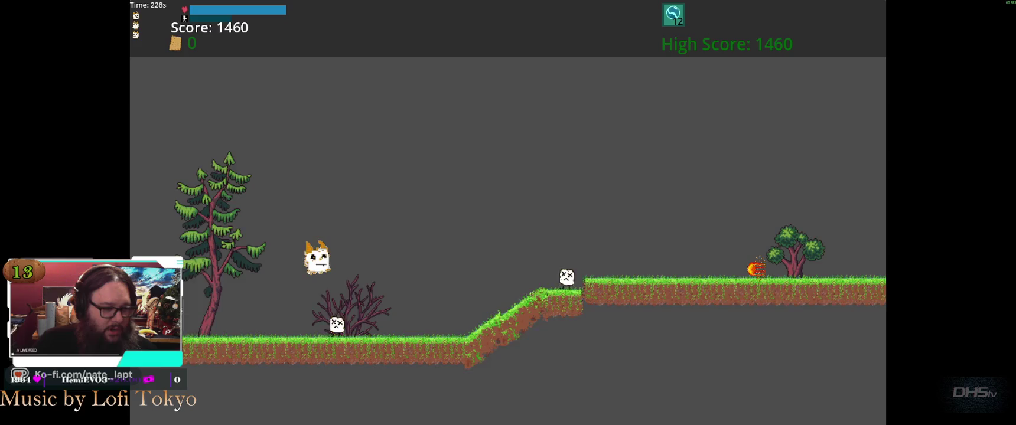
key(space)
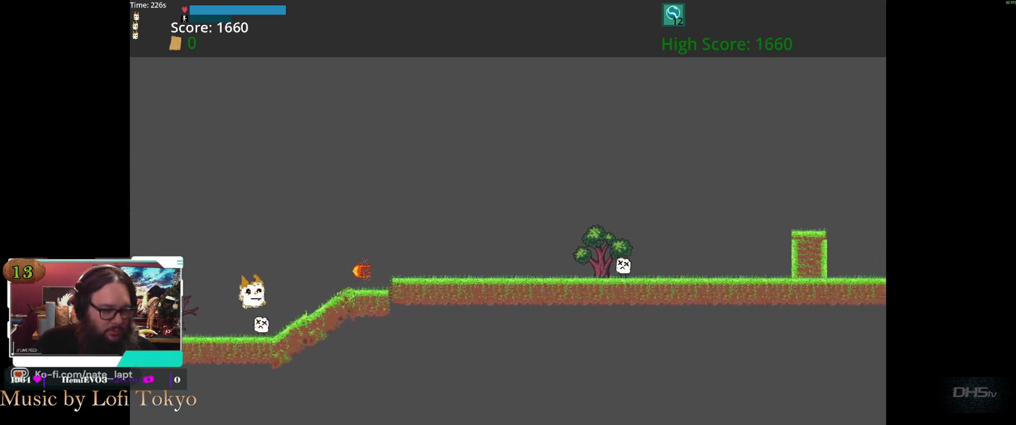
key(f)
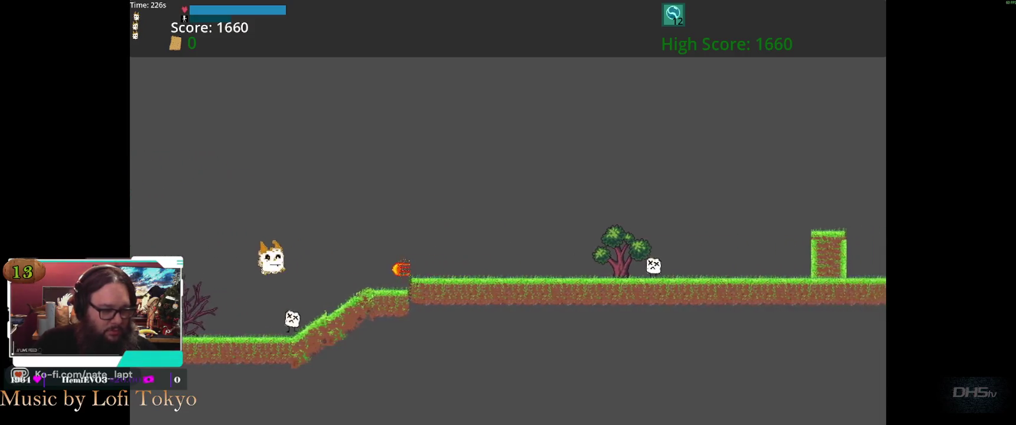
key(space)
key(f)
key(Right)
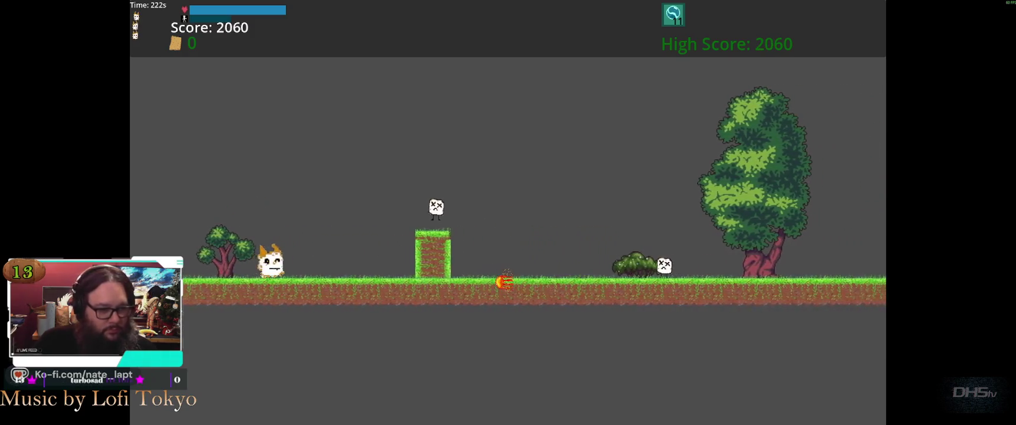
Keep jumping gaps and stomping enemies until the run ends at 4940 points.
key(space)
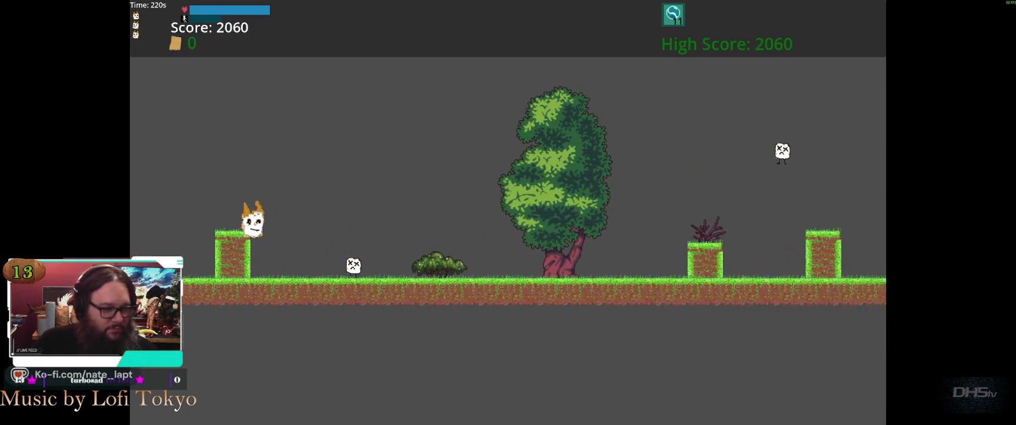
key(space)
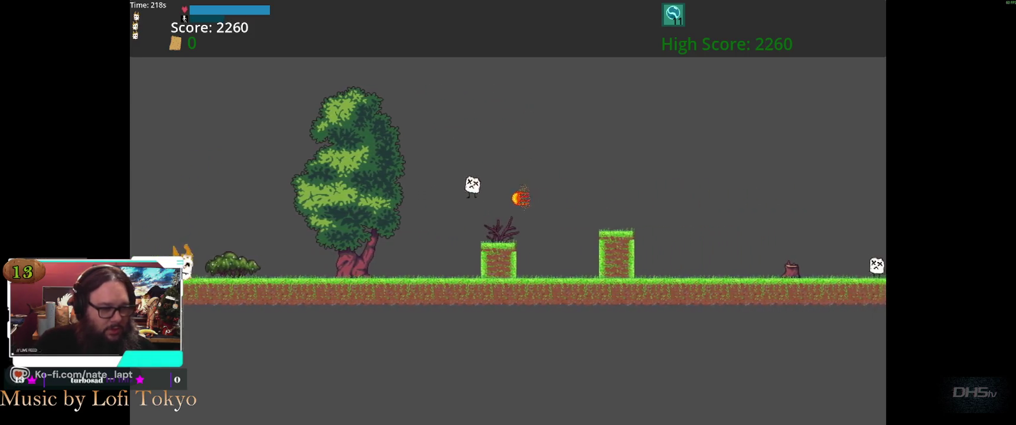
key(space)
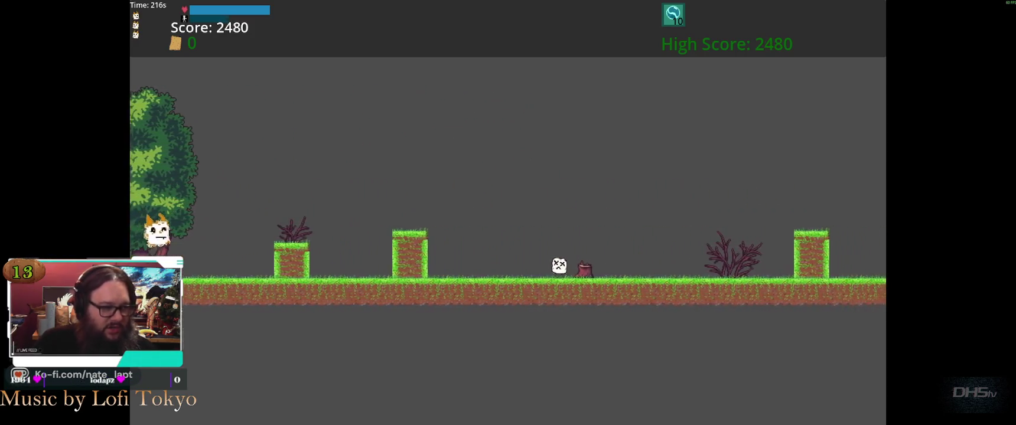
key(space)
key(space)
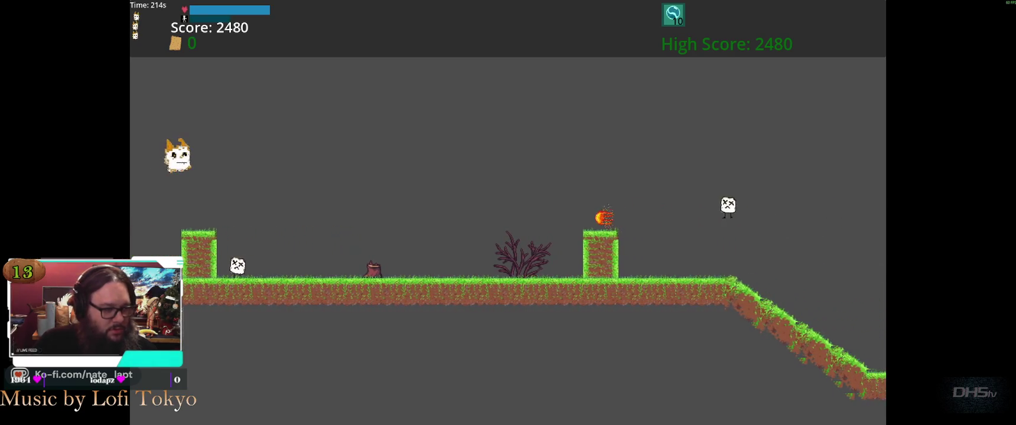
key(space)
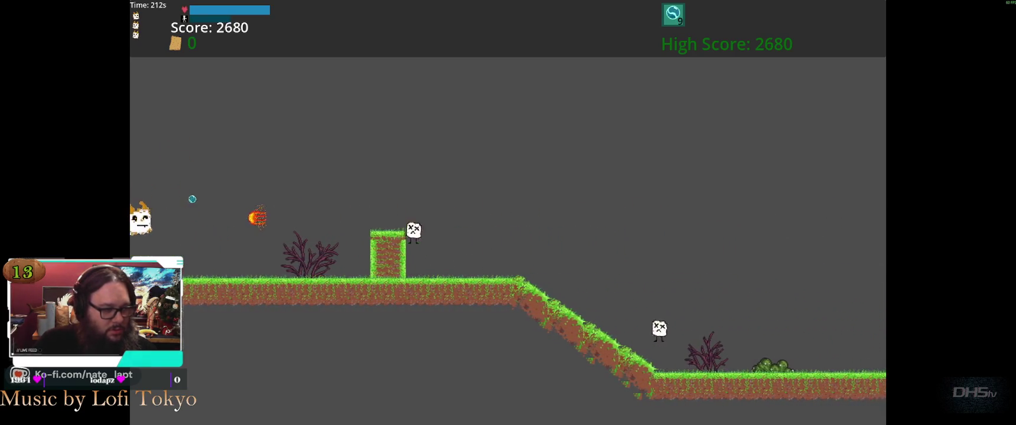
key(space)
key(space)
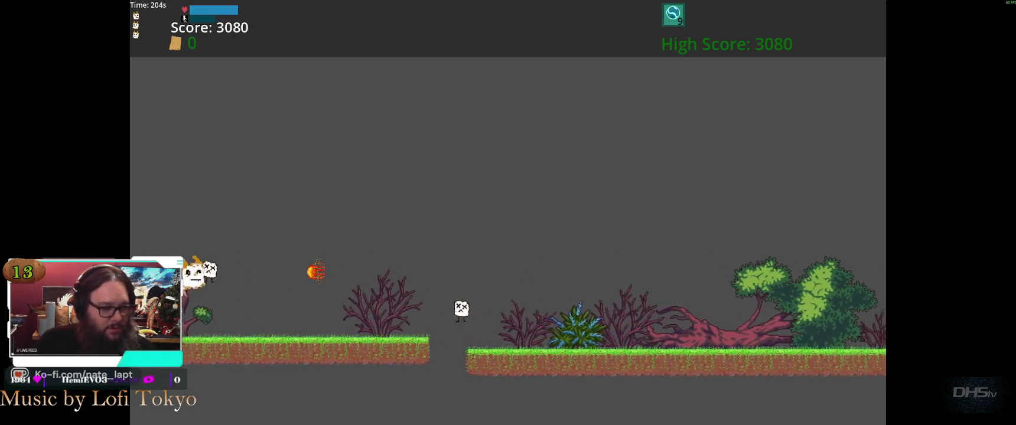
key(space)
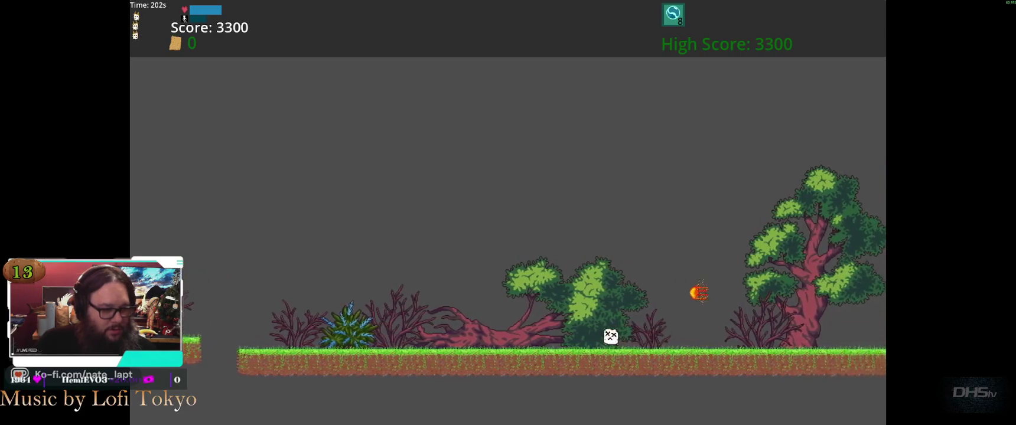
key(space)
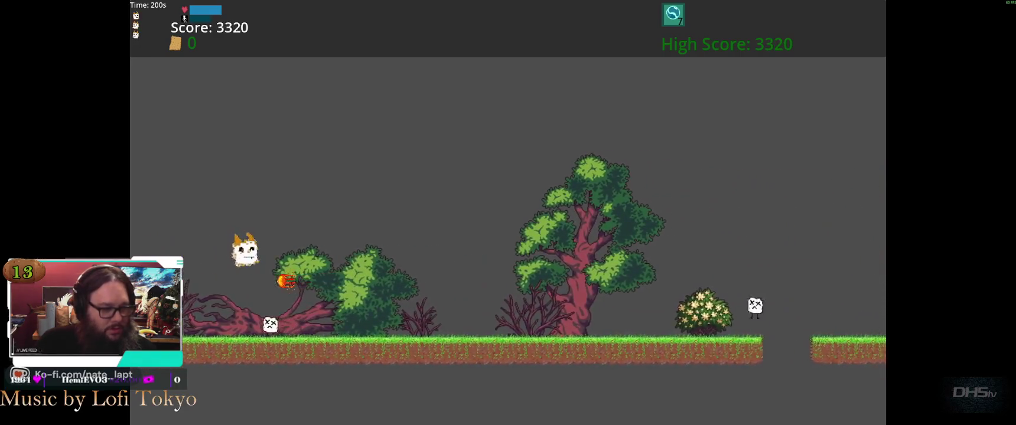
key(space)
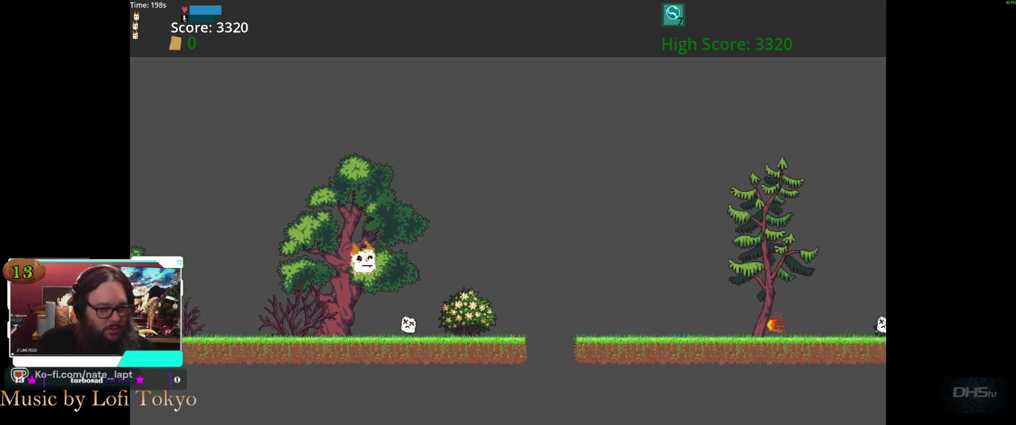
key(space)
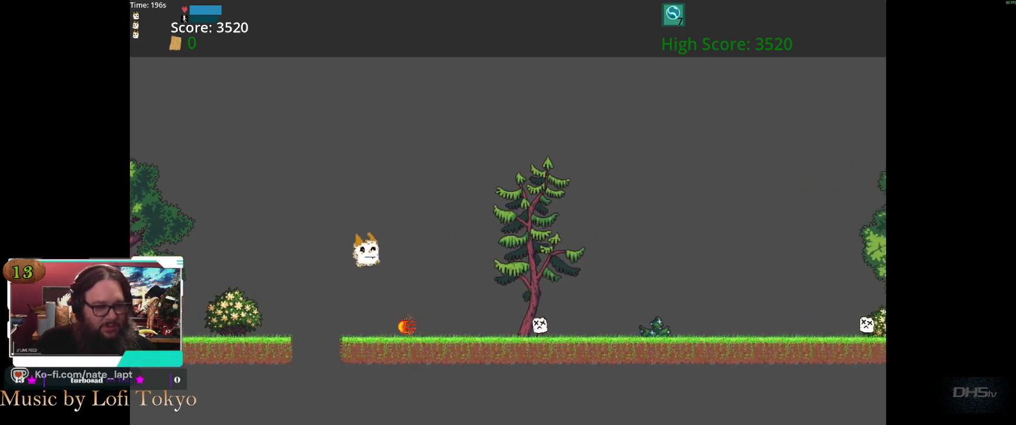
key(space)
key(space)
key(space)
key(space)
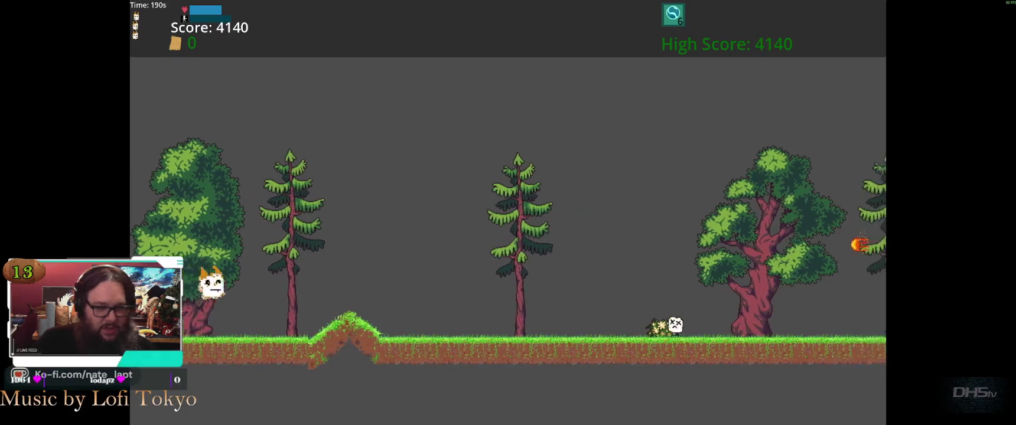
key(space)
key(space)
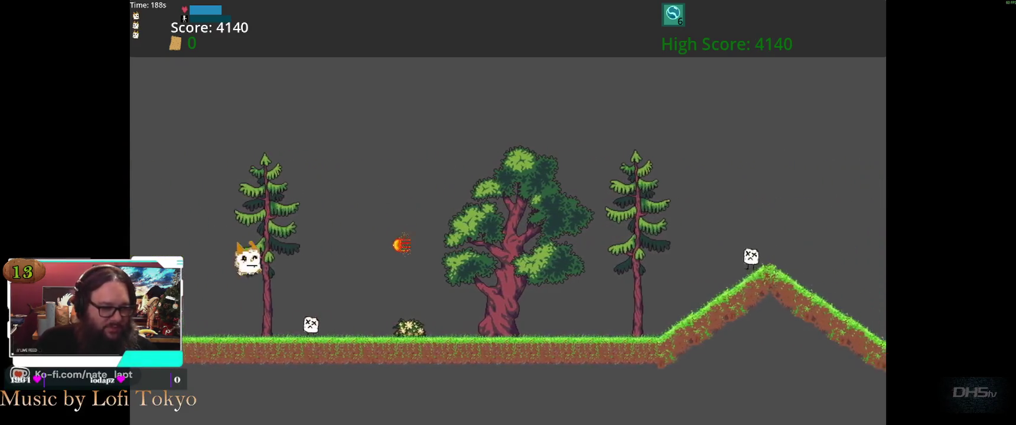
key(e)
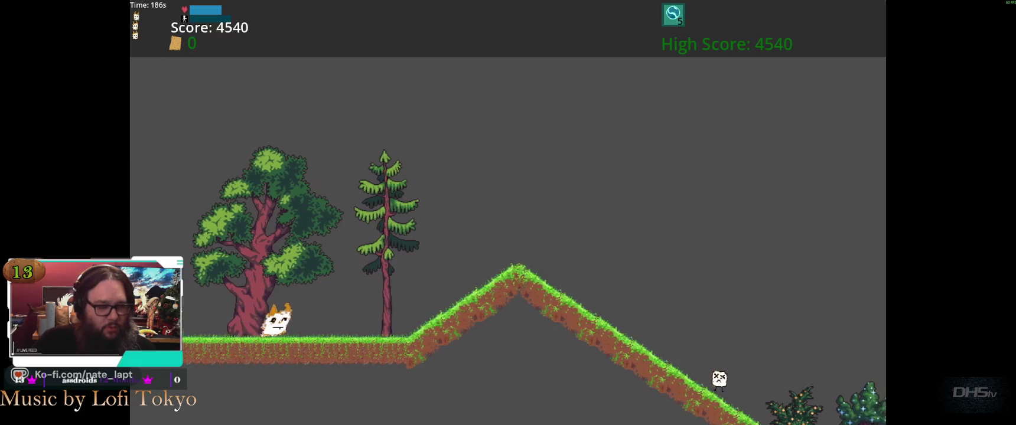
key(space)
key(space)
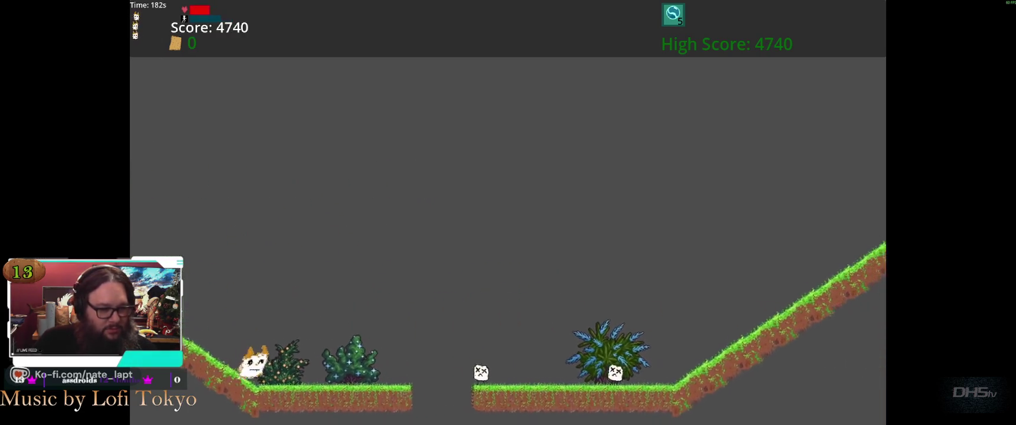
key(space)
key(space)
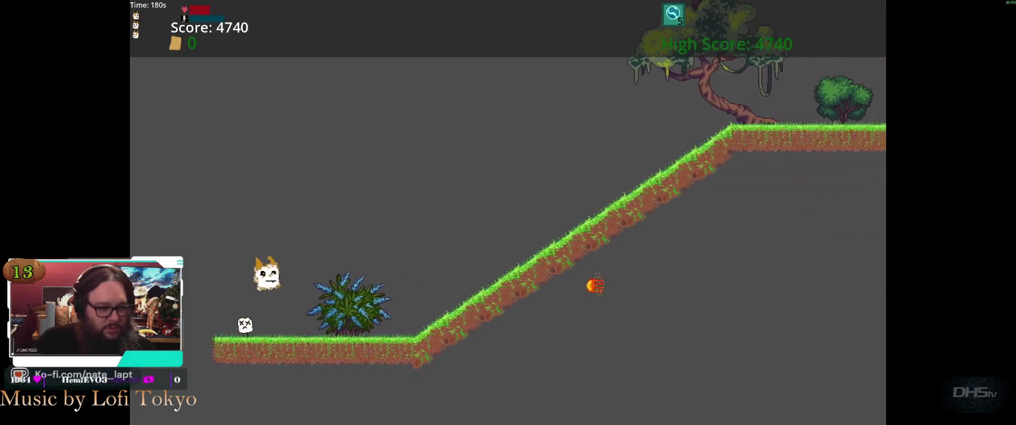
key(space)
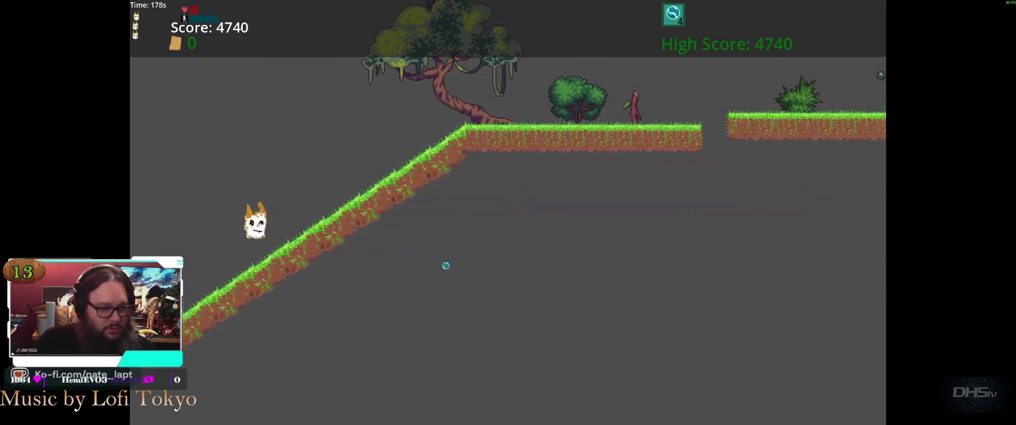
key(space)
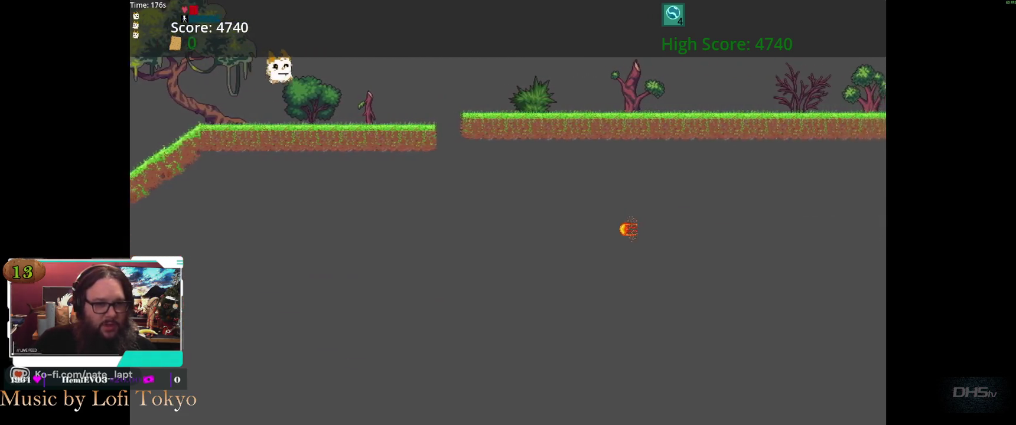
key(space)
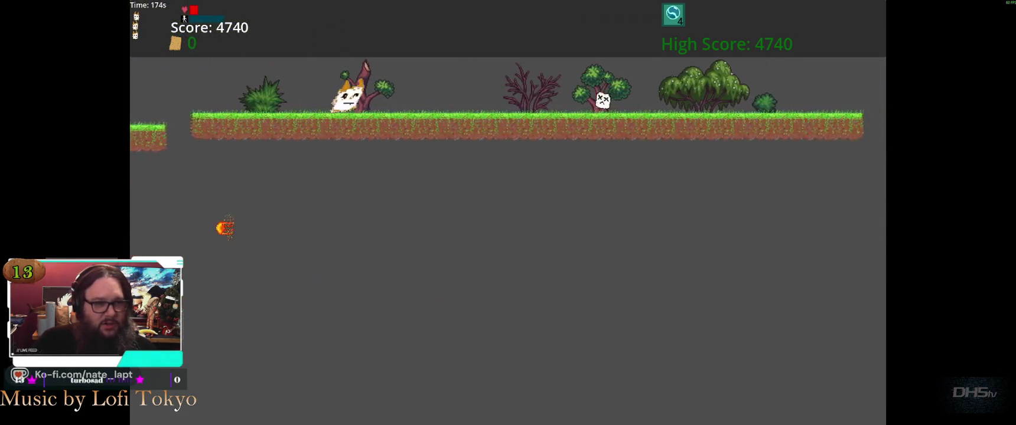
key(space)
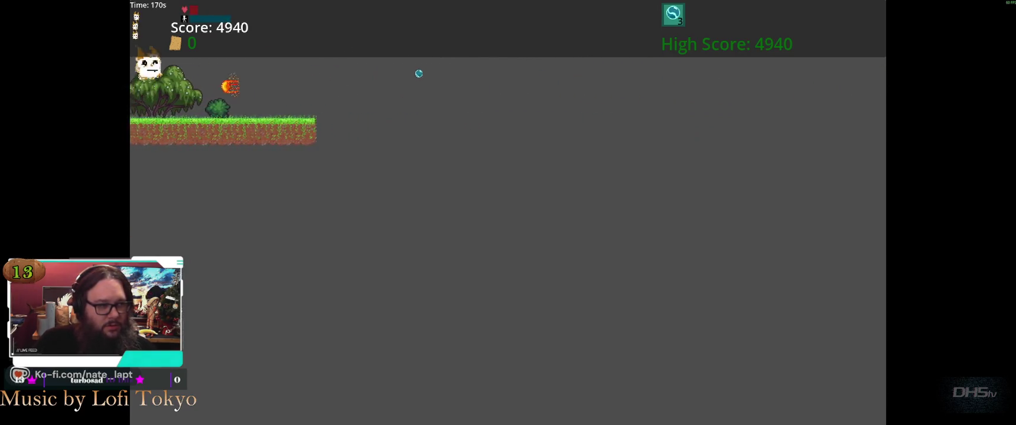
Restart the level, then pause it and highlight the option to leave the game.
key(Return)
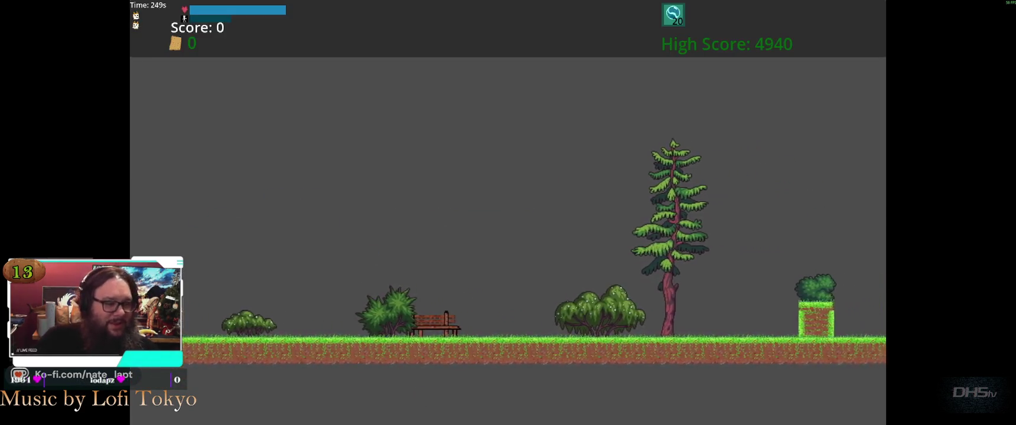
key(Escape)
key(Down)
Confirm Exit in the pause menu to return to the lvl5.gd script editor.
key(Return)
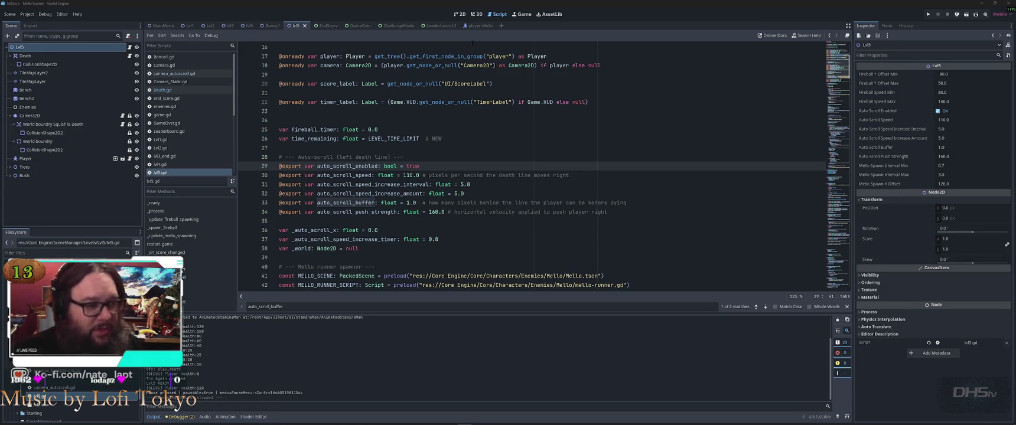
Search lvl5.gd for 'fireball_' to locate the fireball variables.
click(612, 18)
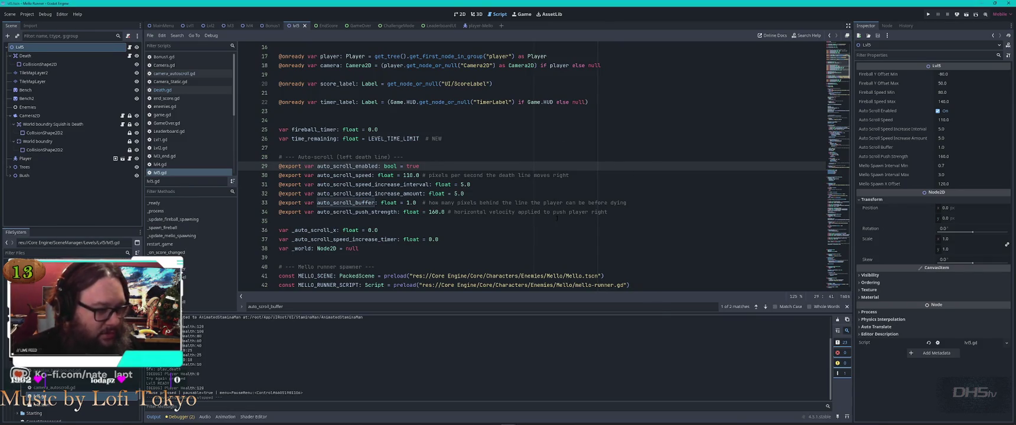
click(503, 184)
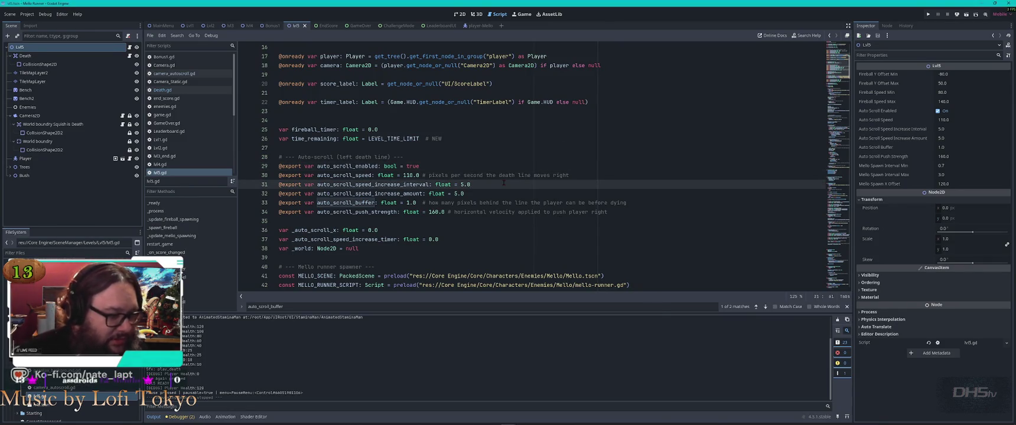
scroll(503, 183, down, 4)
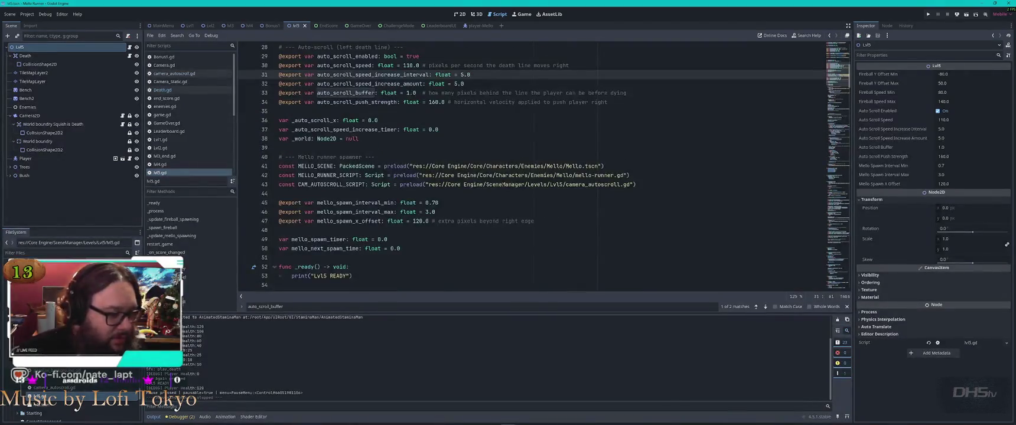
click(503, 185)
key(ctrl+f)
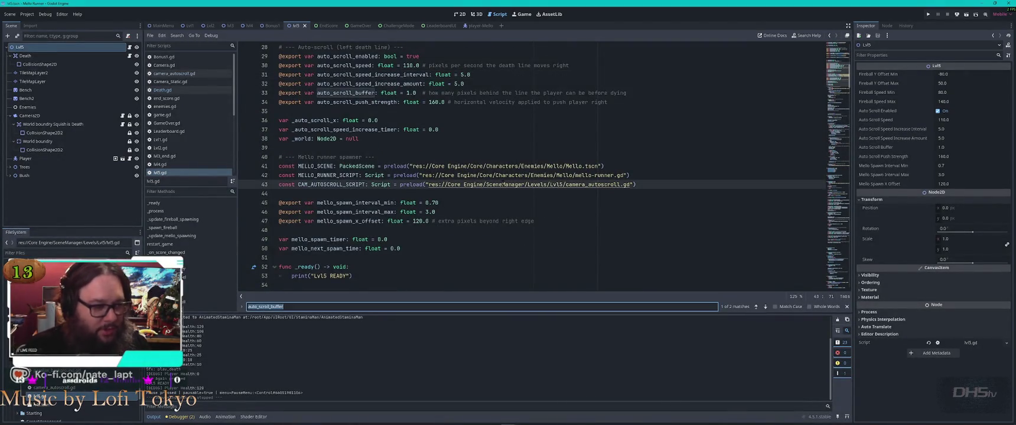
text(fireballs)
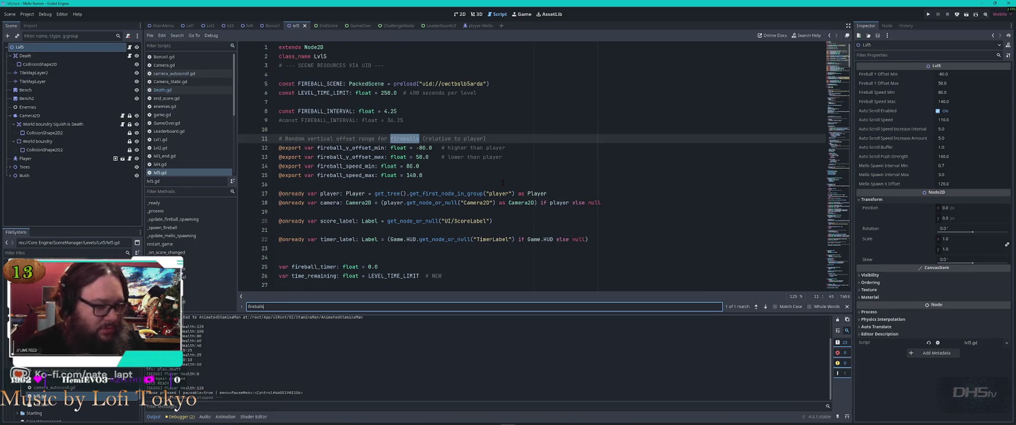
key(BackSpace)
text(_)
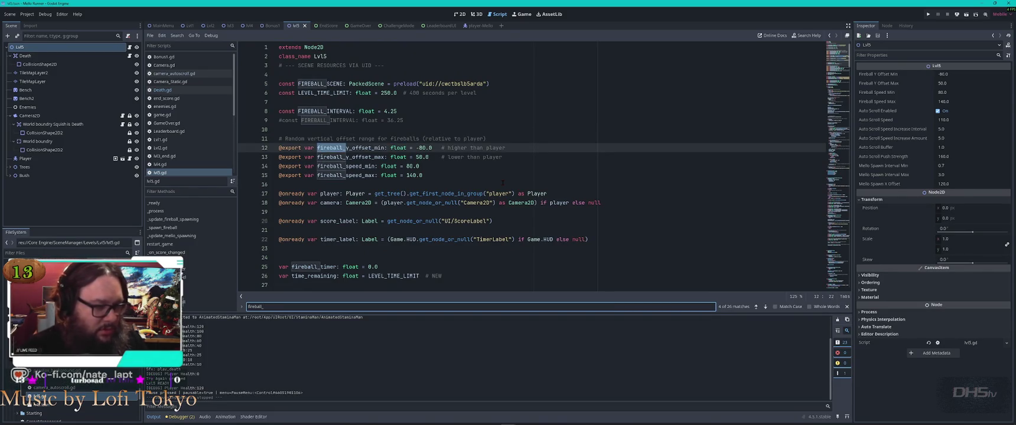
key(Escape)
Set fireball_speed_max to 210.0 and FIREBALL_INTERVAL to 4.15, then switch to Visual Studio Code.
click(413, 175)
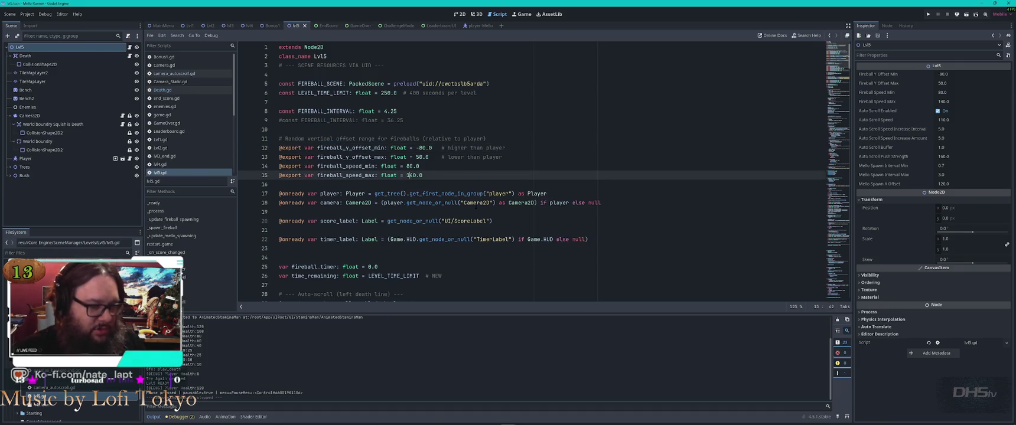
key(BackSpace)
key(BackSpace)
text(21)
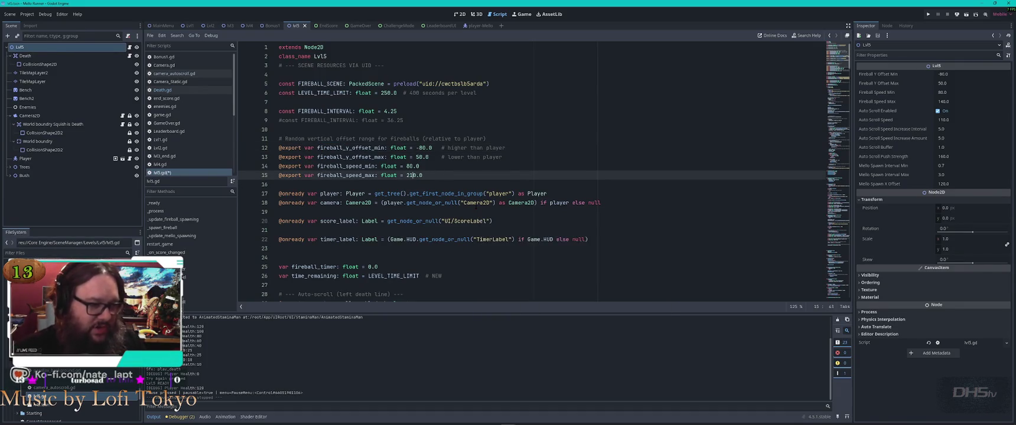
click(429, 166)
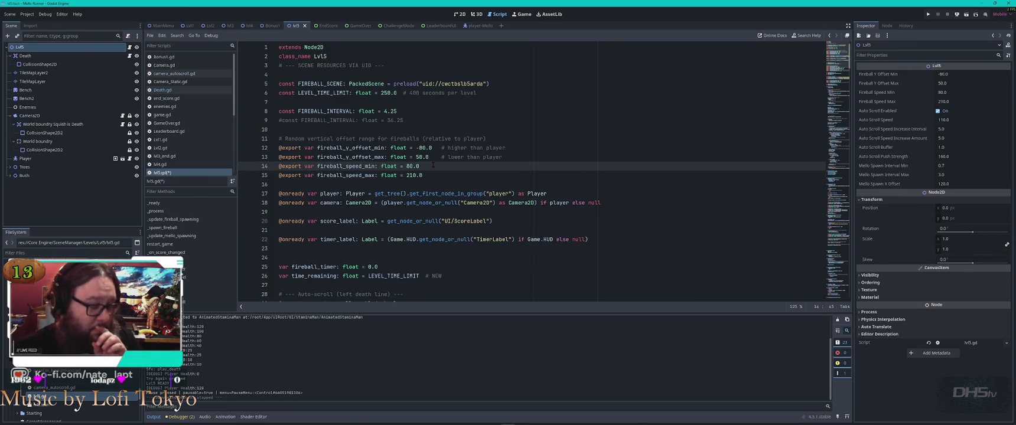
click(408, 111)
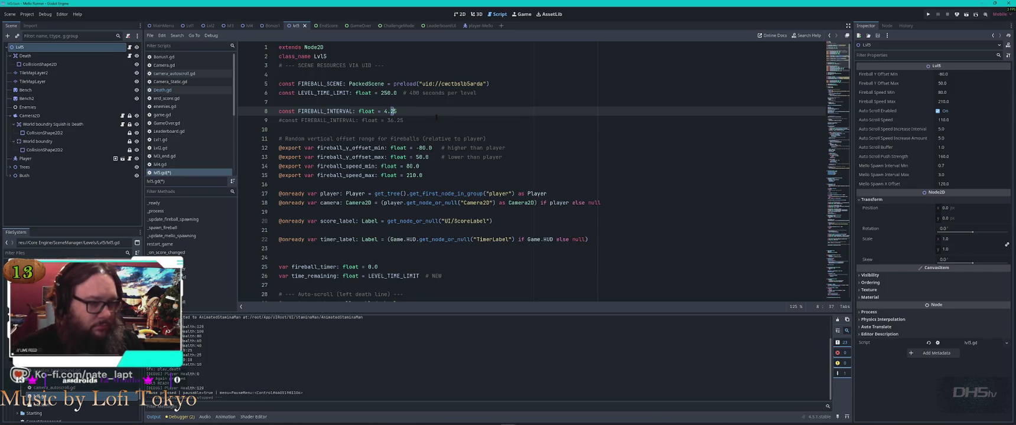
text(15 #)
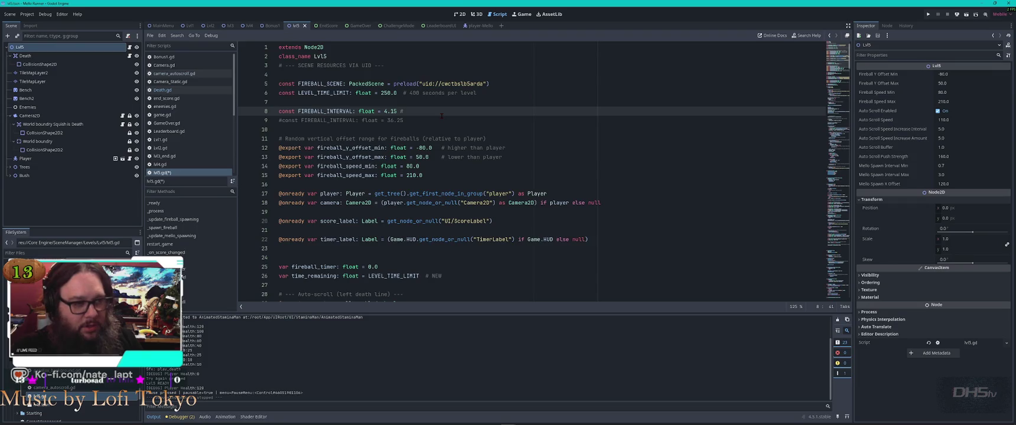
key(alt+Tab)
key(Tab)
key(Tab)
key(Tab)
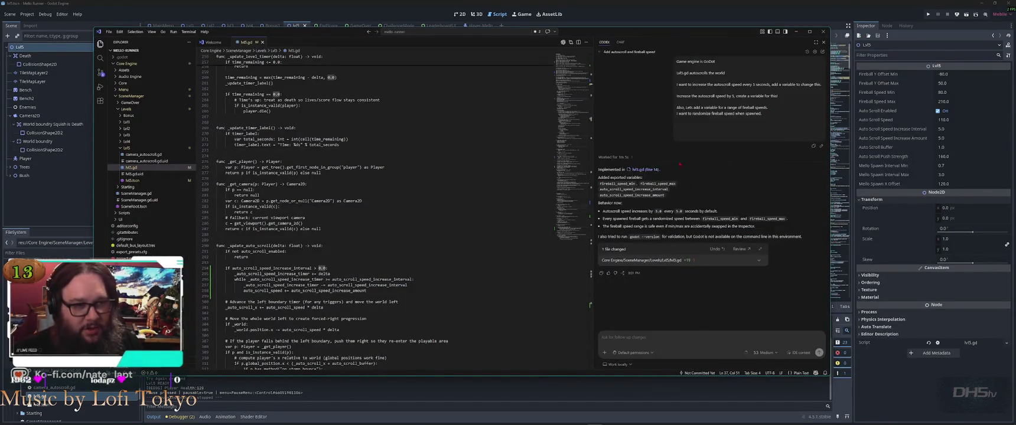
click(620, 42)
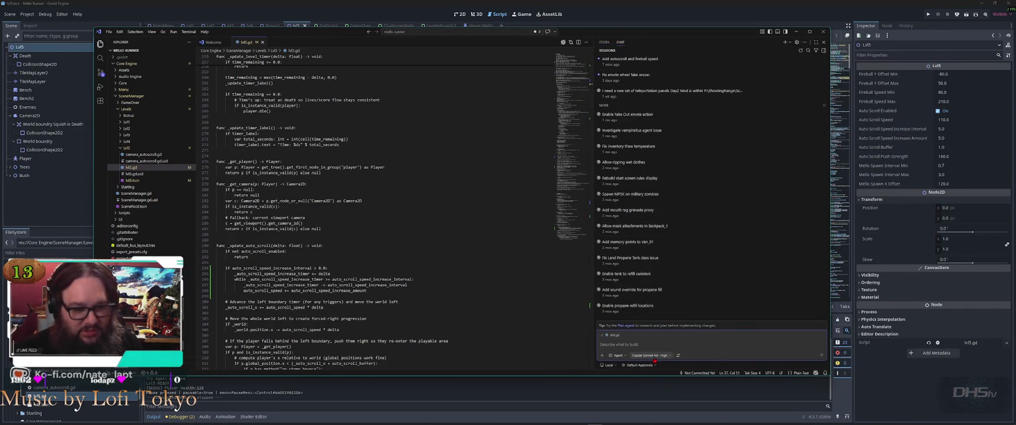
click(649, 355)
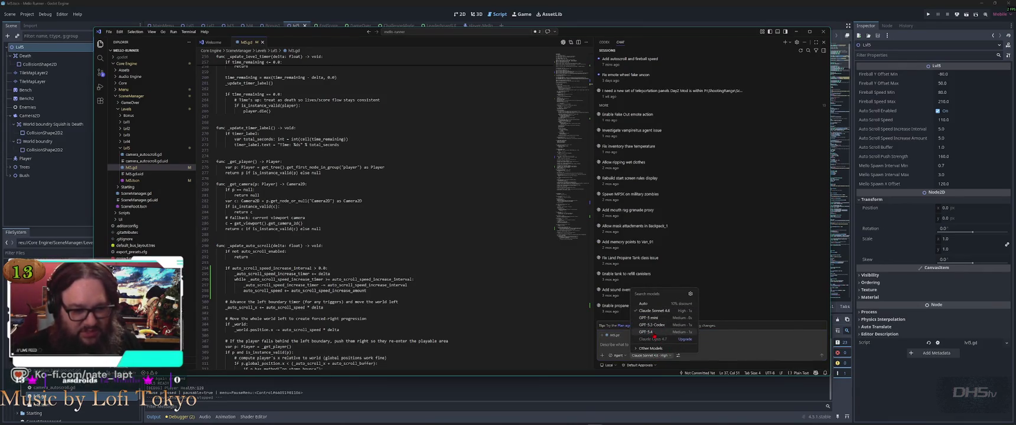
mouse_move(654, 334)
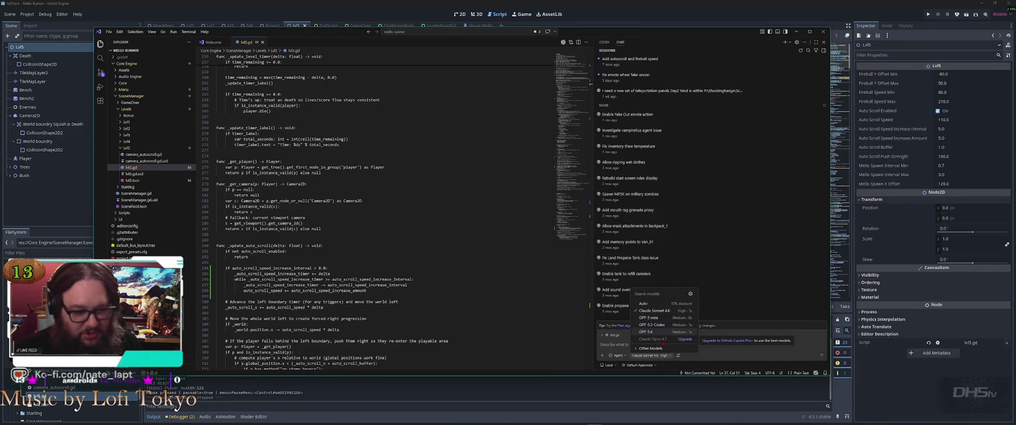
click(660, 348)
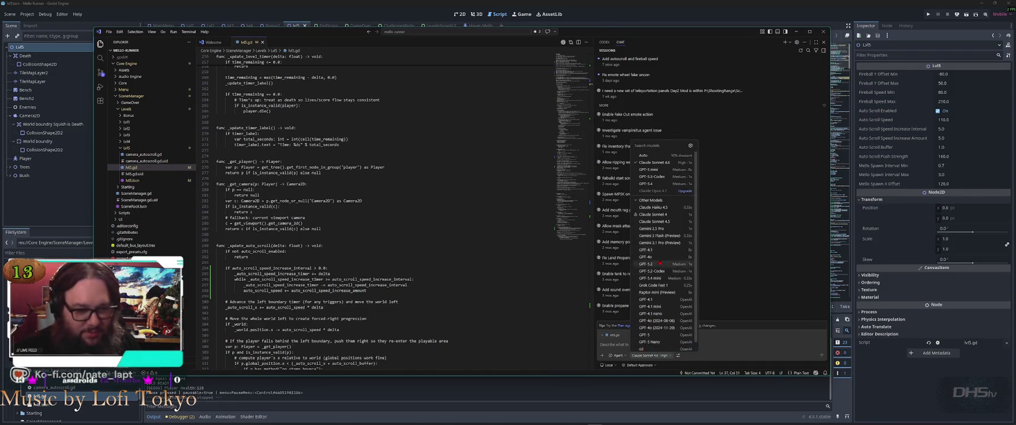
mouse_move(659, 244)
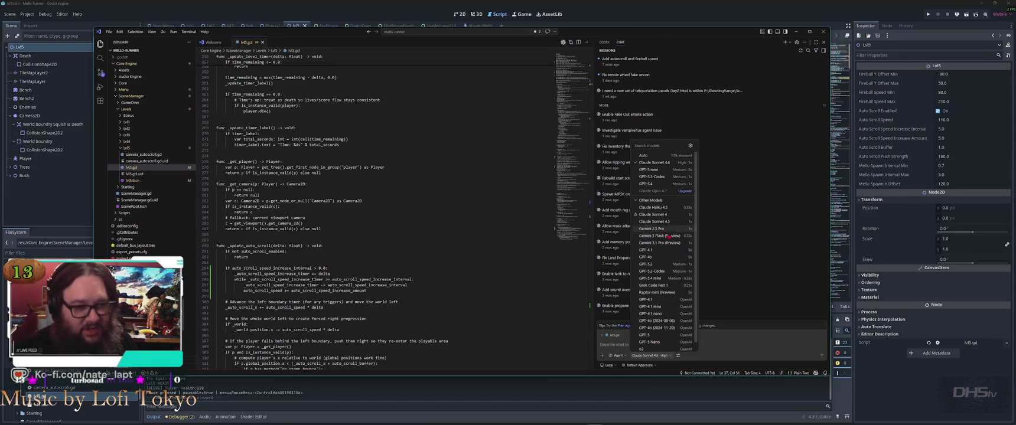
key(Escape)
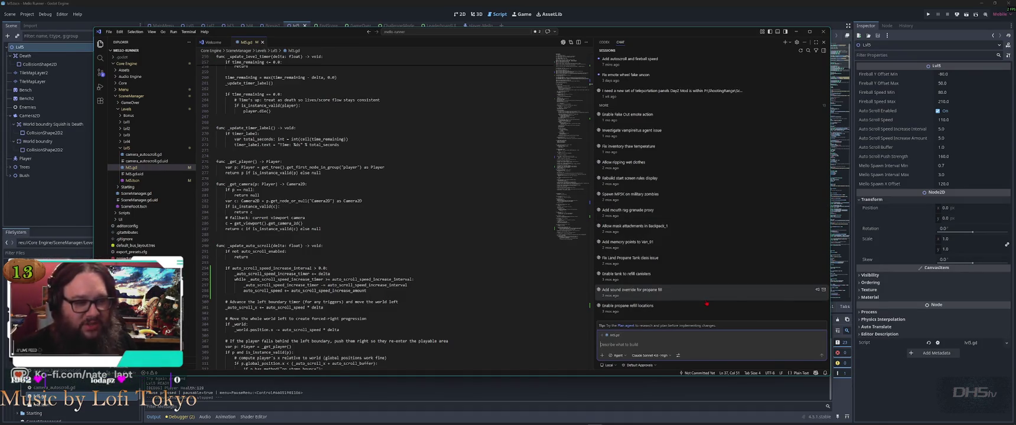
click(650, 355)
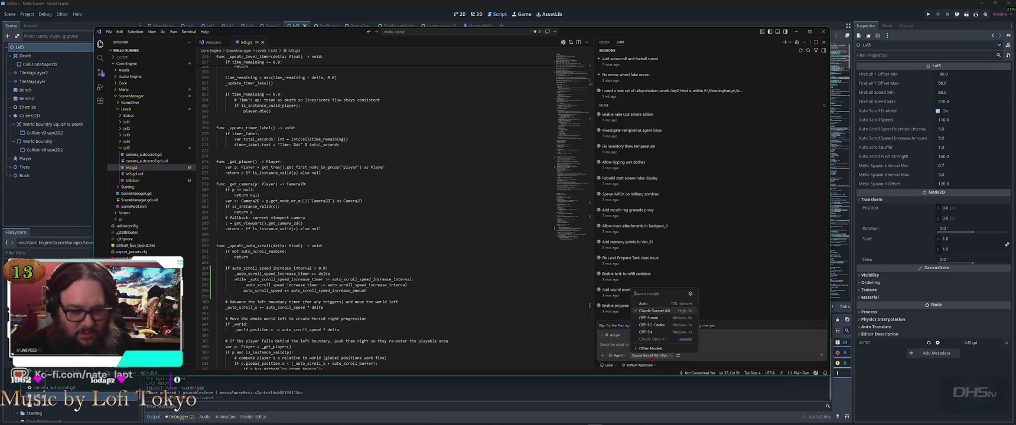
click(650, 348)
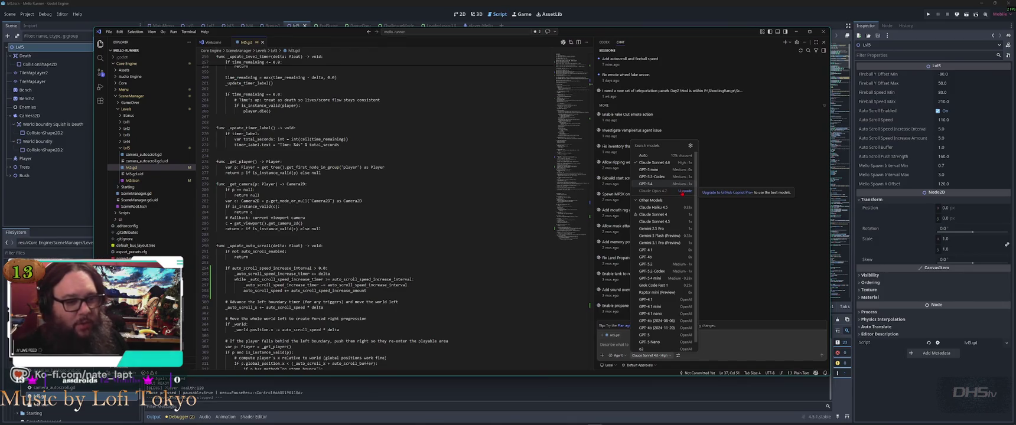
click(724, 349)
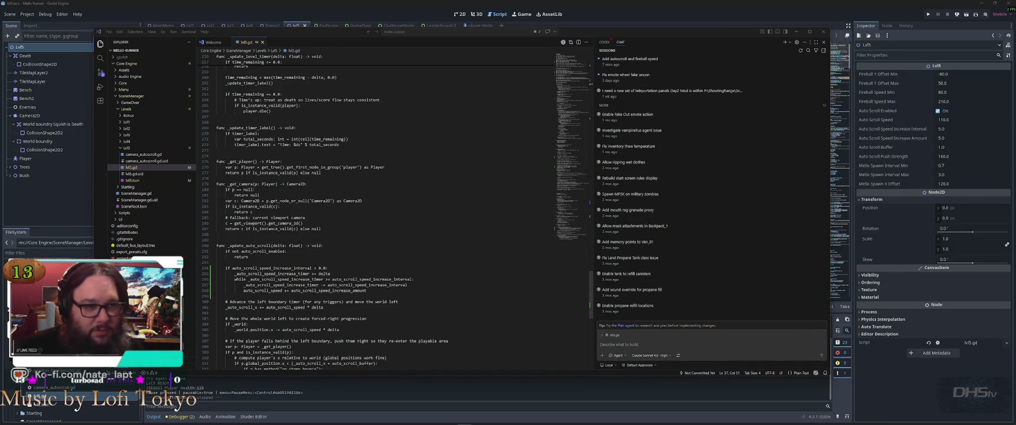
click(628, 59)
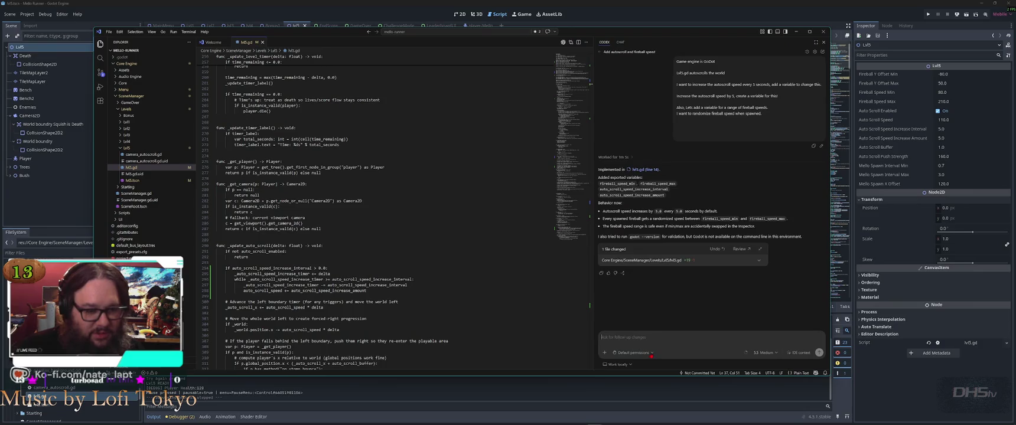
click(769, 354)
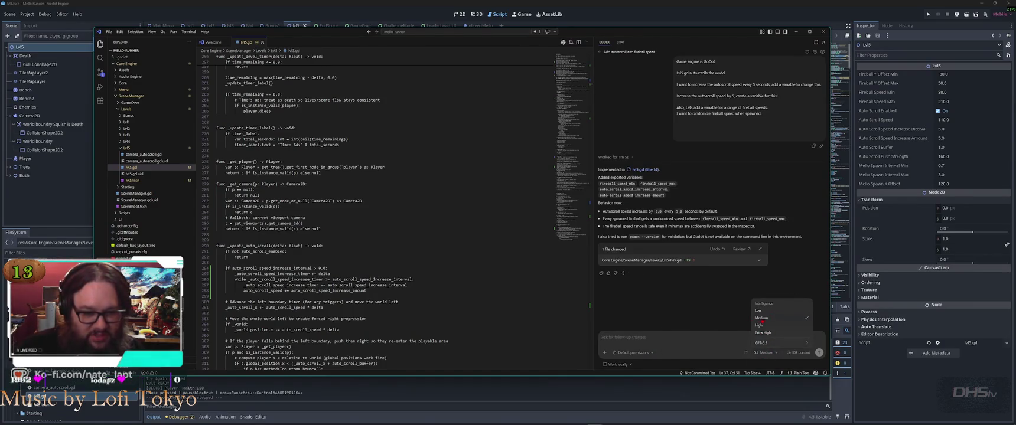
click(716, 343)
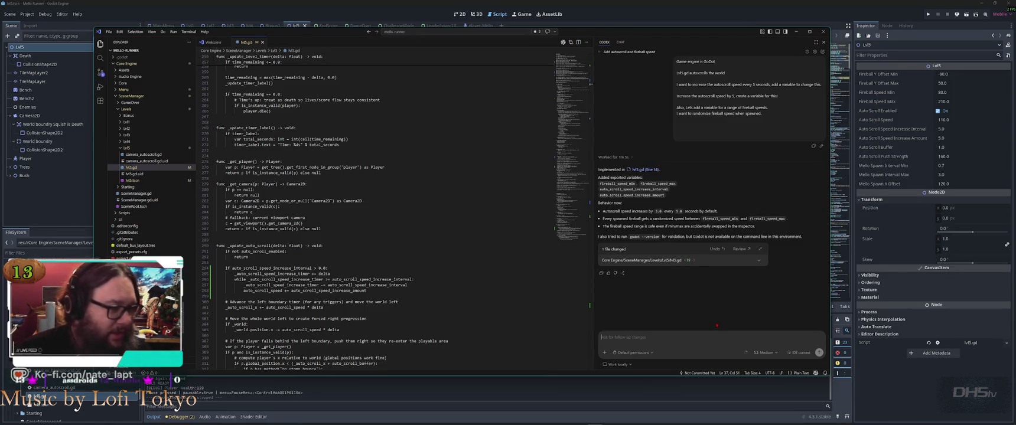
key(alt+Tab)
key(alt+Tab)
key(alt+Tab)
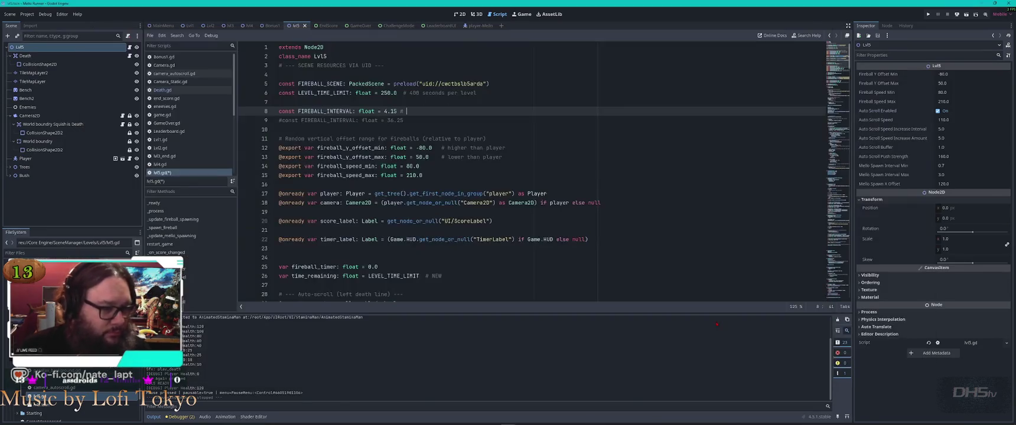
Run the game, start the level, and jump onto blocks stomping the first enemies.
click(498, 166)
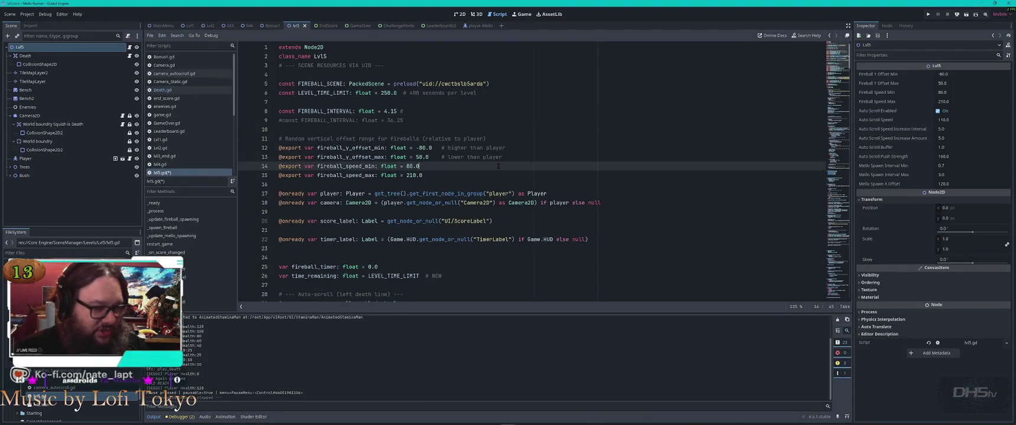
key(F6)
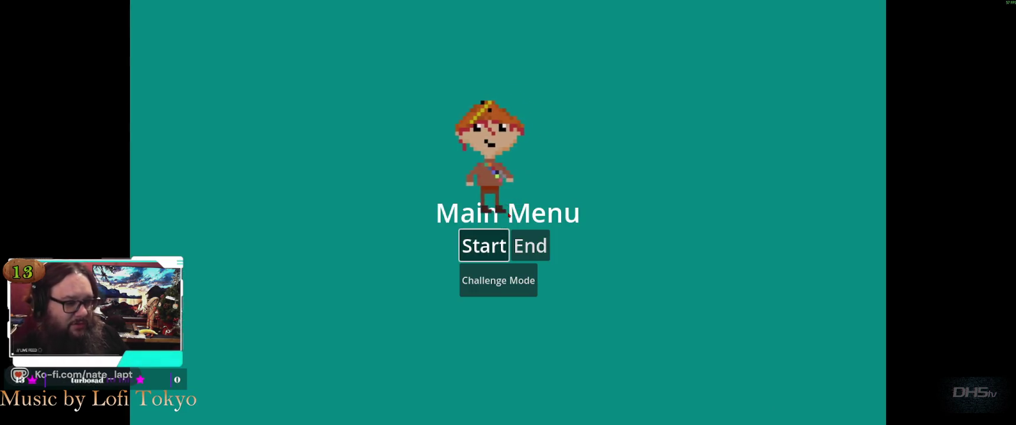
key(Return)
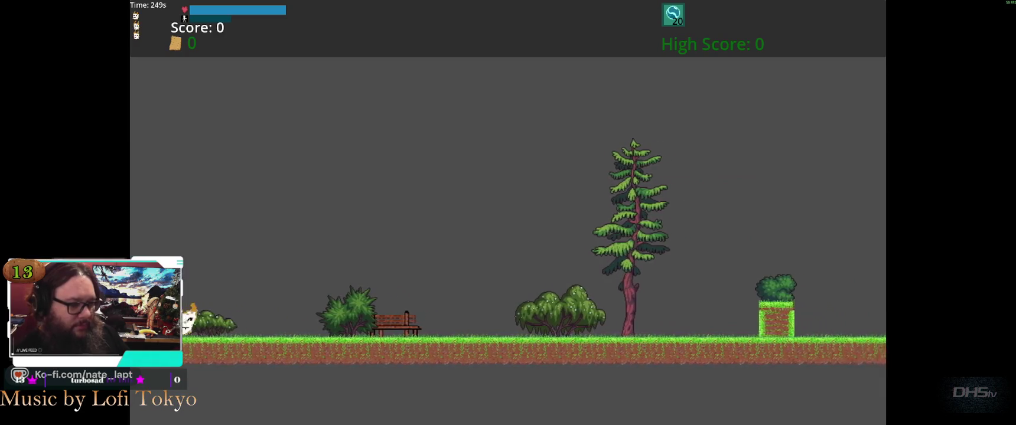
key(Right)
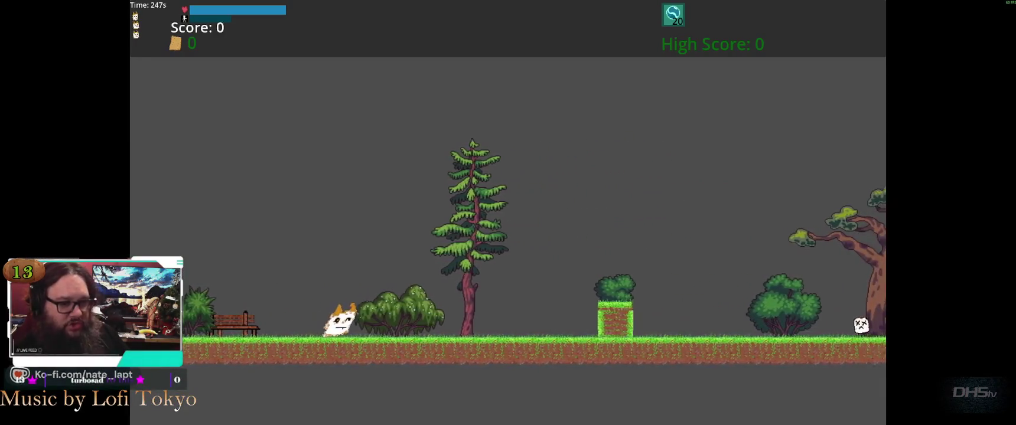
key(space)
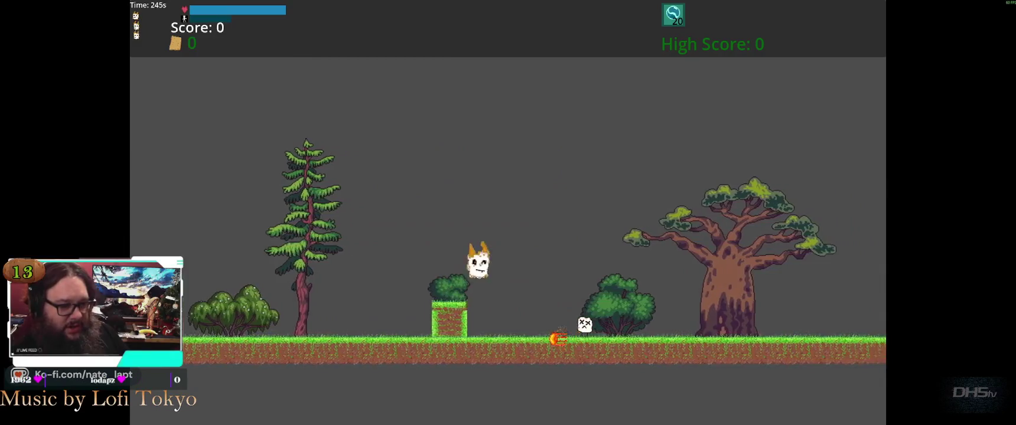
key(space)
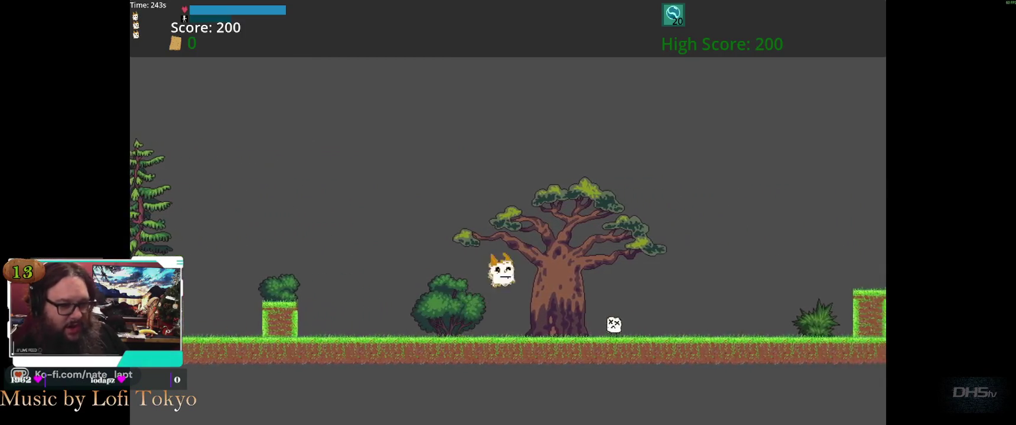
key(space)
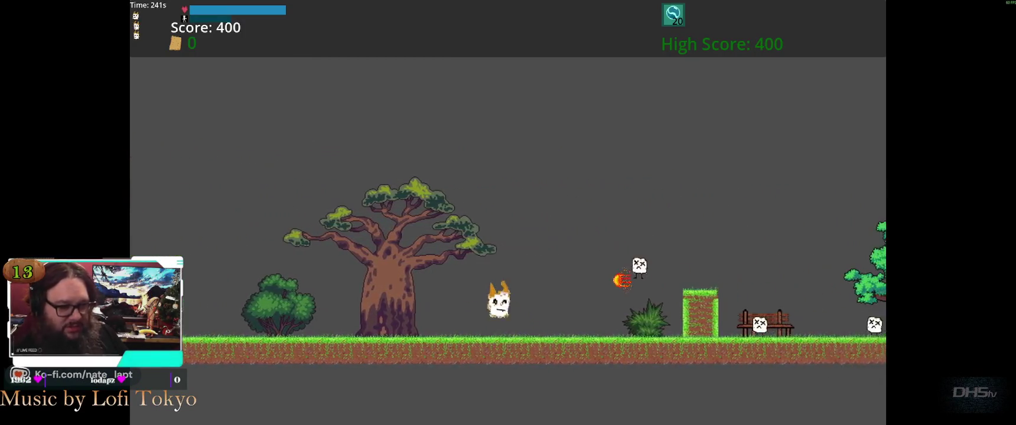
key(space)
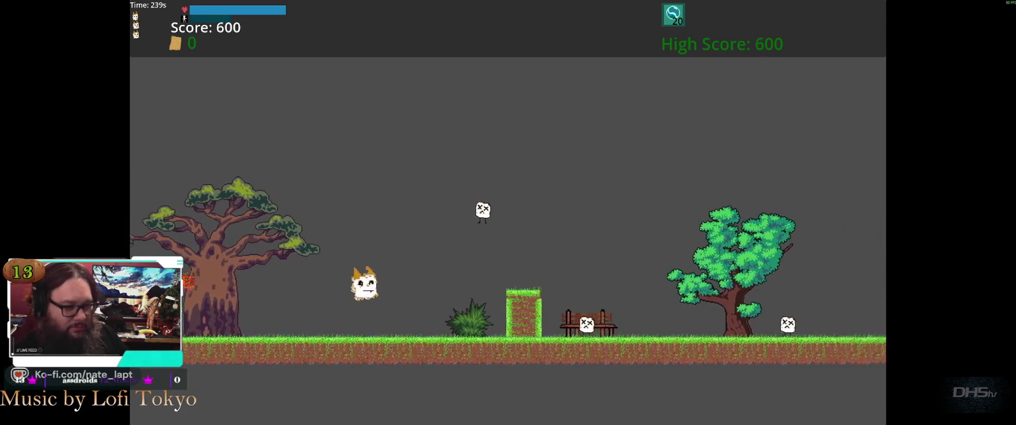
key(space)
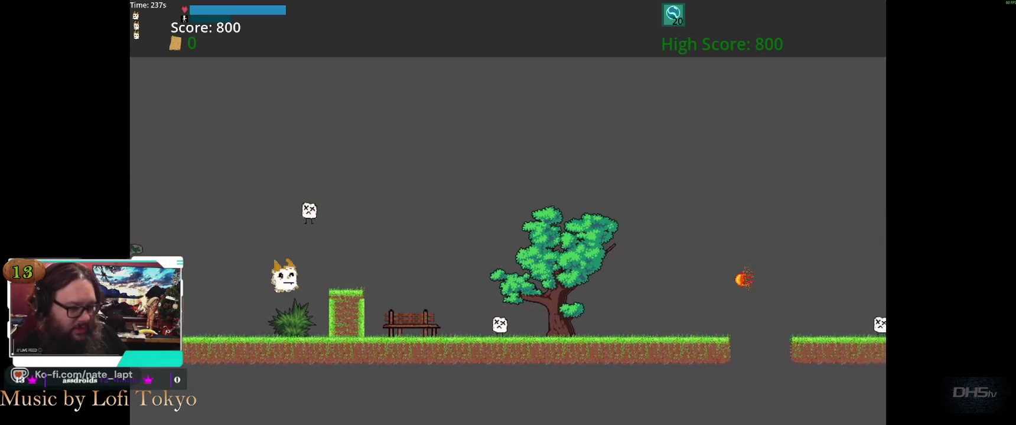
key(space)
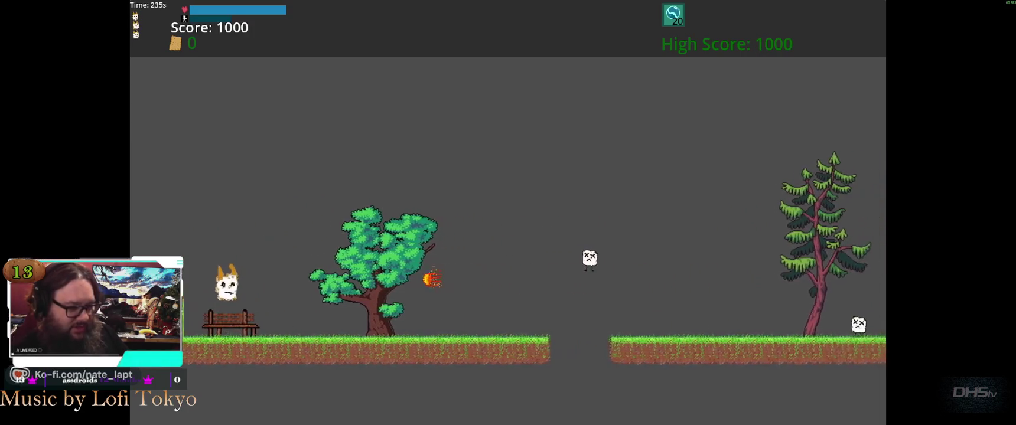
key(space)
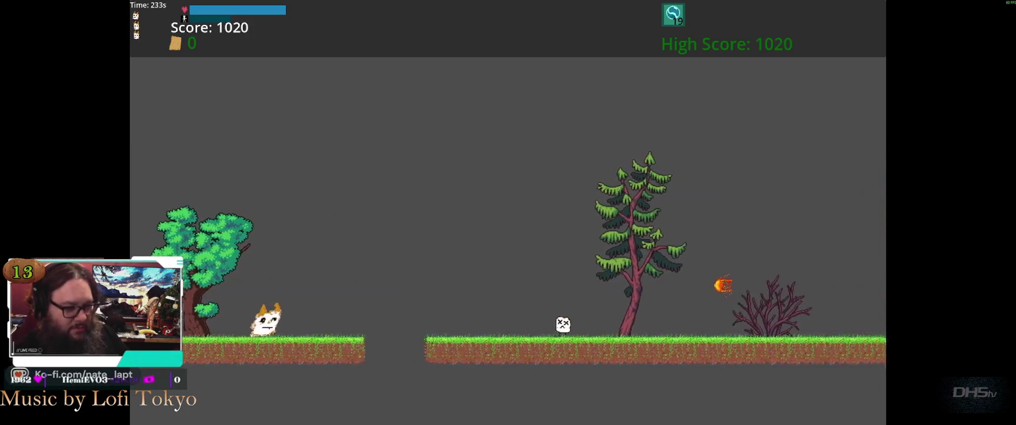
Keep jumping over fireballs, gaps and ledges while stomping enemies for points.
key(space)
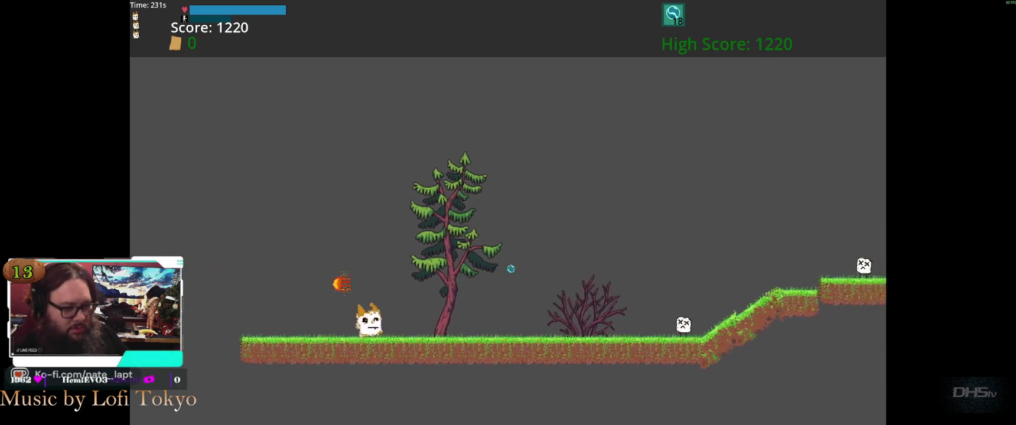
key(space)
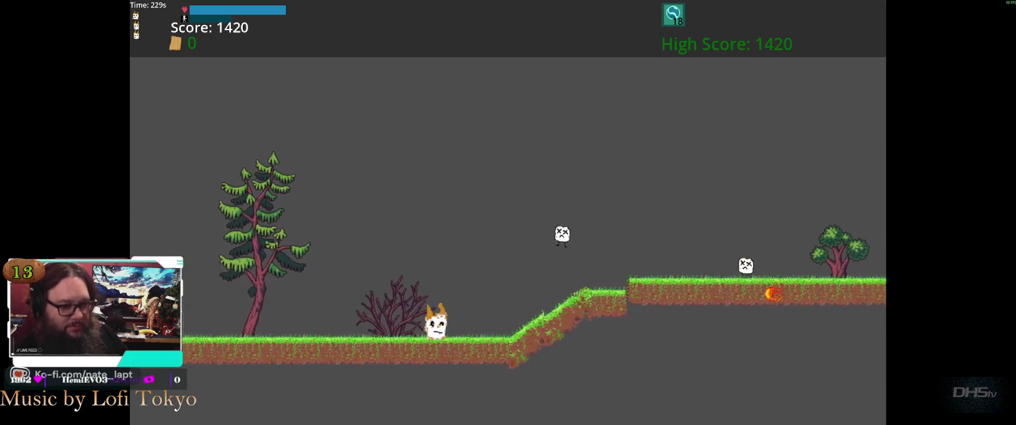
key(space)
key(space)
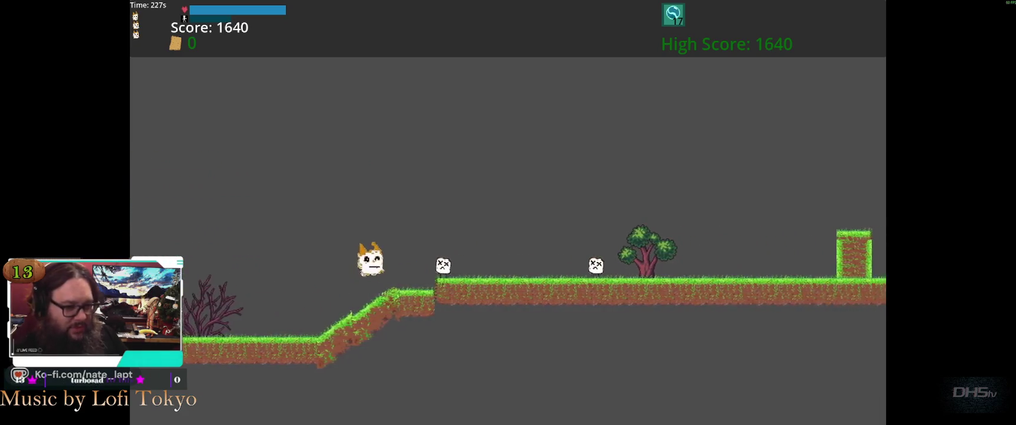
key(space)
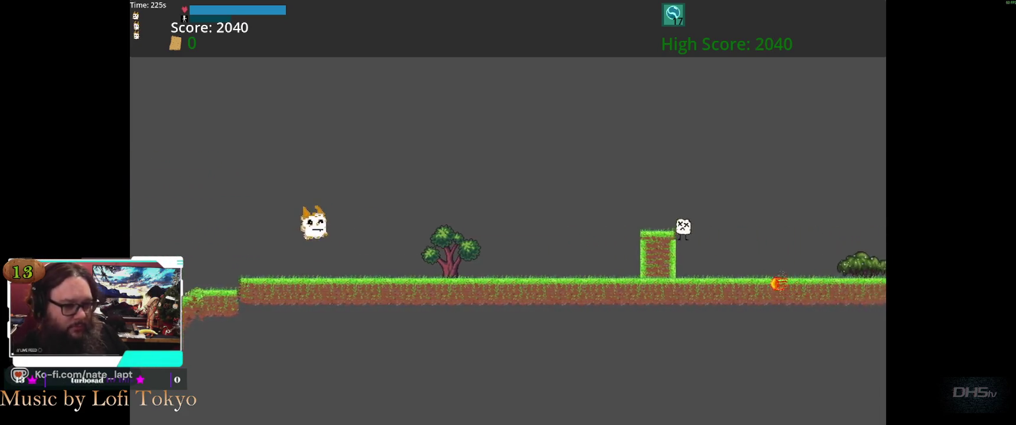
key(space)
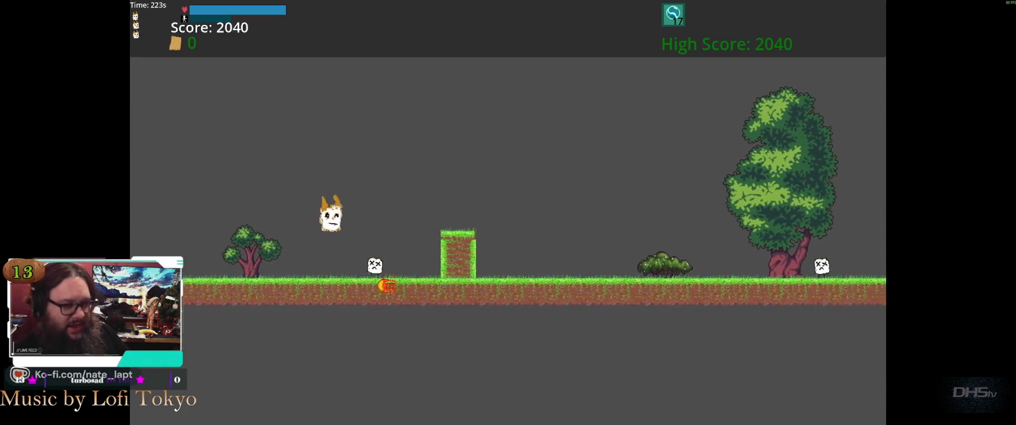
key(space)
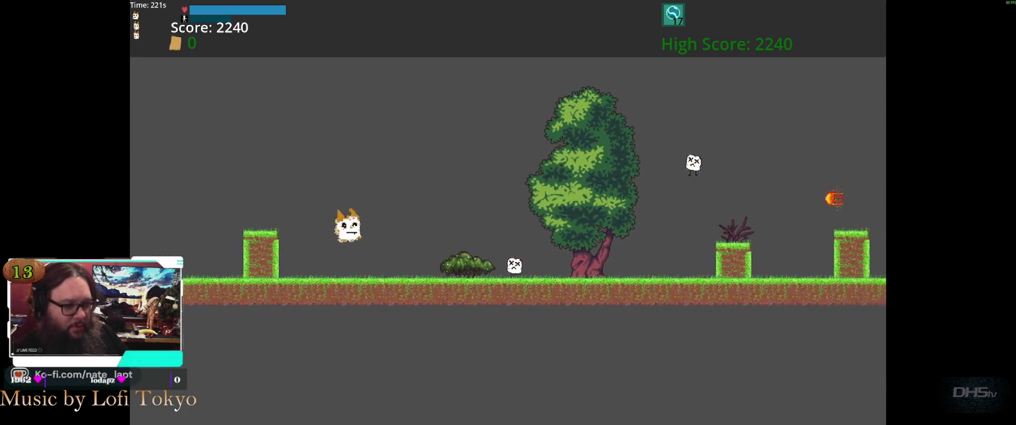
key(space)
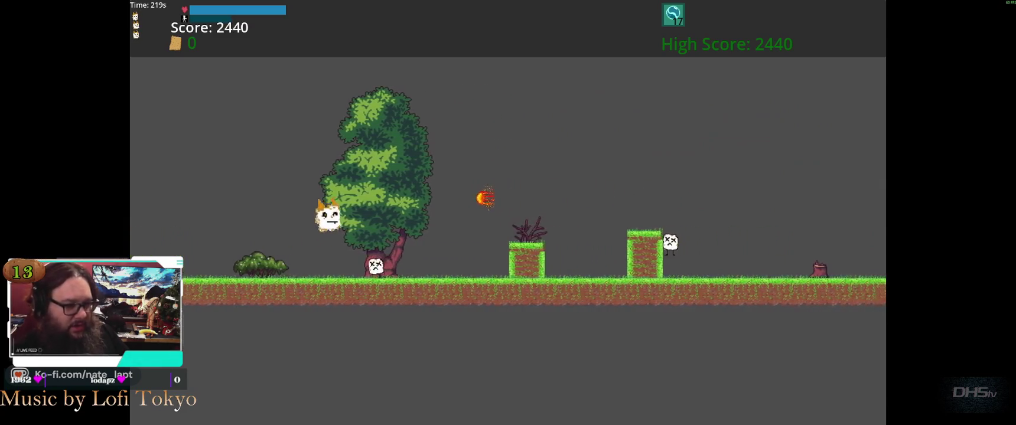
key(space)
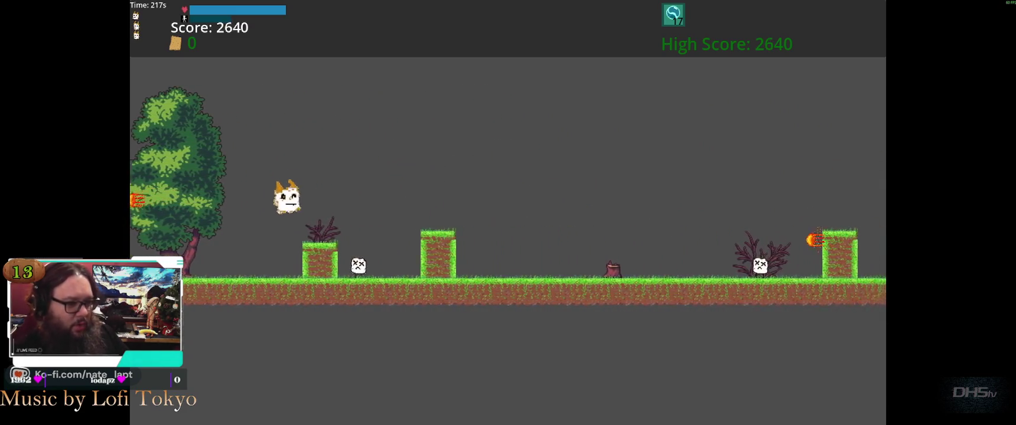
key(space)
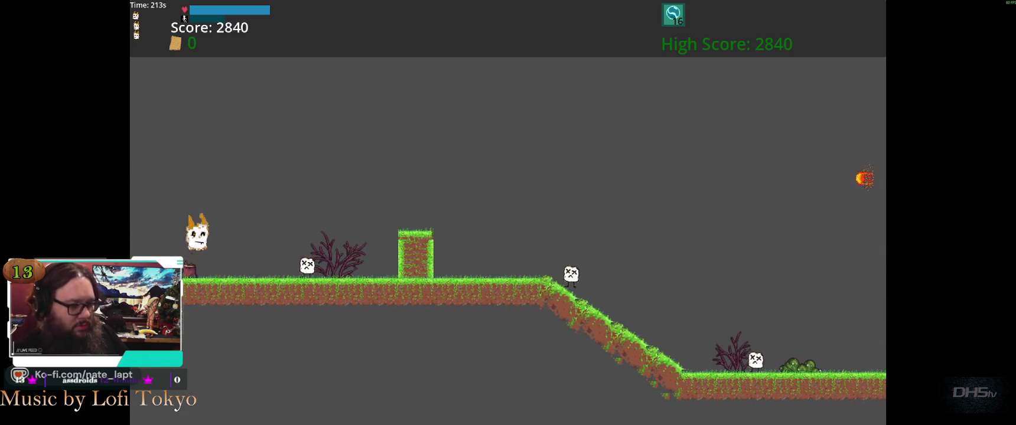
key(space)
key(space)
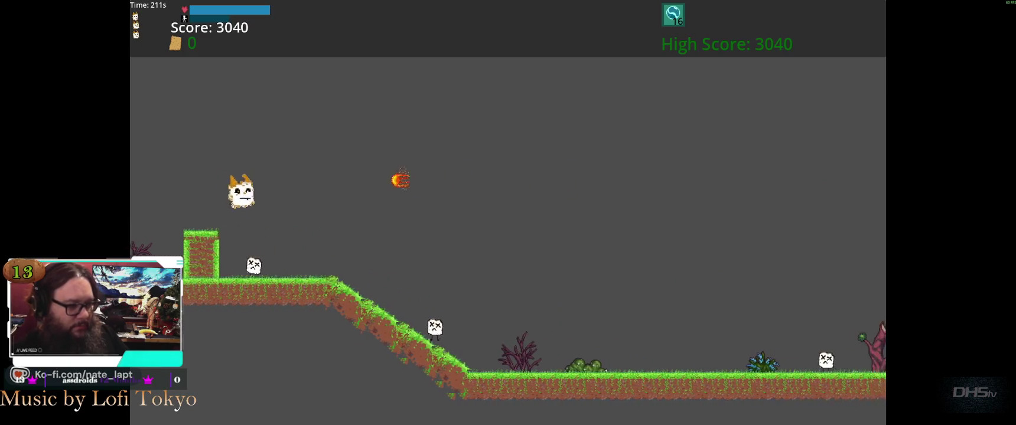
key(space)
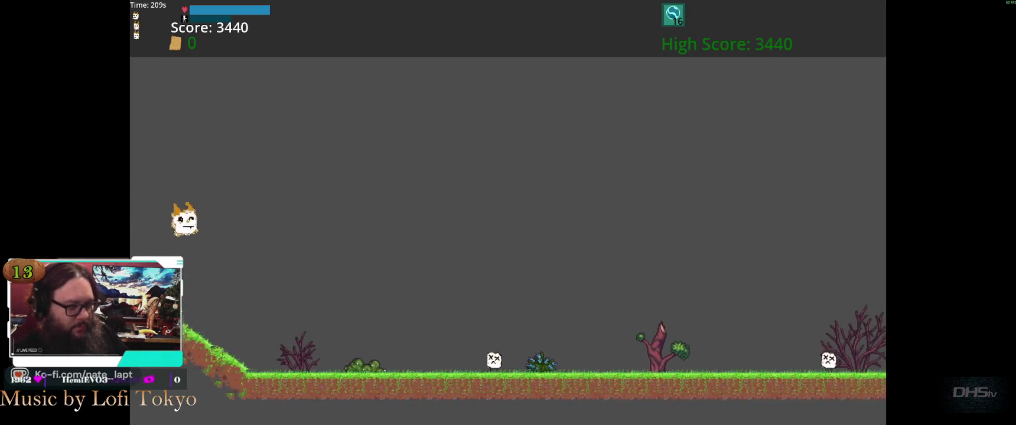
key(space)
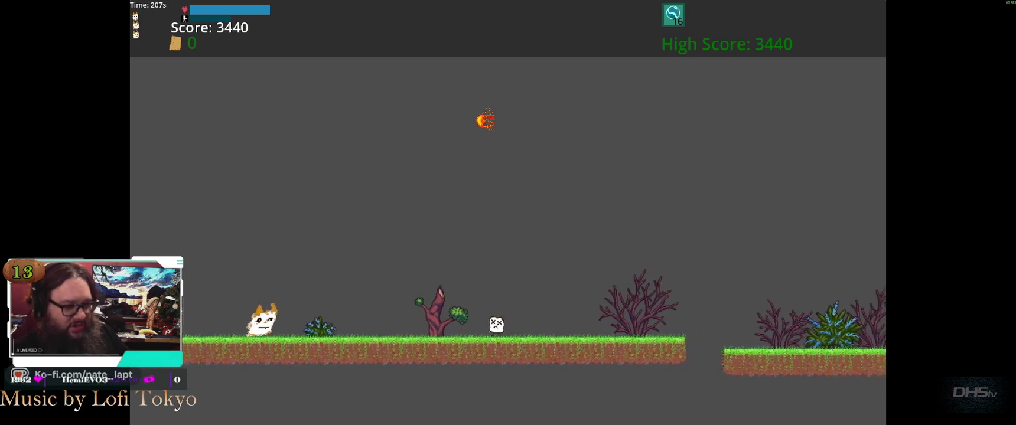
key(space)
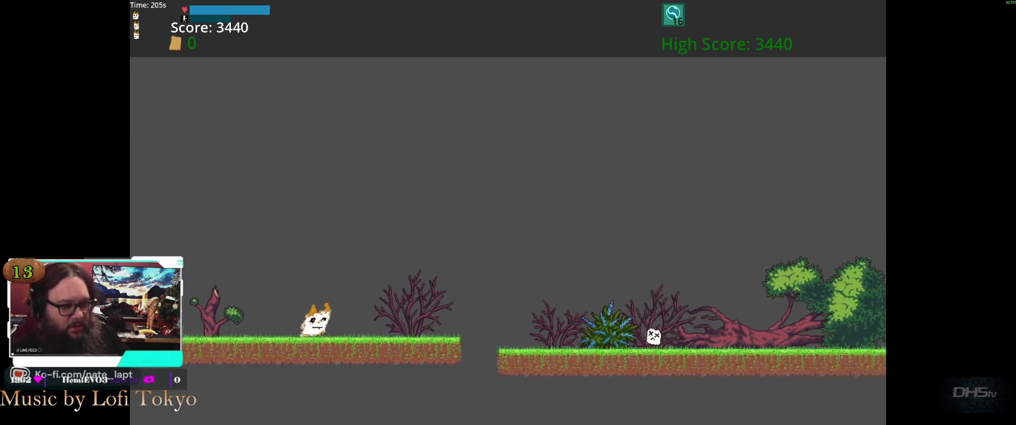
key(space)
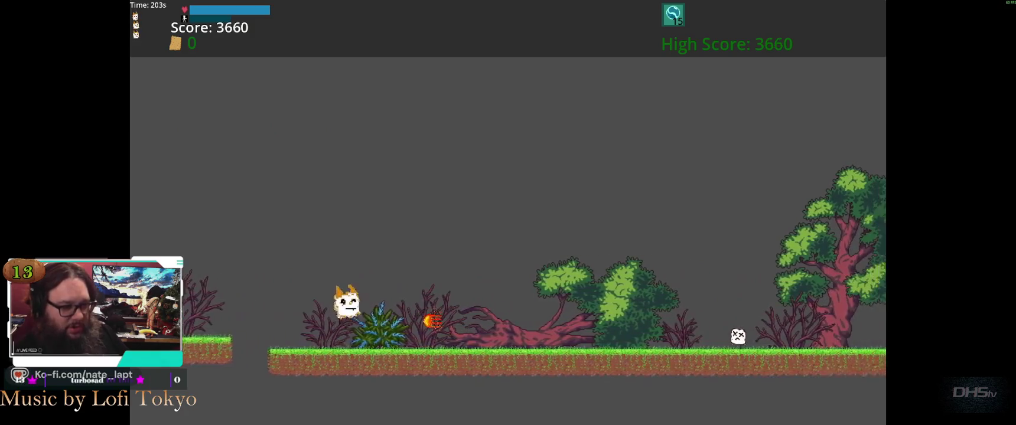
key(space)
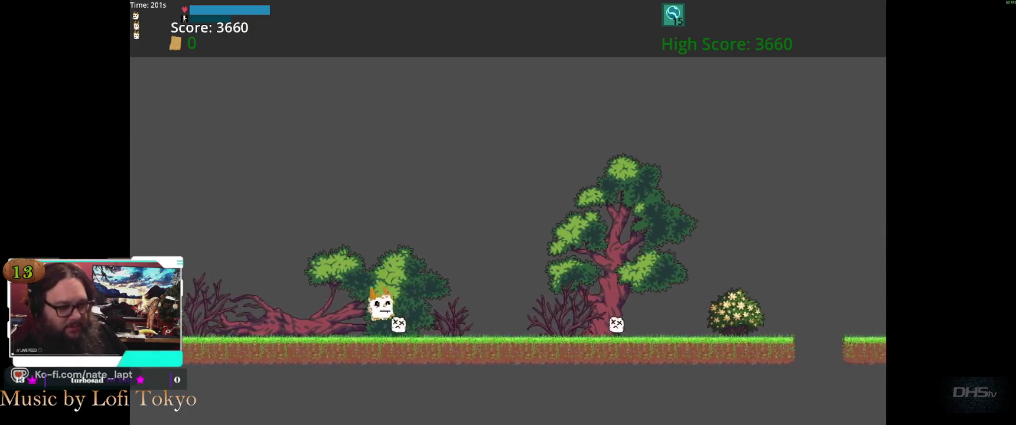
key(space)
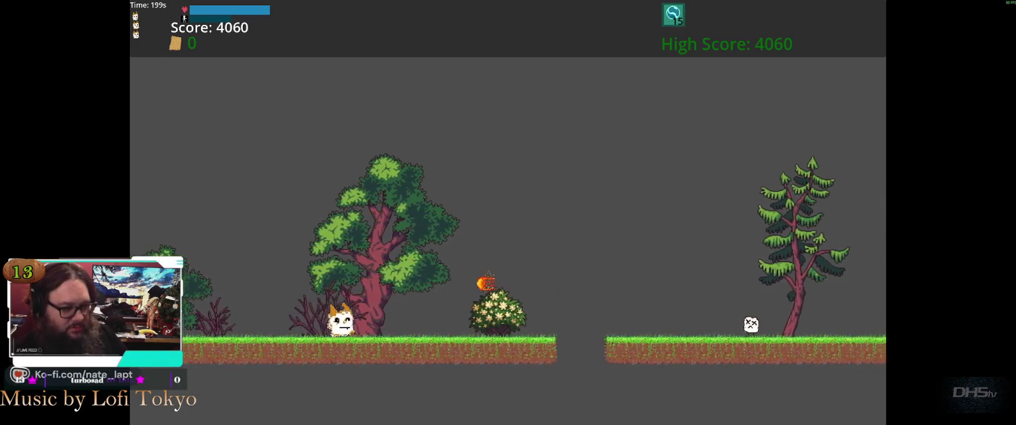
key(space)
key(space)
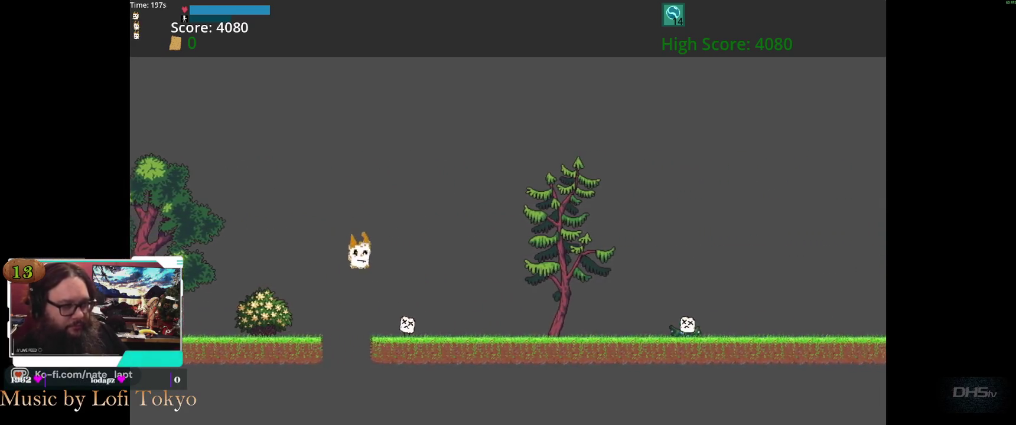
key(space)
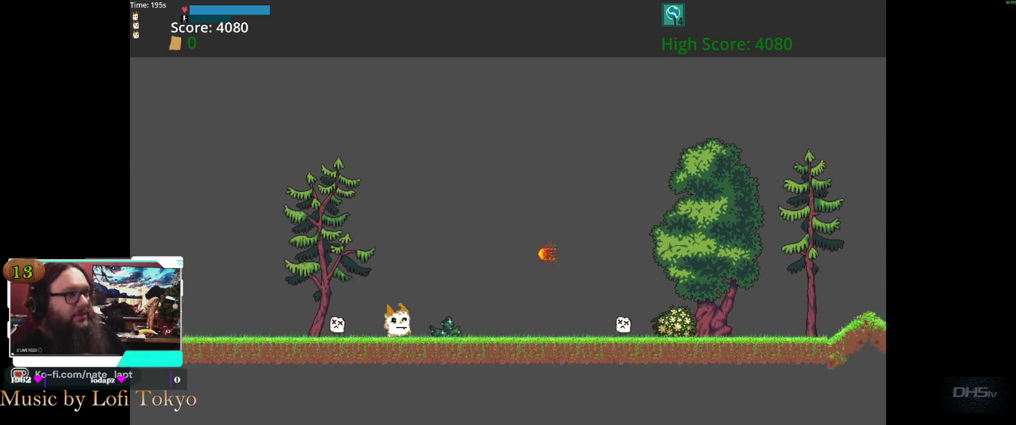
key(space)
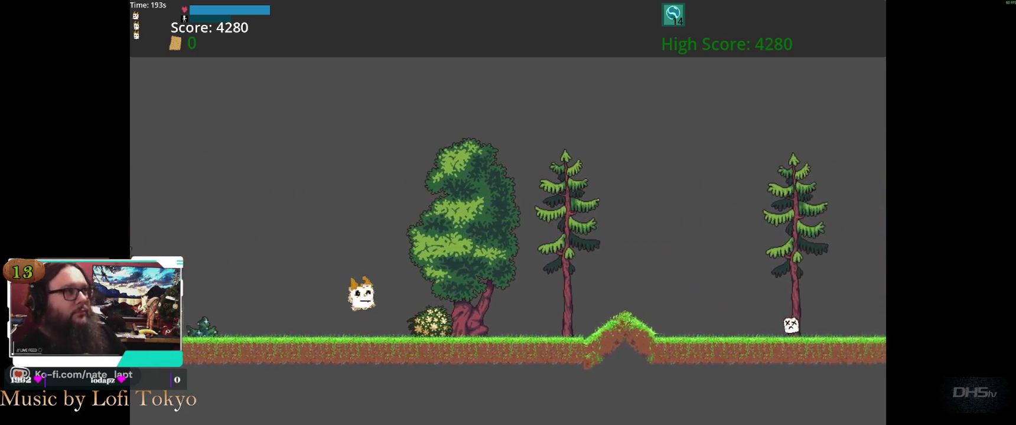
key(space)
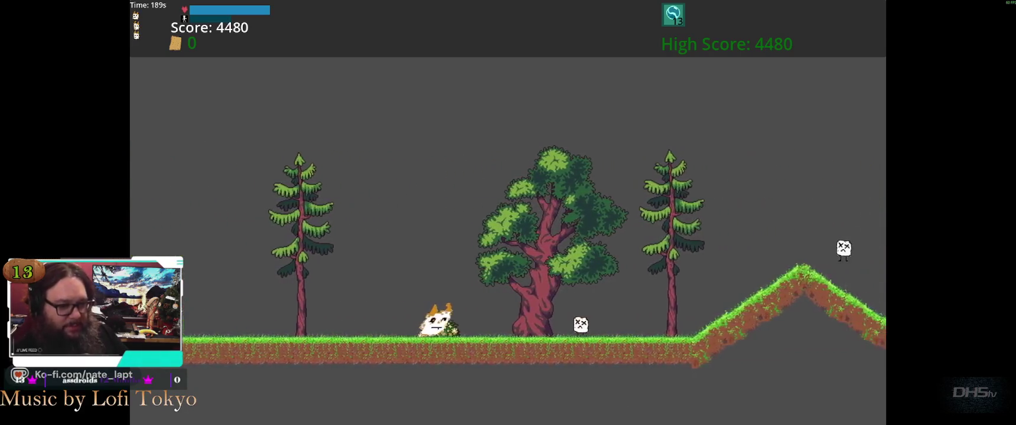
key(space)
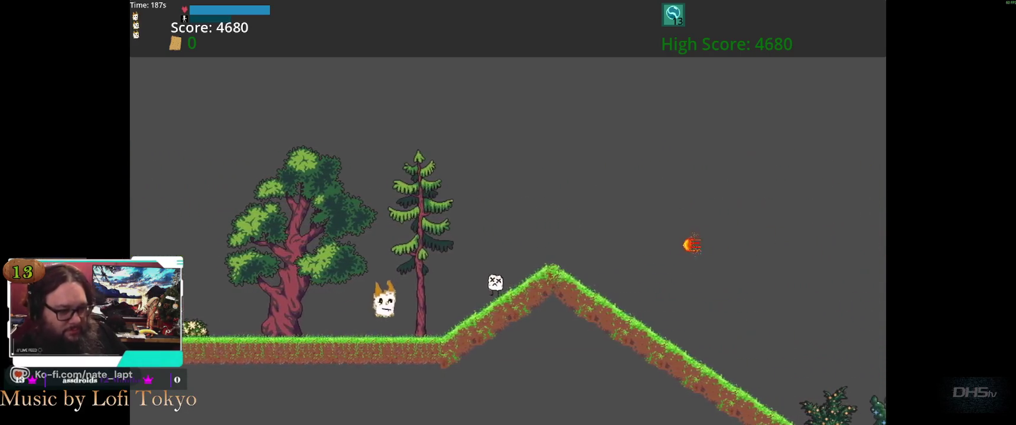
key(space)
Pause and resume, play on to a 5480 high score, then close the game.
key(Right)
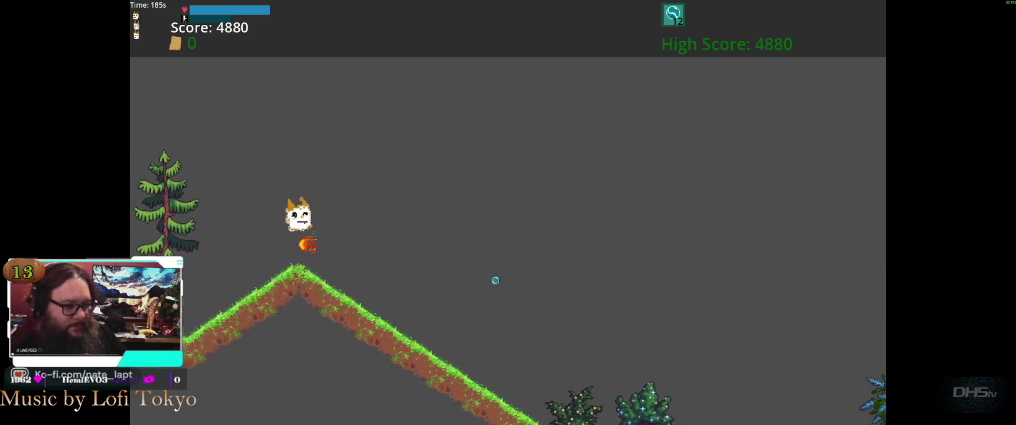
key(space)
key(Escape)
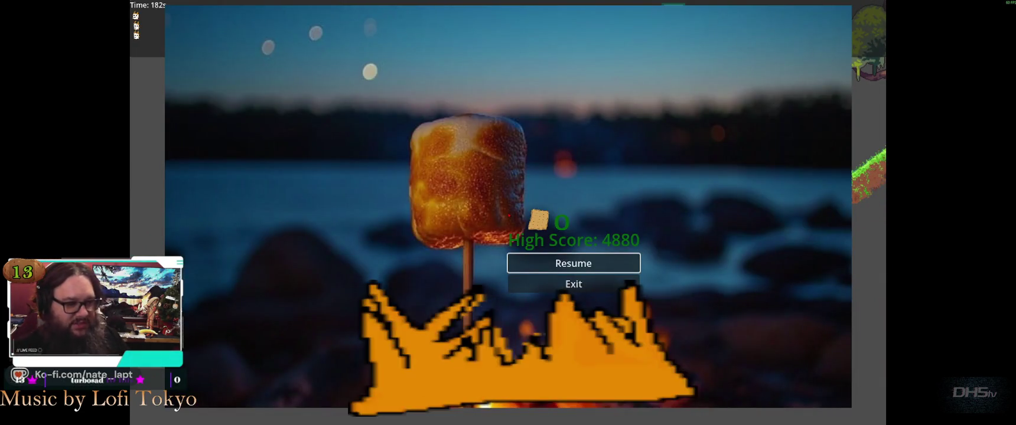
key(Escape)
key(Right)
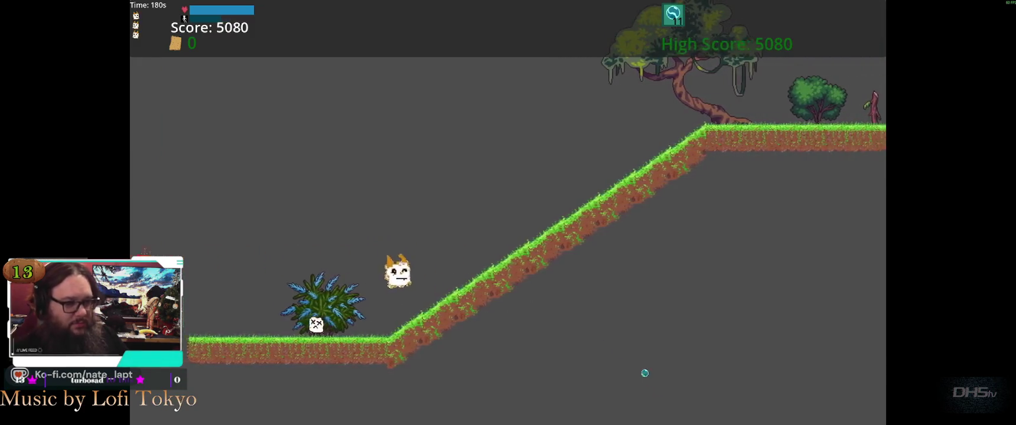
key(space)
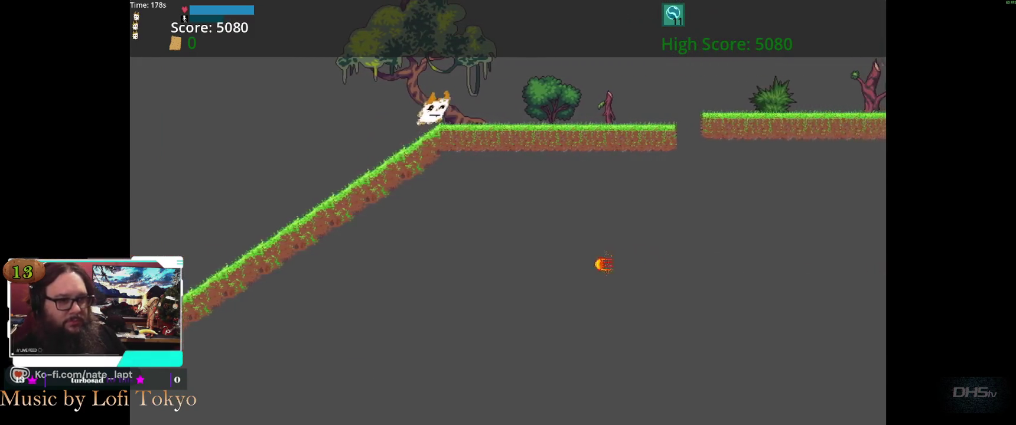
key(space)
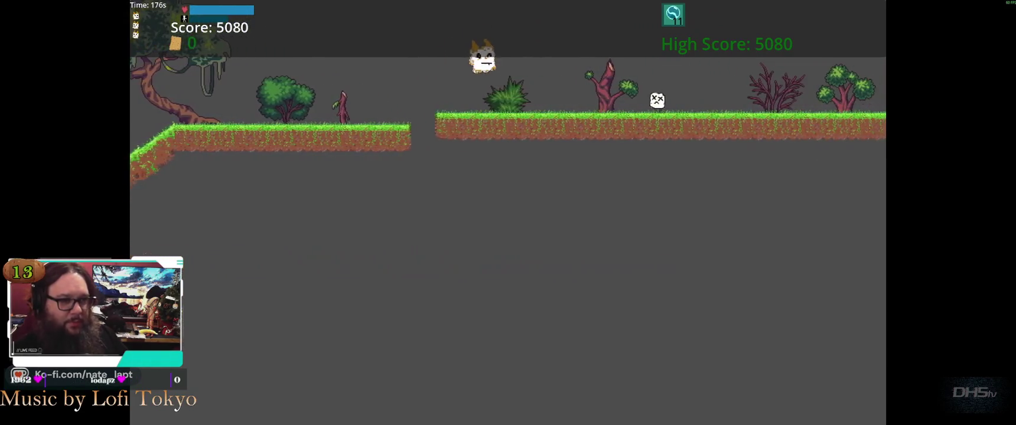
key(space)
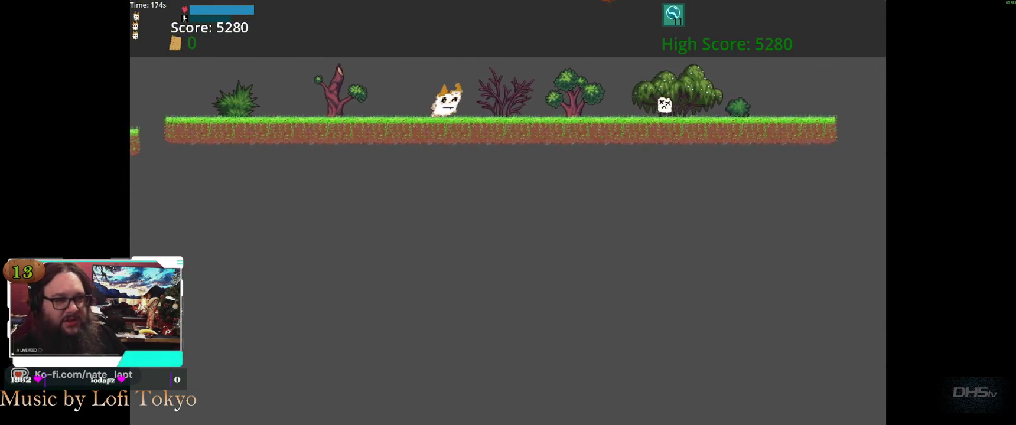
key(space)
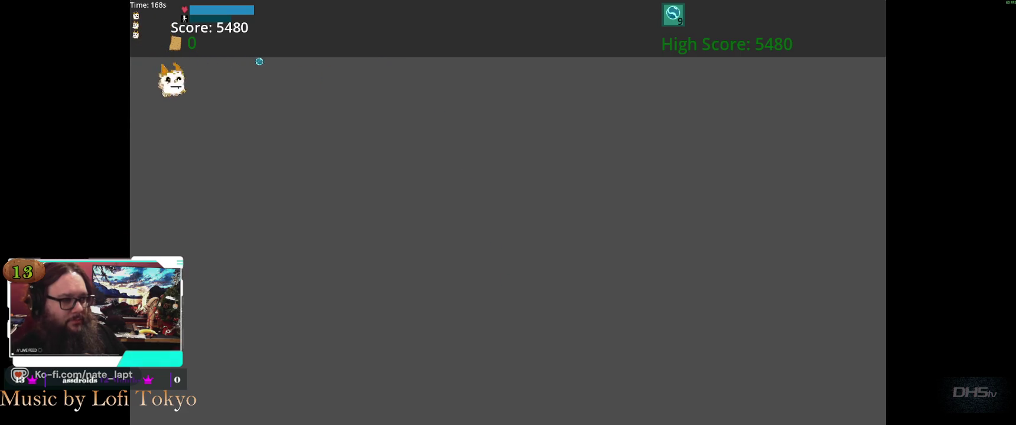
key(Escape)
key(Return)
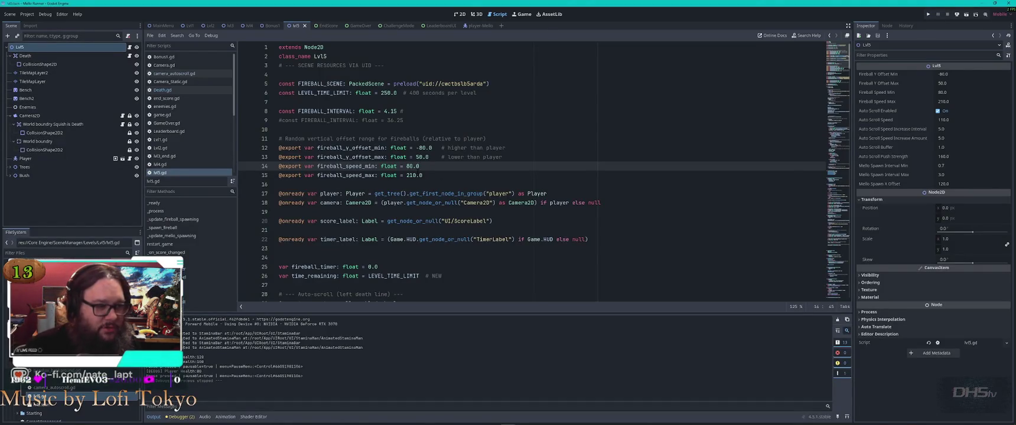
Change the fireball speed range in lvl5.gd to a 70.0 minimum and 240.0 maximum.
click(410, 175)
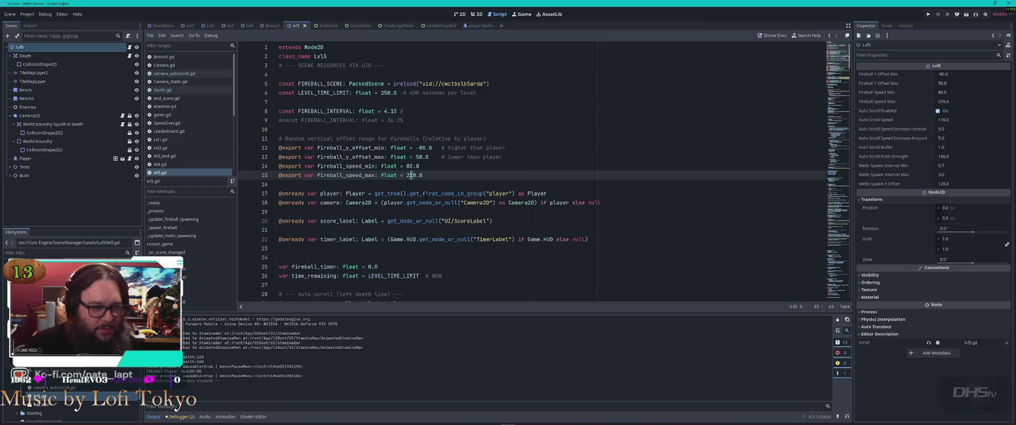
mouse_move(430, 195)
key(Delete)
text(4)
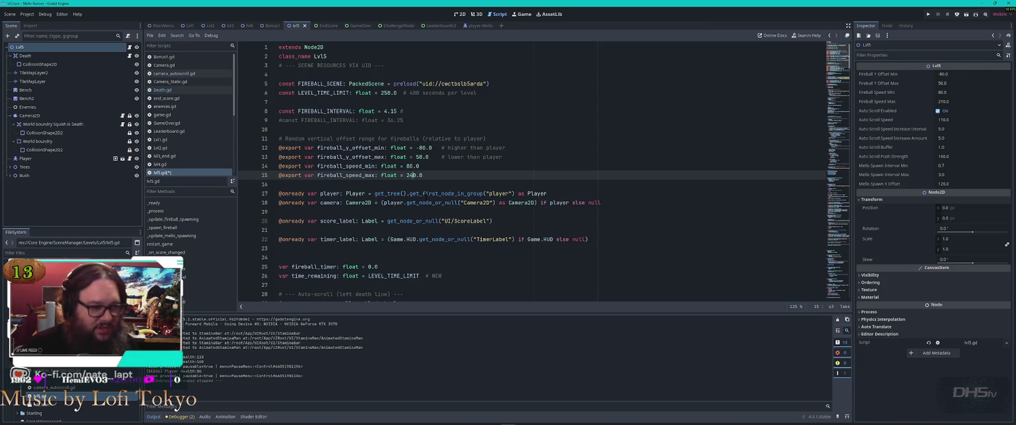
click(408, 166)
text(7)
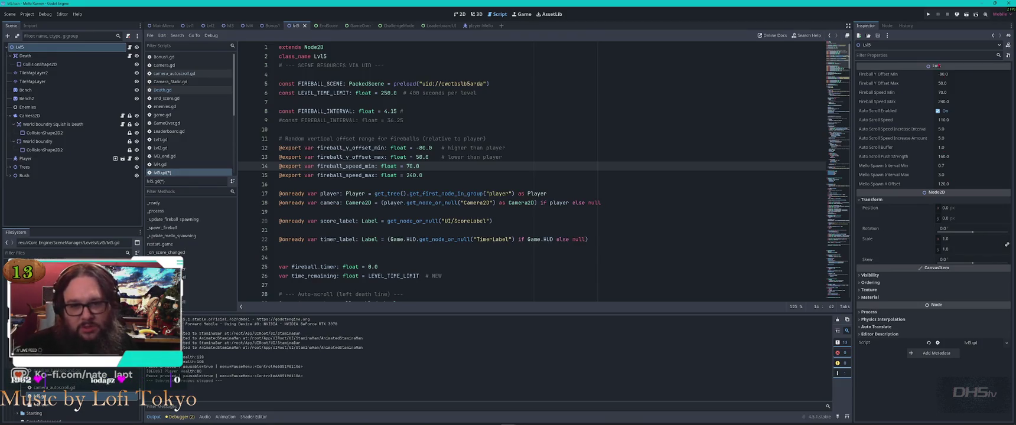
click(962, 121)
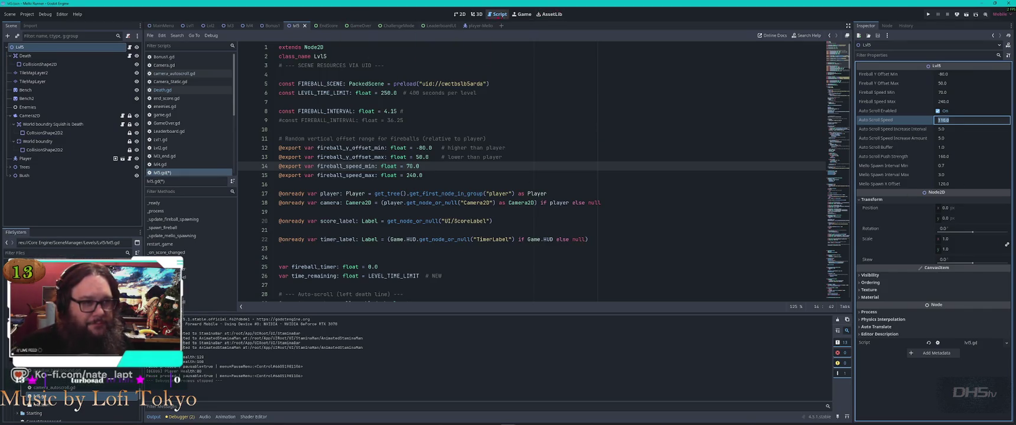
click(459, 13)
scroll(679, 168, down, 5)
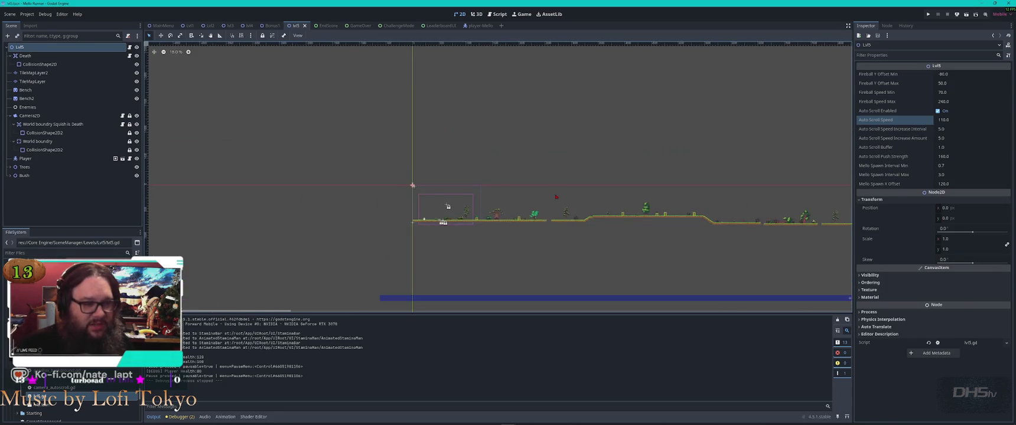
scroll(679, 168, right, 5)
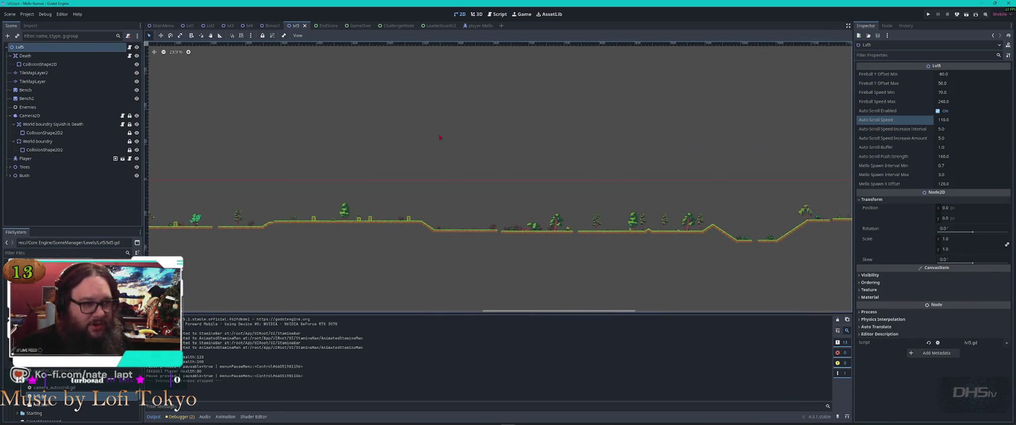
click(499, 14)
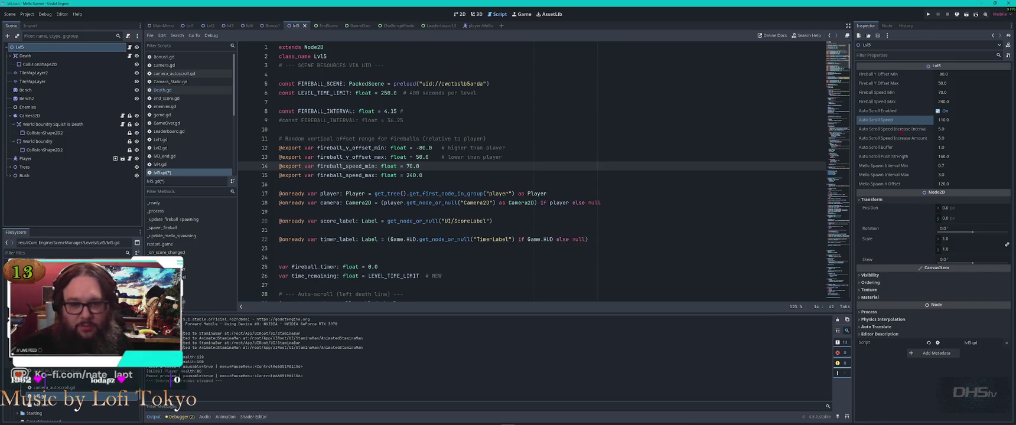
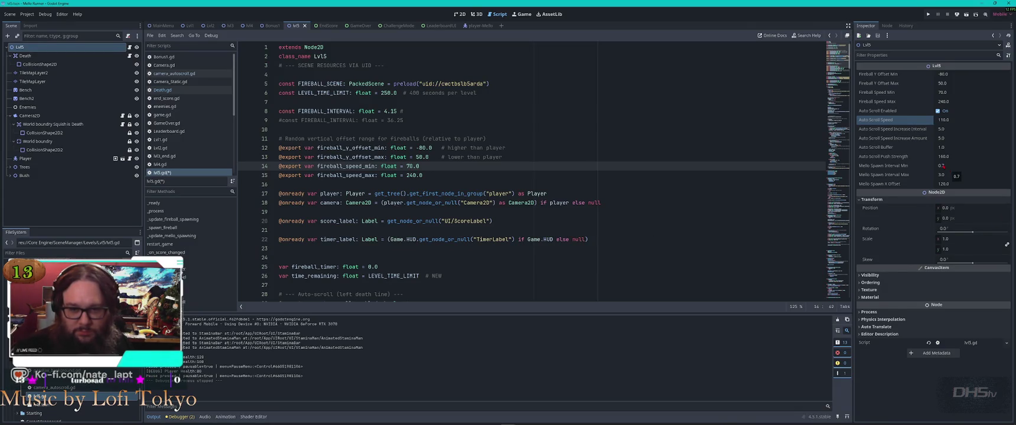
Change Lvl5's Mello Spawn Interval Min from 0.7 to 0.375 and run the project.
click(943, 166)
click(948, 169)
text(0.375)
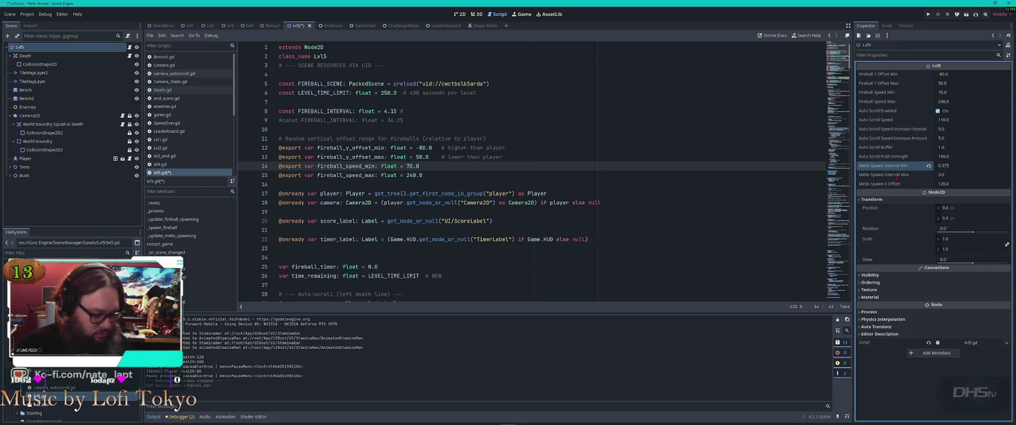
key(F5)
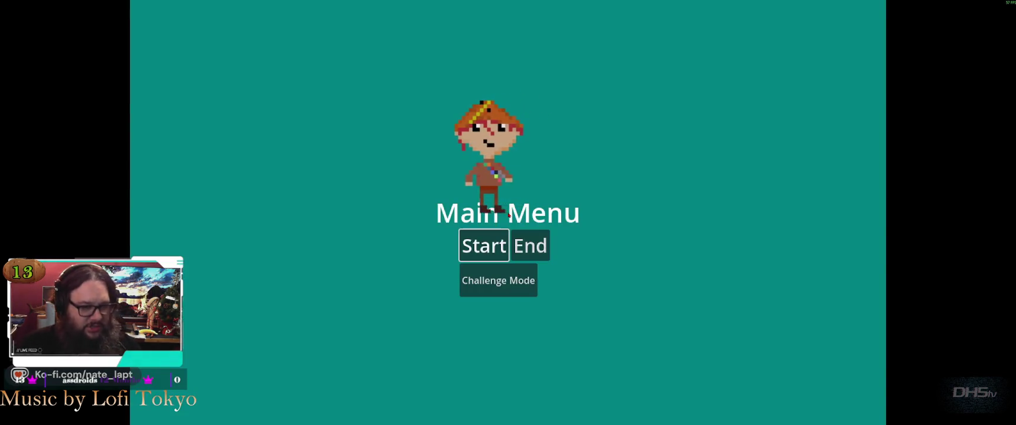
Close the running game, relaunch it and start Level 5 from the main menu.
key(F8)
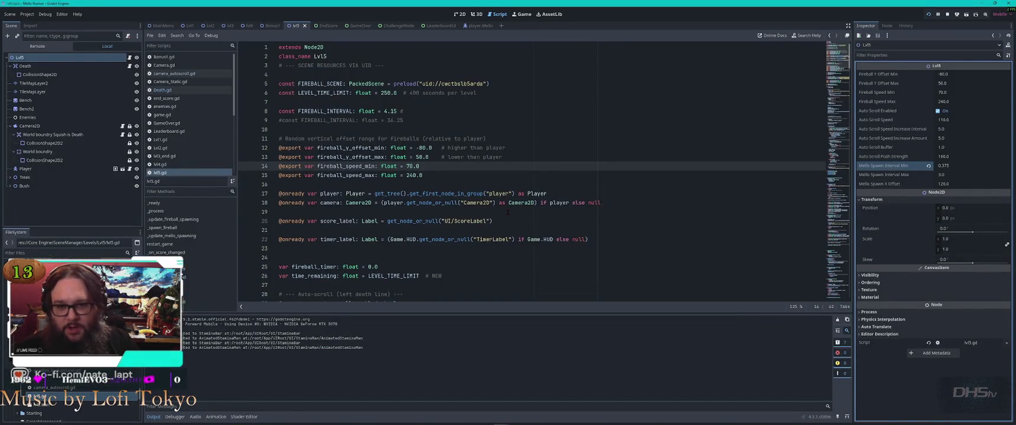
key(F5)
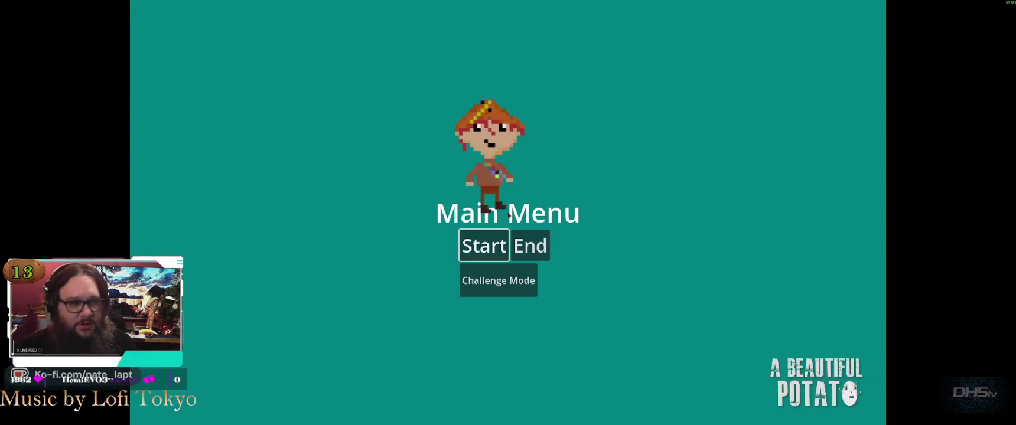
click(483, 245)
Run right, jumping fireballs, marshmallow enemies, gaps, slopes and pillars until dying at 3640.
key(Right)
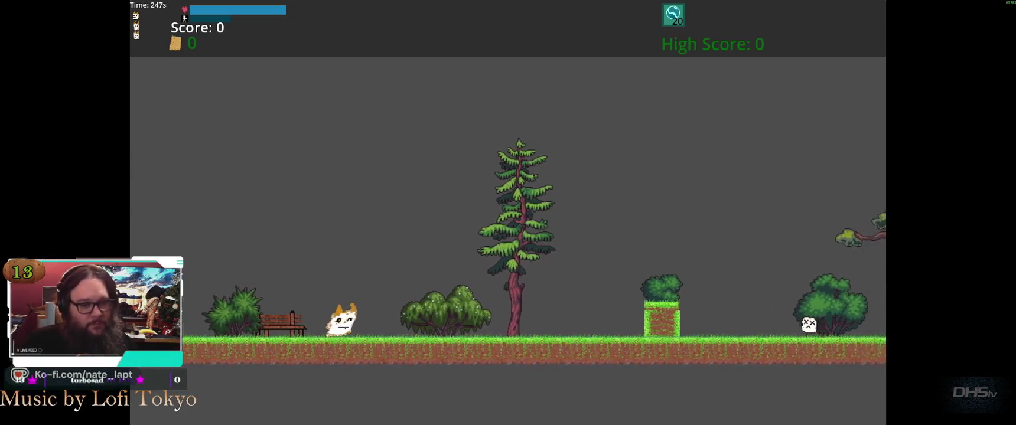
key(space)
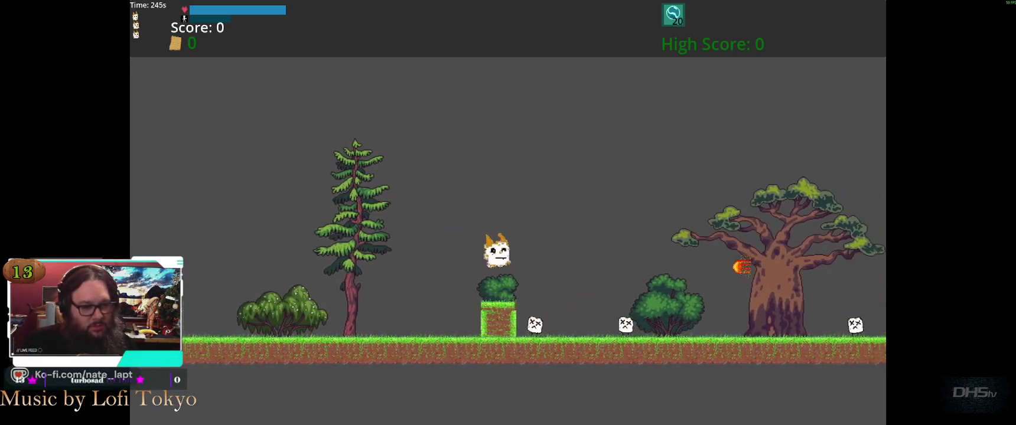
key(space)
key(Right)
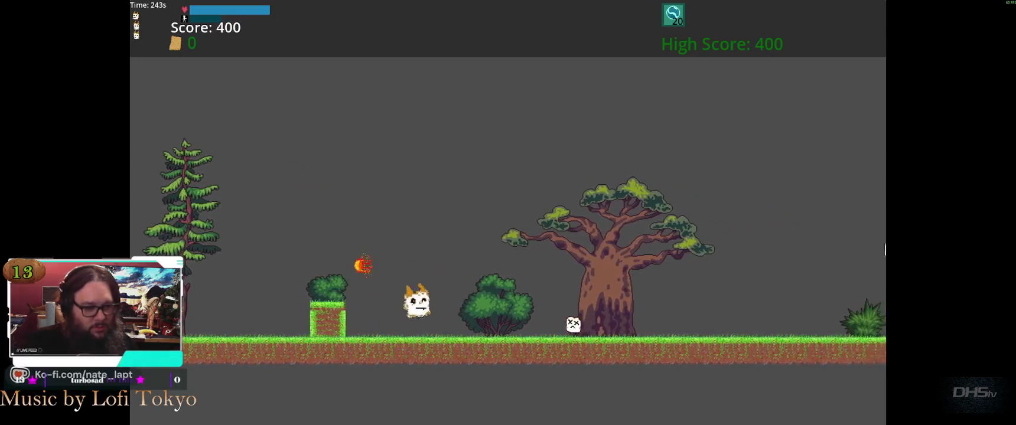
key(space)
key(space)
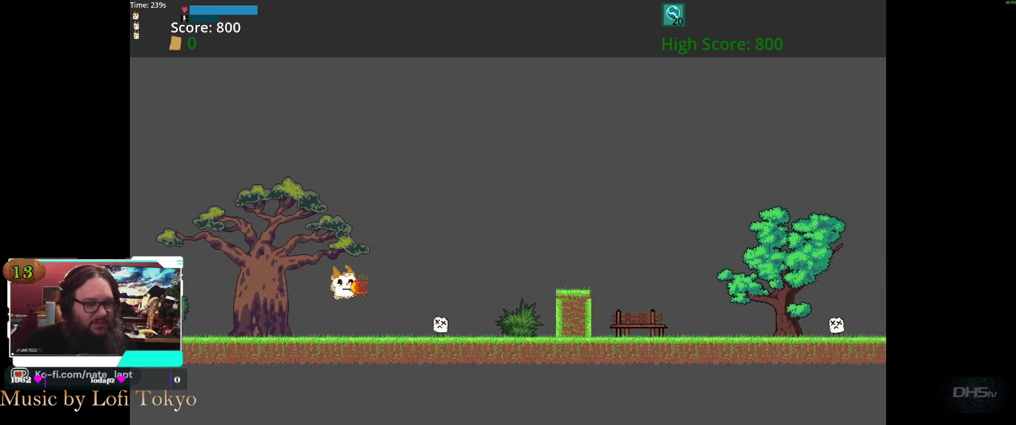
key(space)
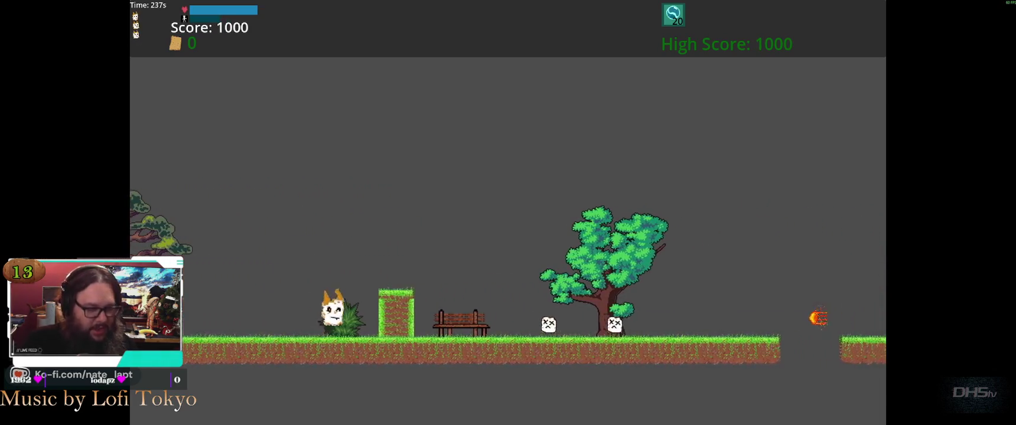
key(space)
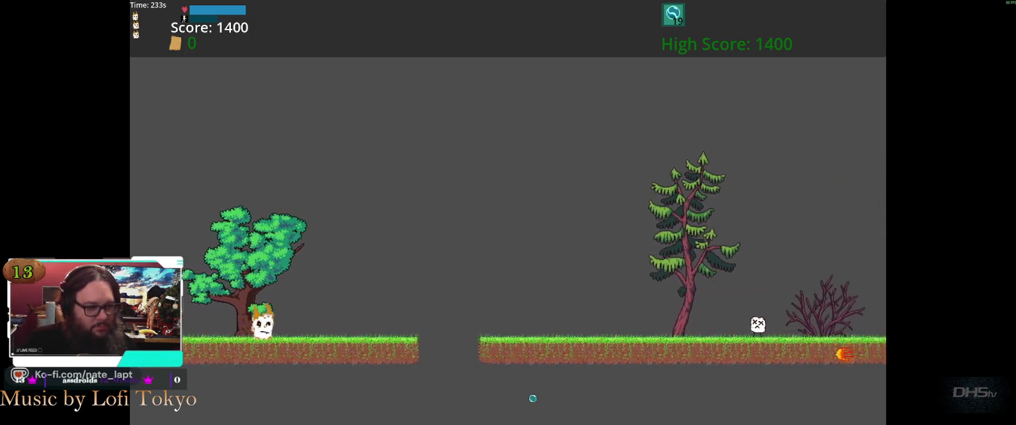
key(space)
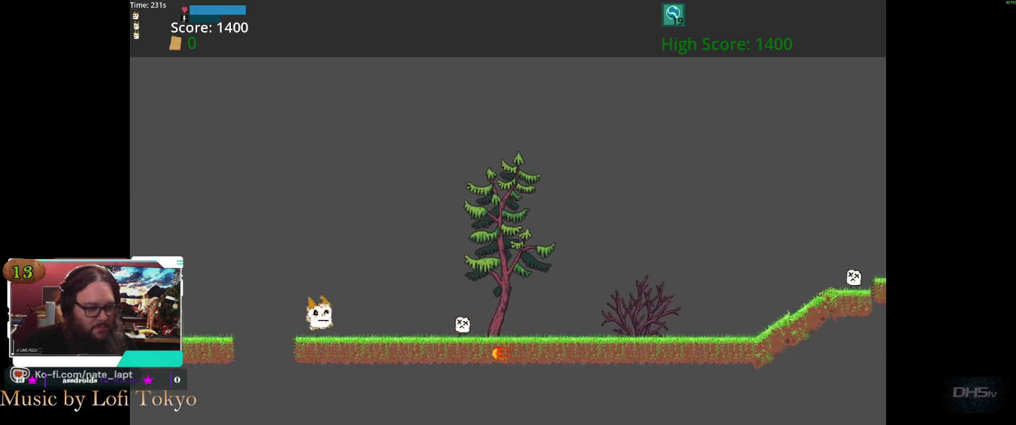
key(space)
key(space)
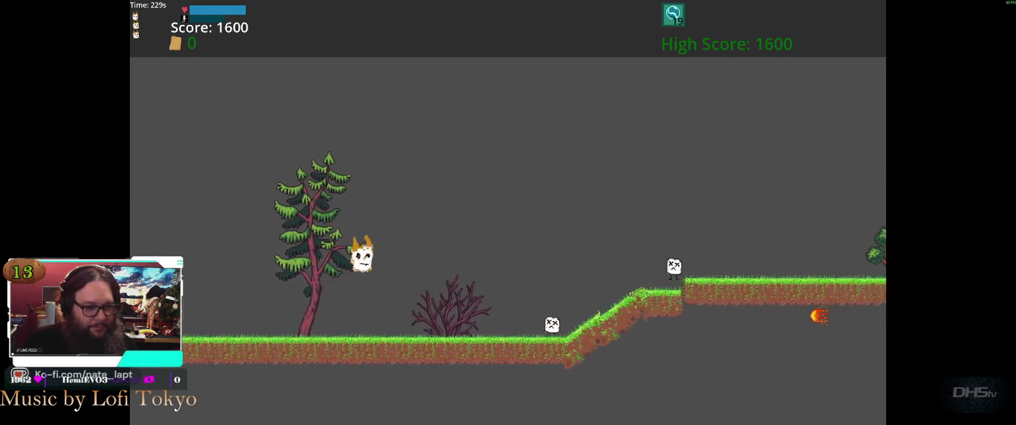
key(space)
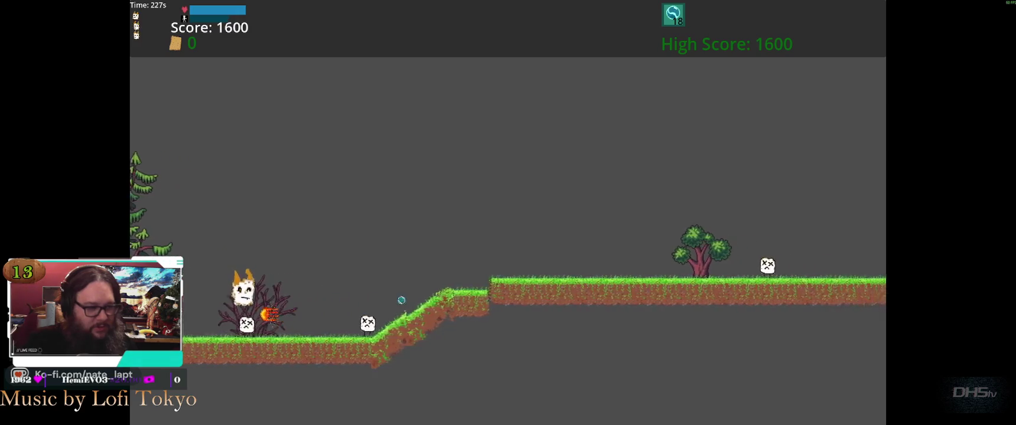
key(space)
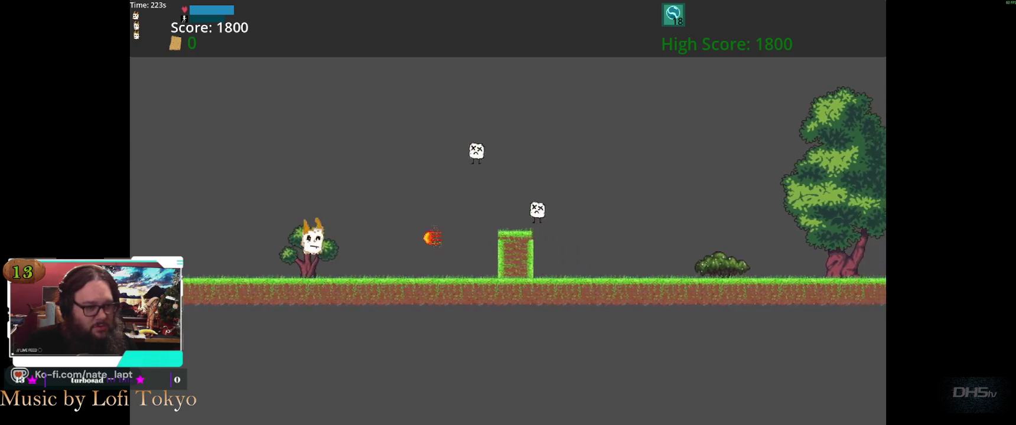
key(space)
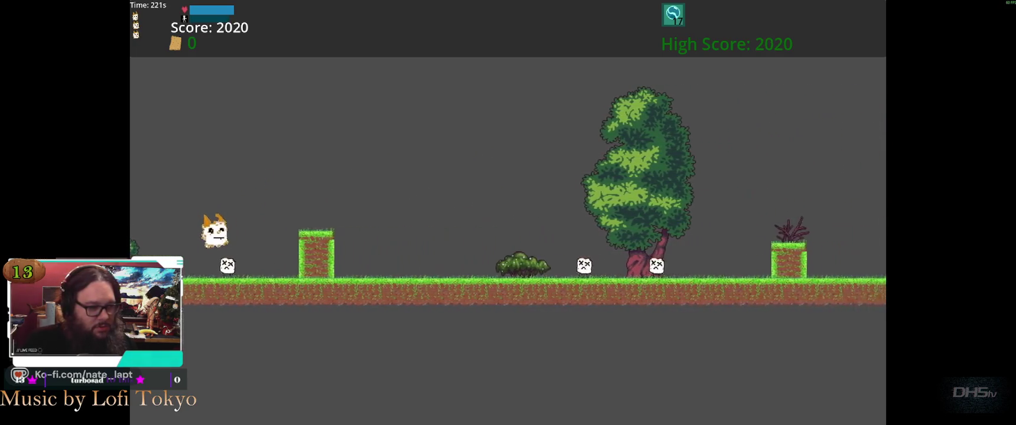
key(space)
key(space)
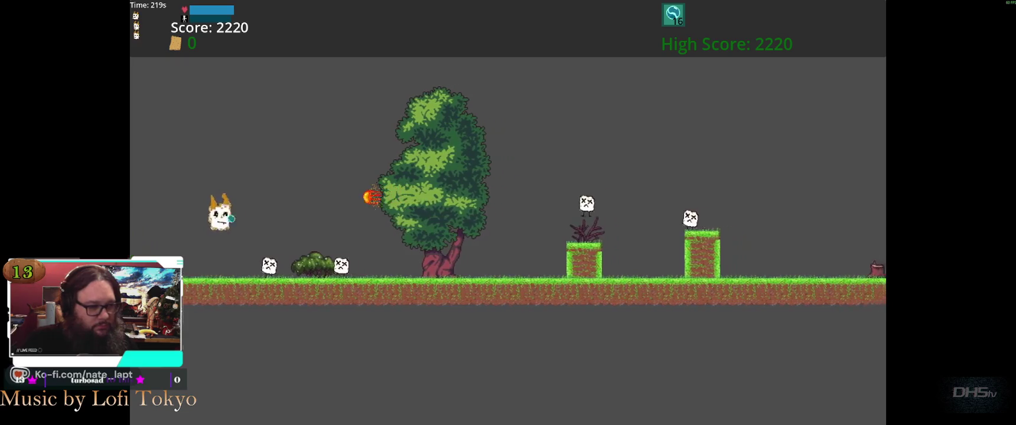
key(space)
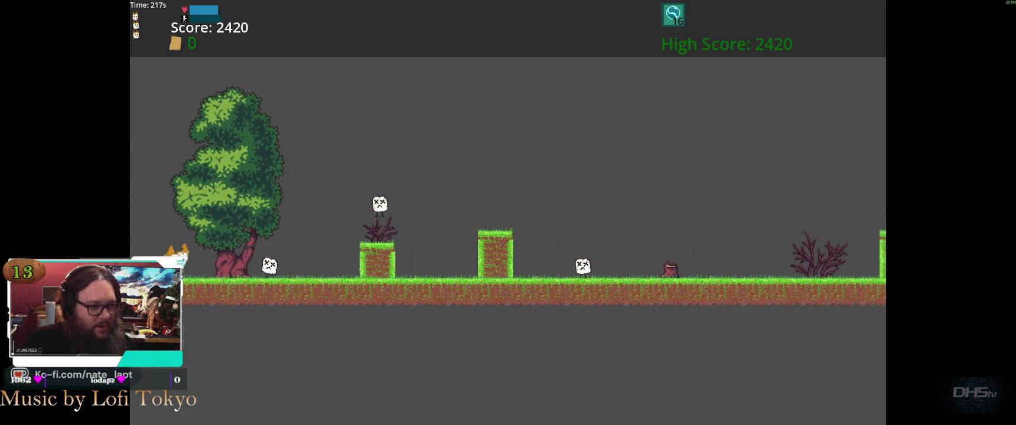
key(space)
key(space)
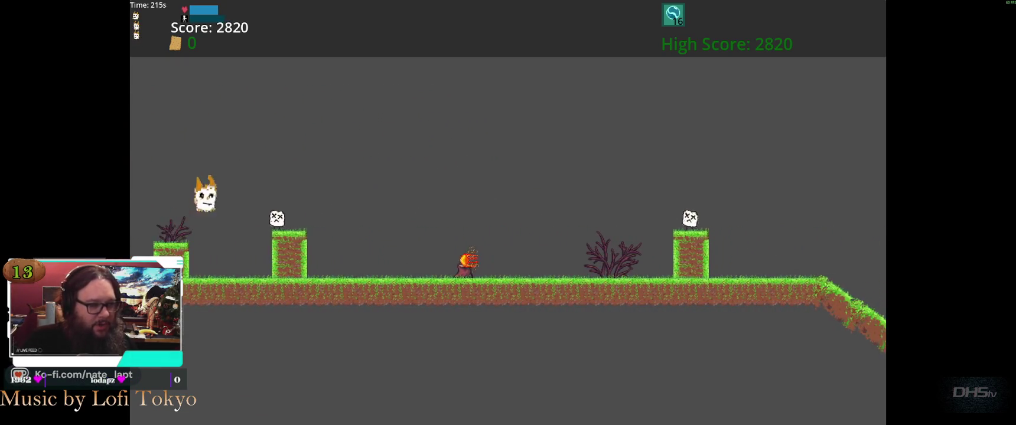
key(space)
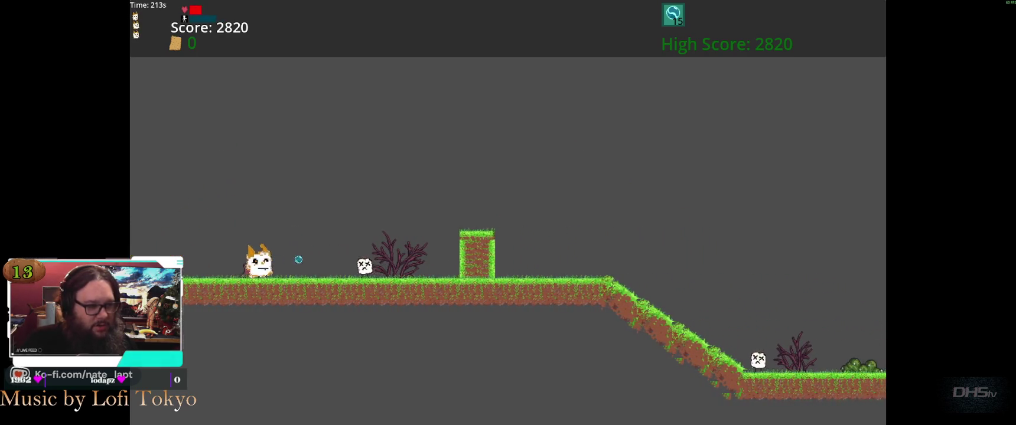
key(space)
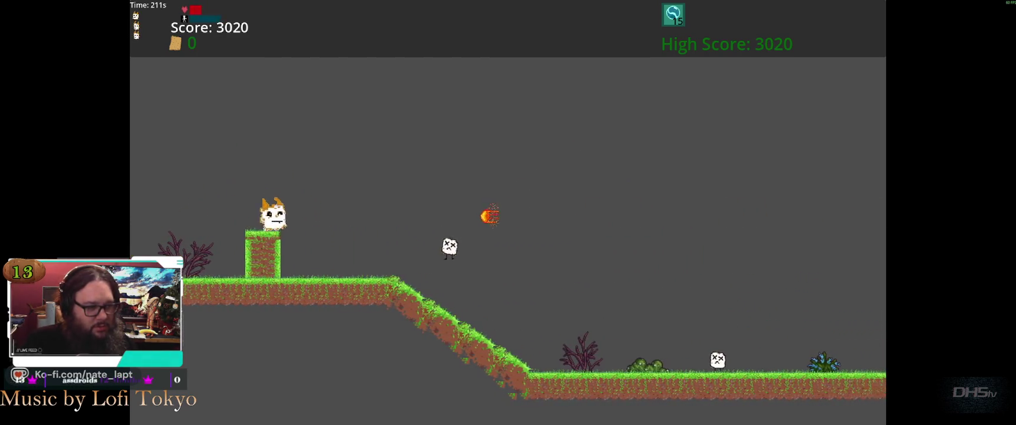
key(space)
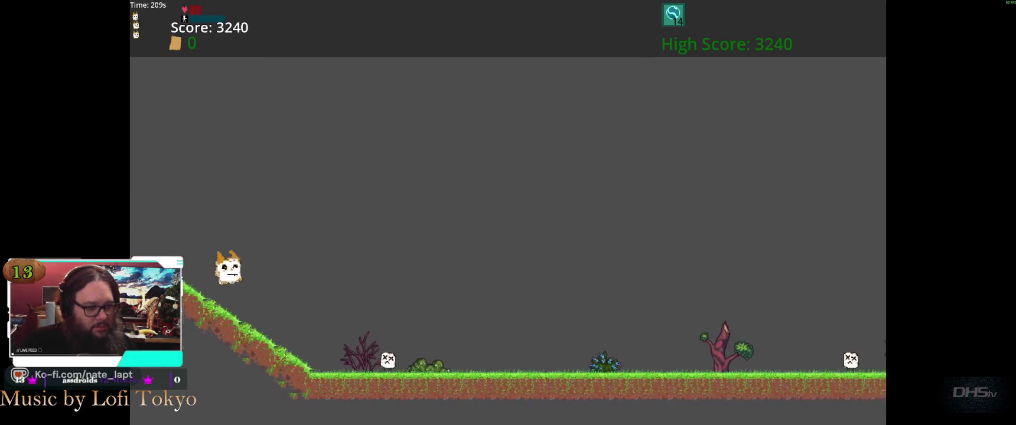
key(space)
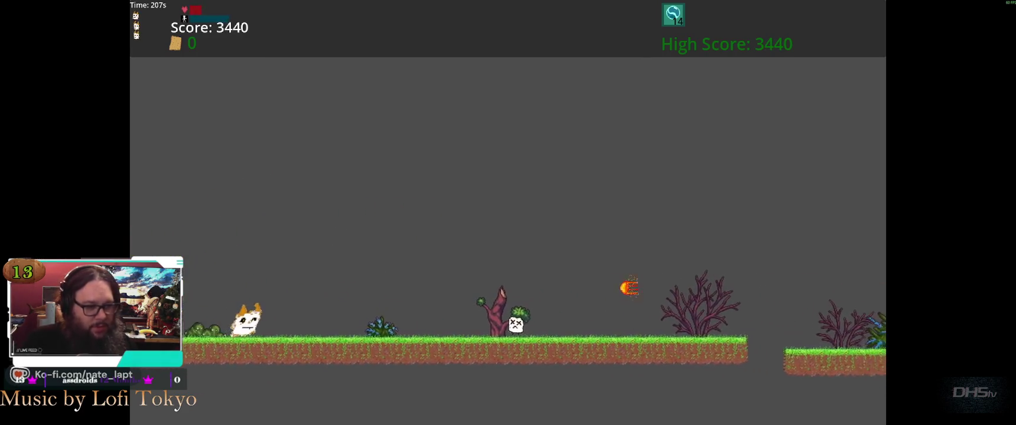
key(space)
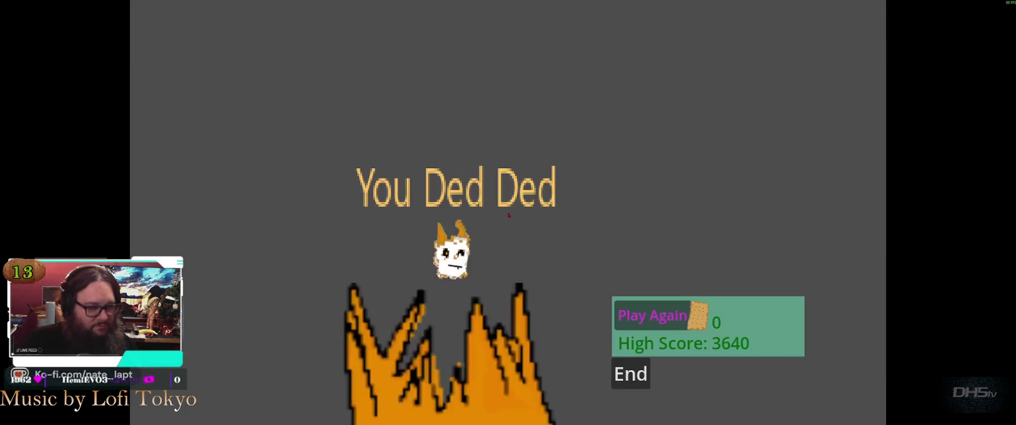
Restart Level 5 from the game-over screen, briefly pausing and resuming.
key(space)
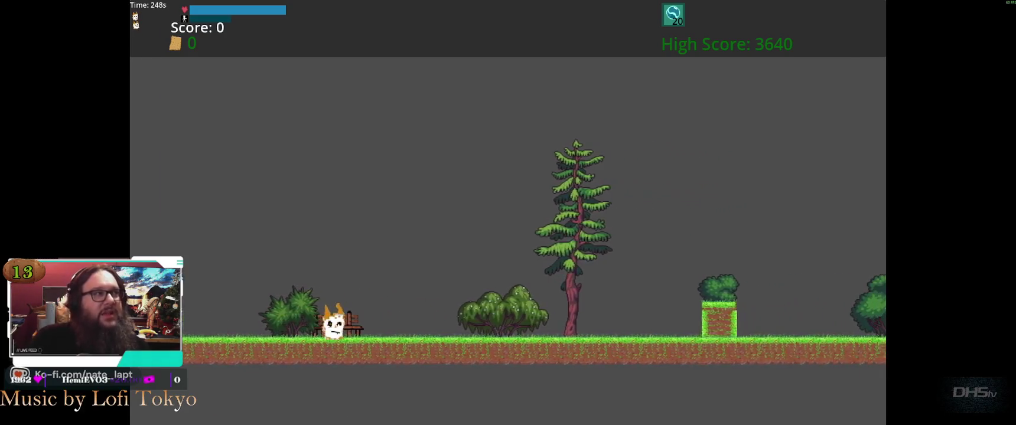
key(Escape)
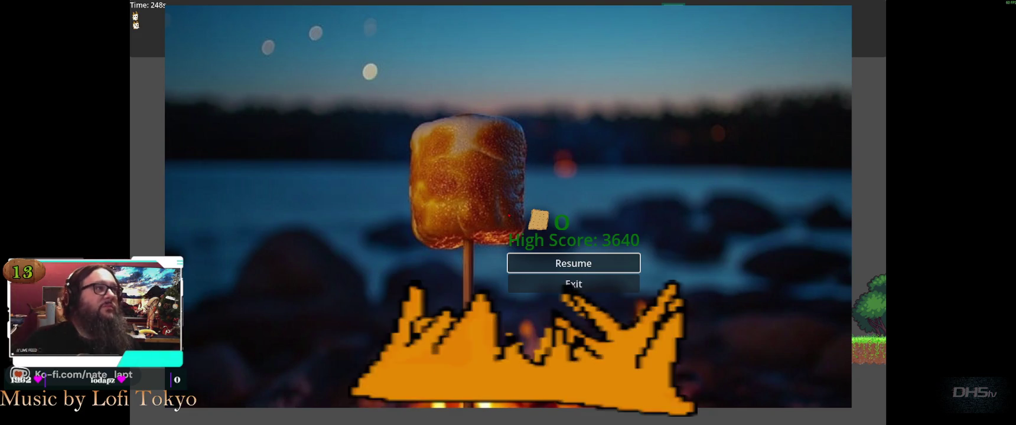
key(Return)
Play through the tree-decorated level past the bench, gaps, pillars and slope, reaching 3880.
key(Right)
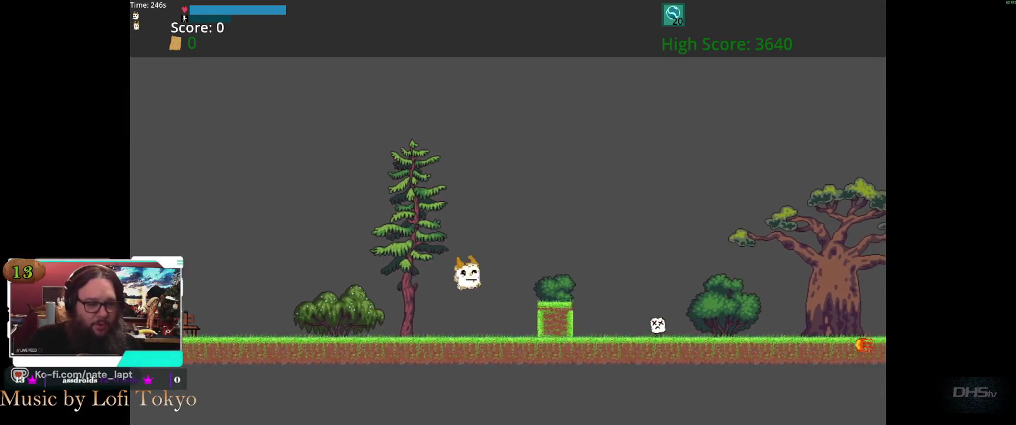
key(Up)
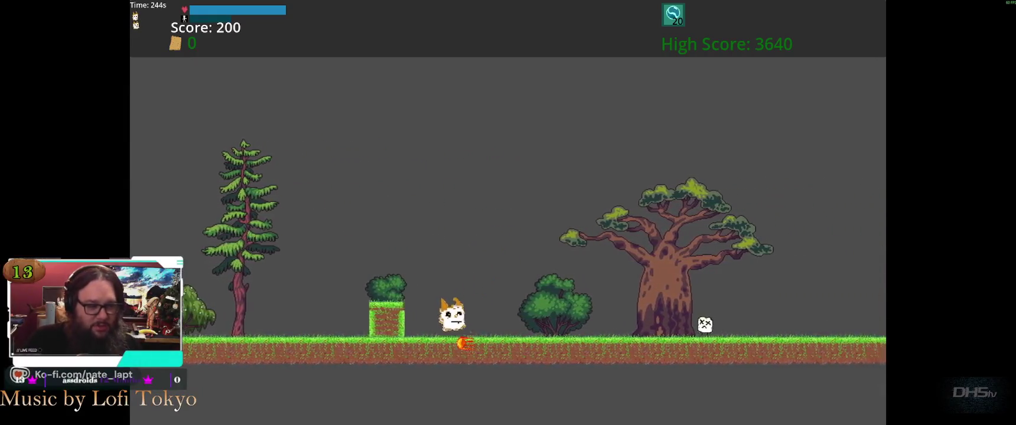
key(Up)
key(Up)
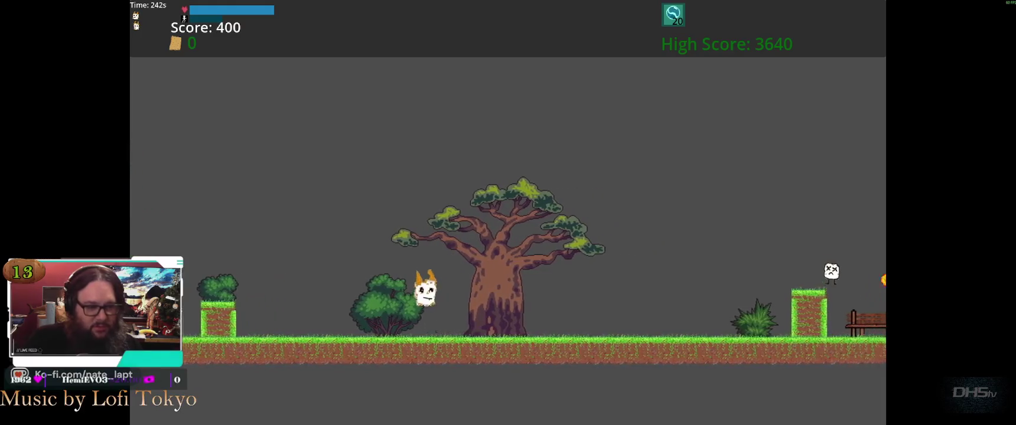
key(Up)
key(Up)
key(Up)
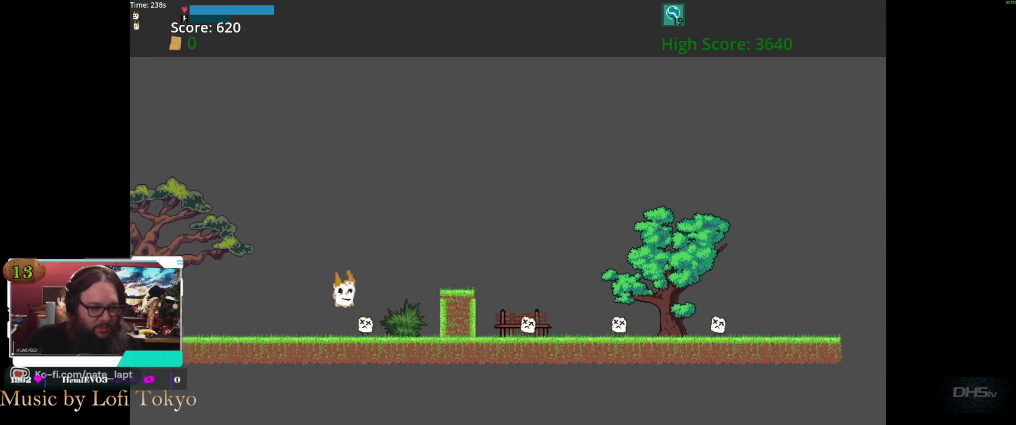
key(Up)
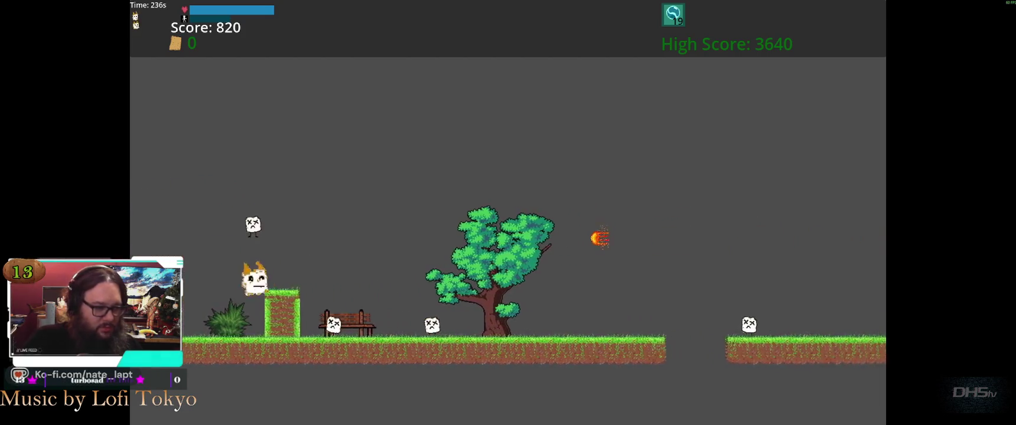
key(Up)
key(Right)
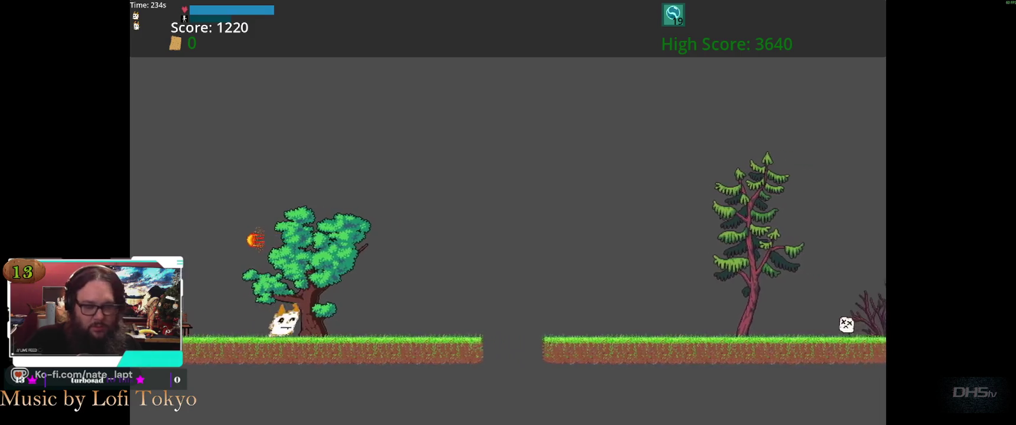
key(space)
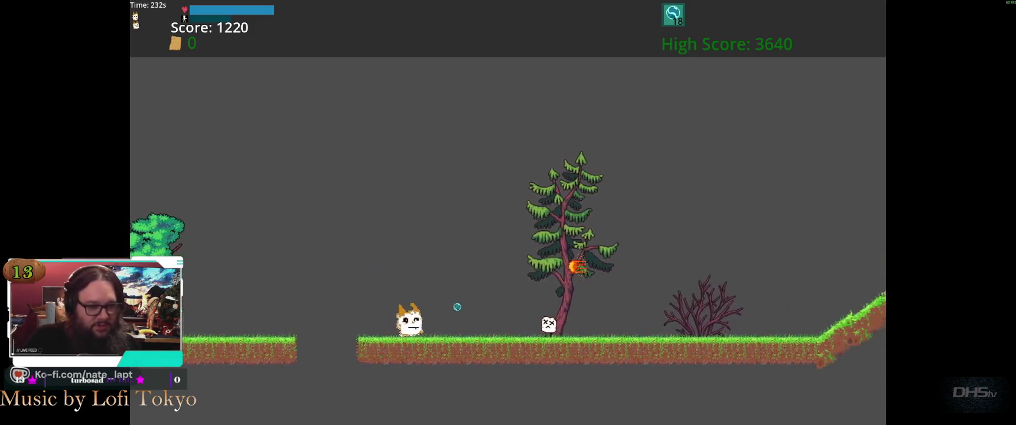
key(space)
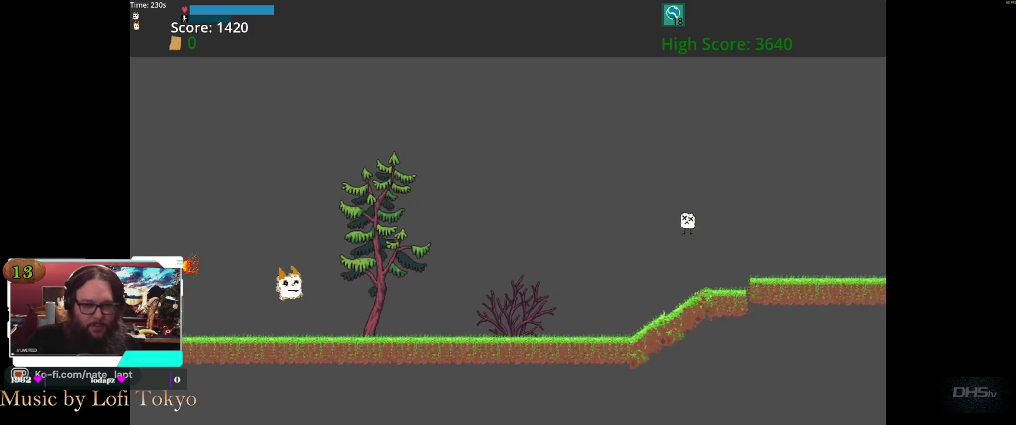
key(space)
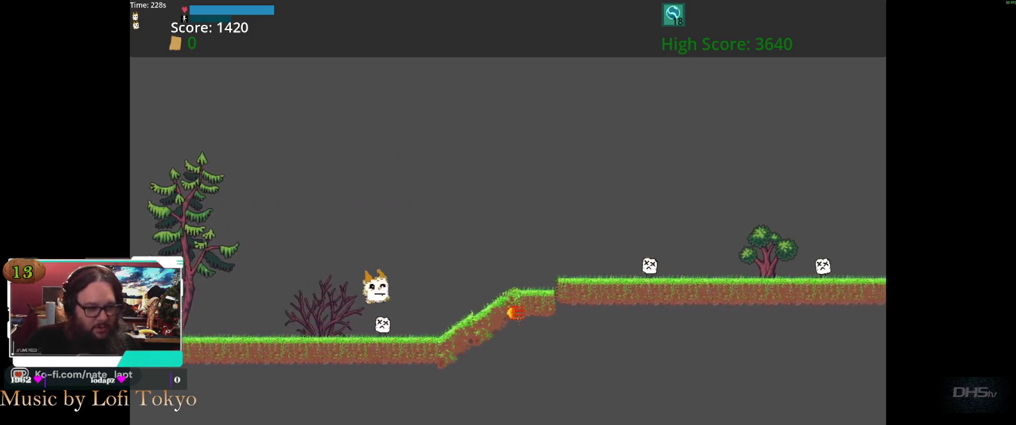
key(space)
key(space)
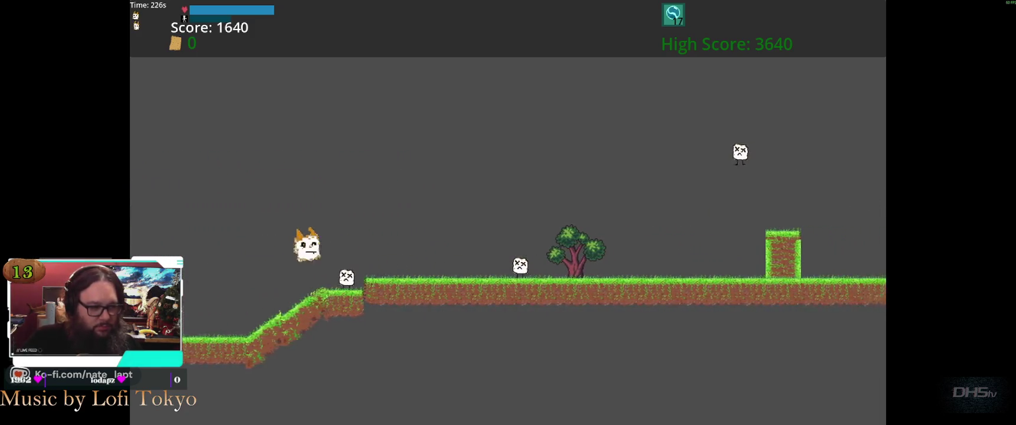
key(space)
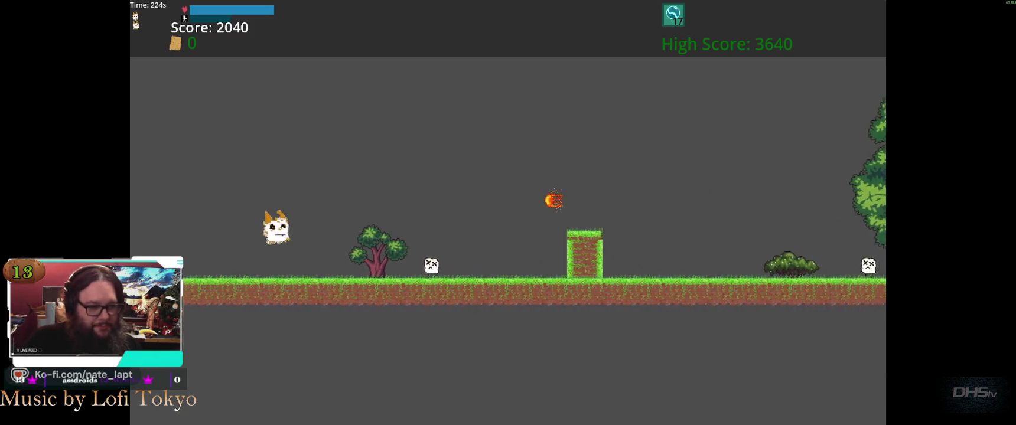
key(space)
key(space)
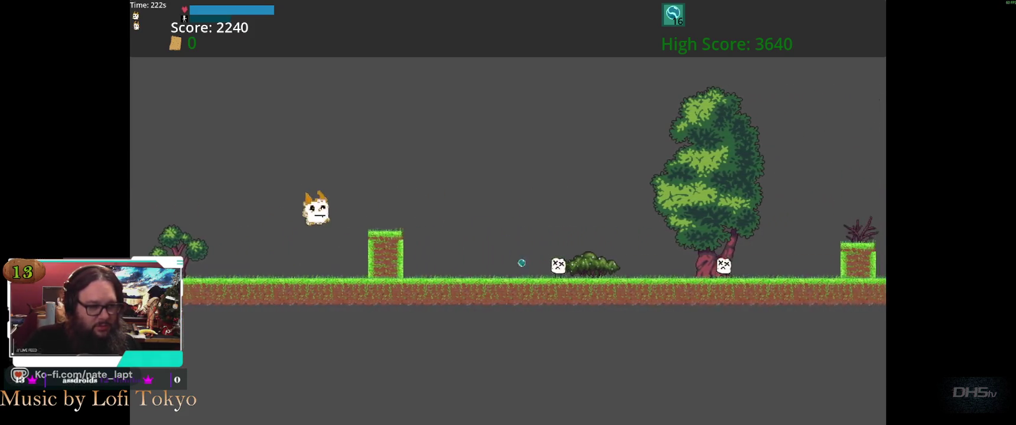
key(space)
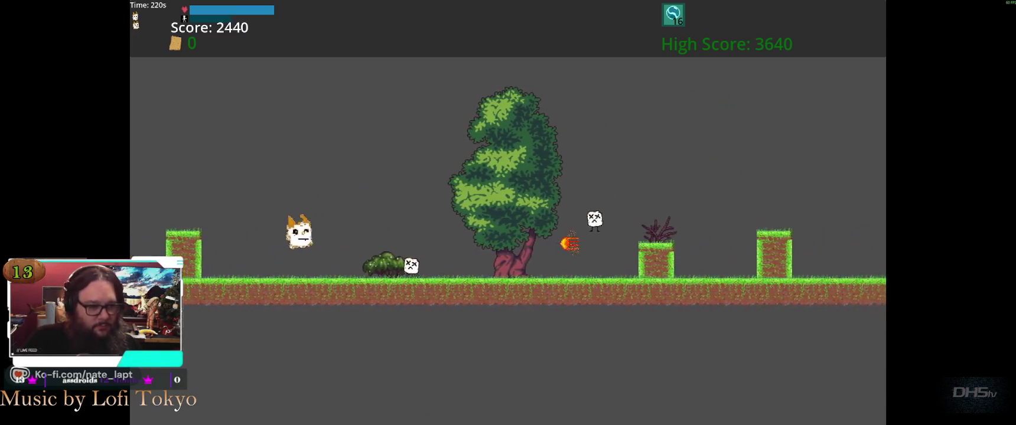
key(space)
key(space)
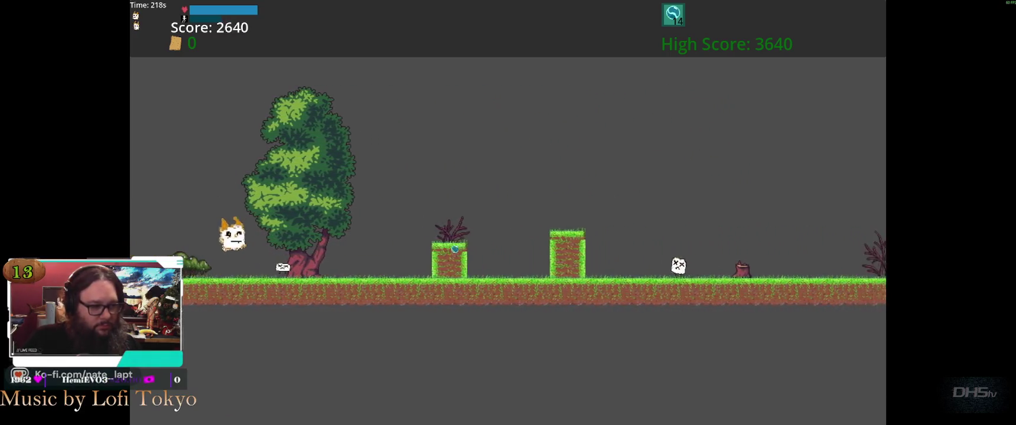
key(space)
key(space)
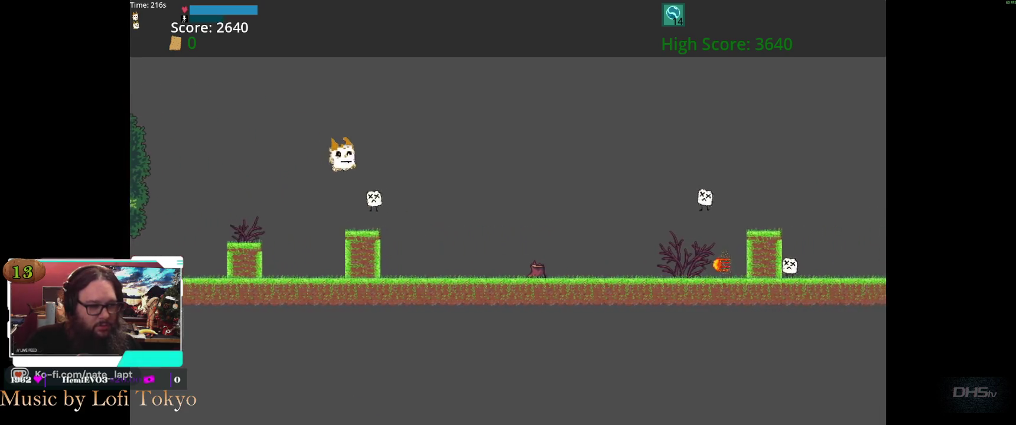
key(space)
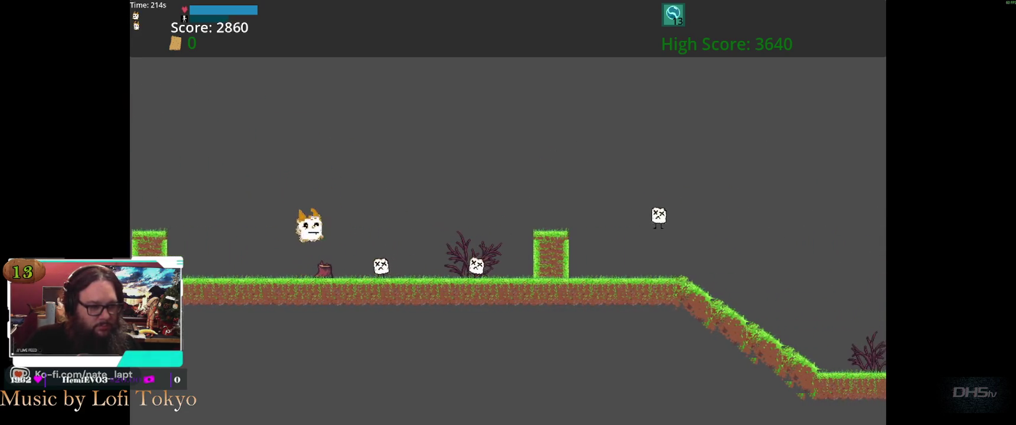
key(space)
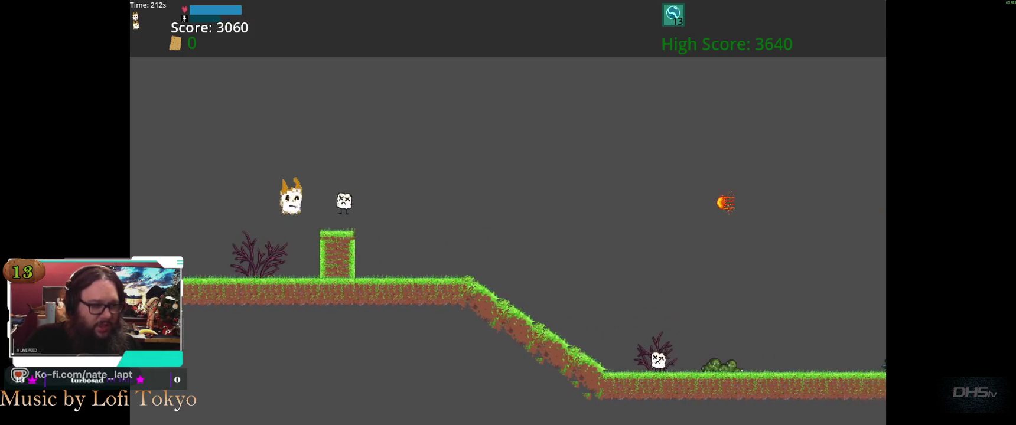
key(space)
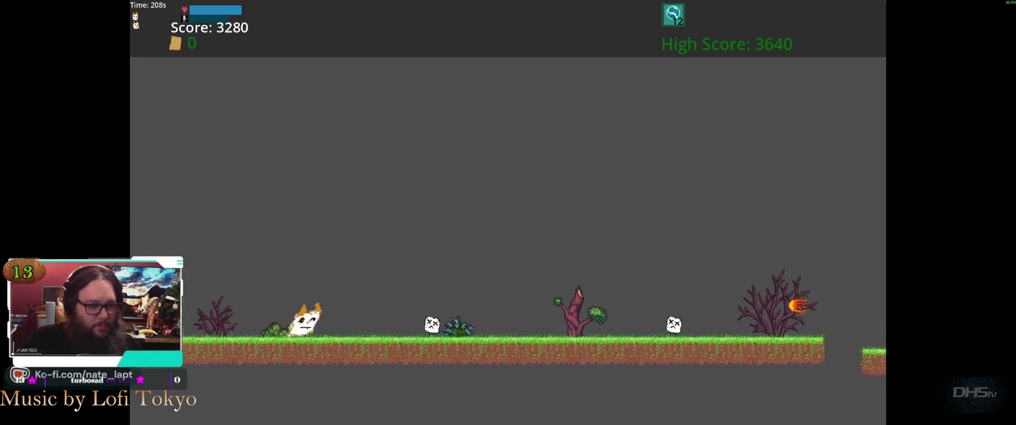
key(space)
key(space)
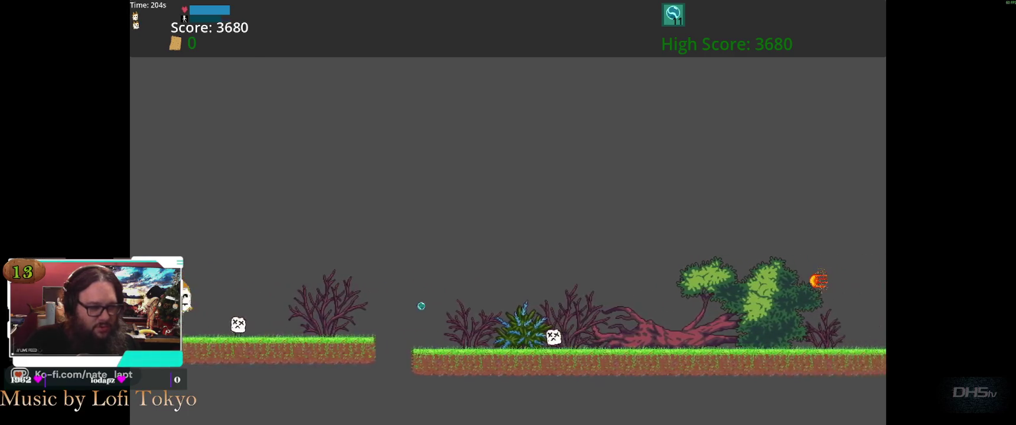
key(space)
key(space)
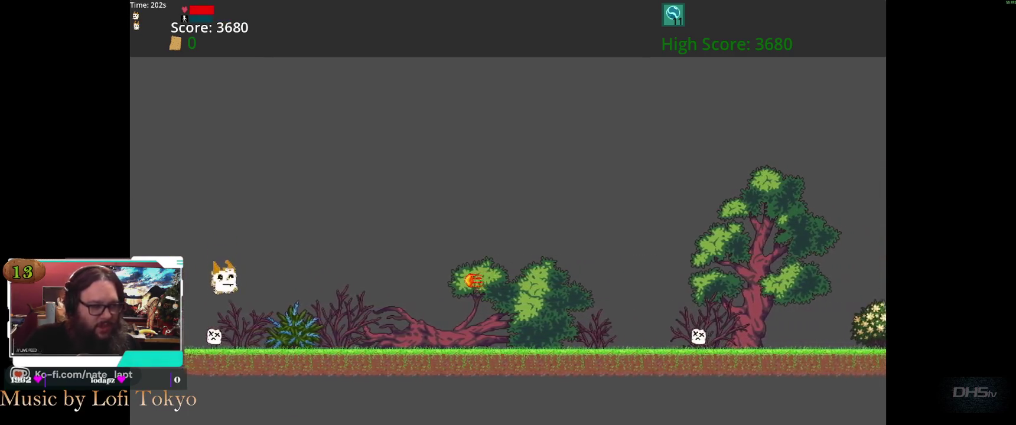
key(space)
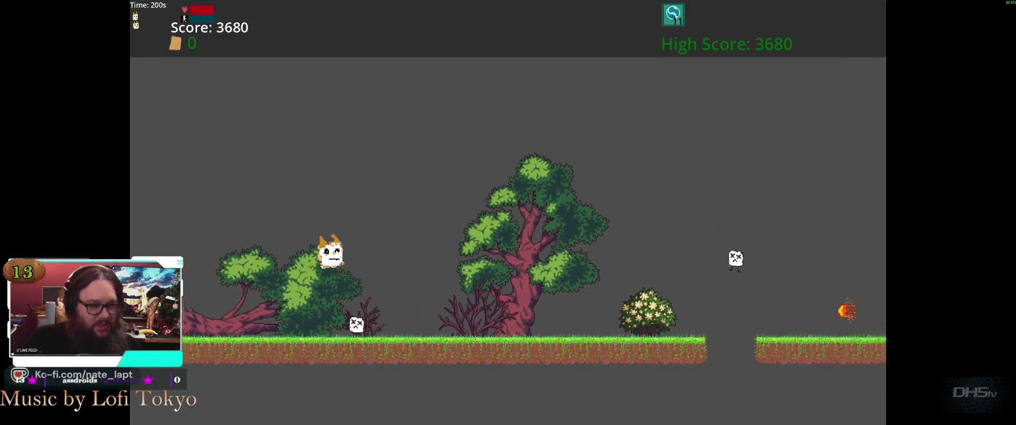
Pause the game and choose Exit to return to the editor.
key(Escape)
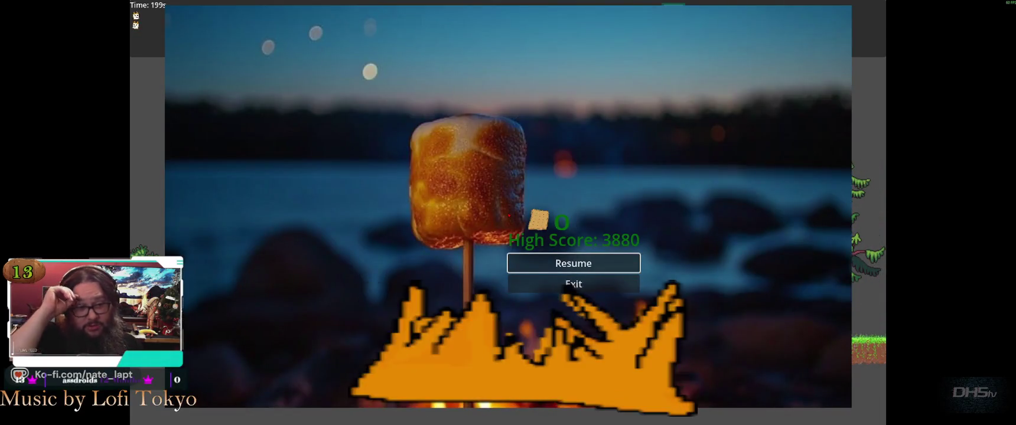
key(Down)
key(Return)
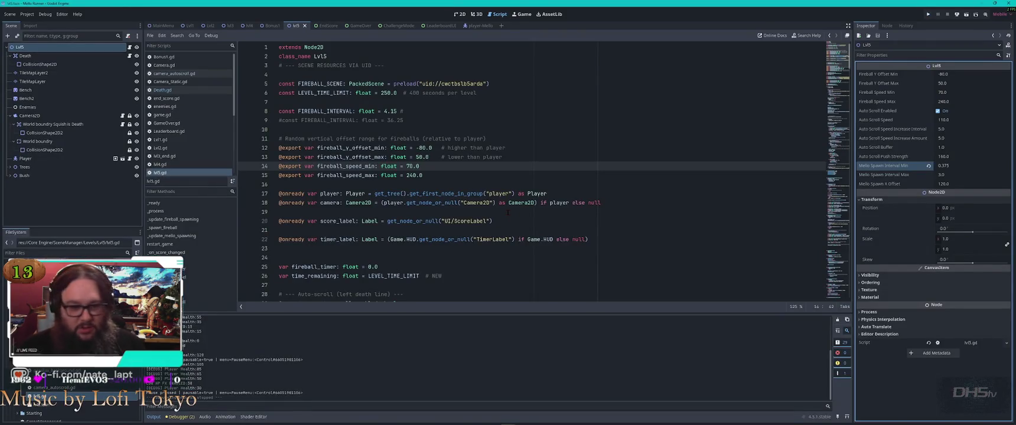
Switch from Godot to the Visual Studio Code window with the AI chat.
key(alt+Tab)
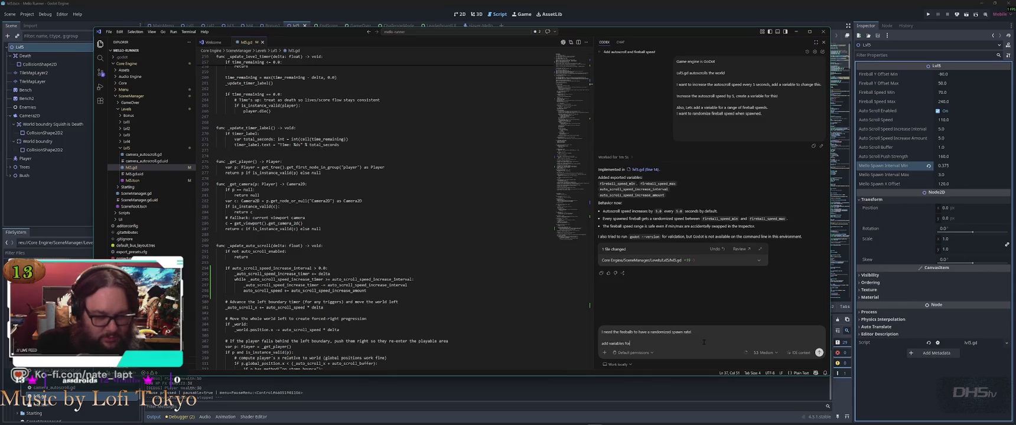
Send the AI assistant a request to randomize fireball spawning between 2 and 6 seconds.
key(shift+Return)
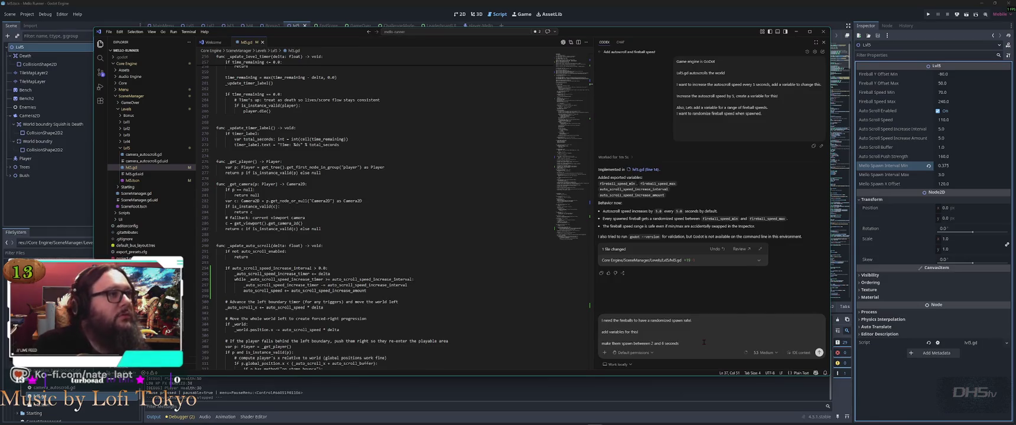
key(Return)
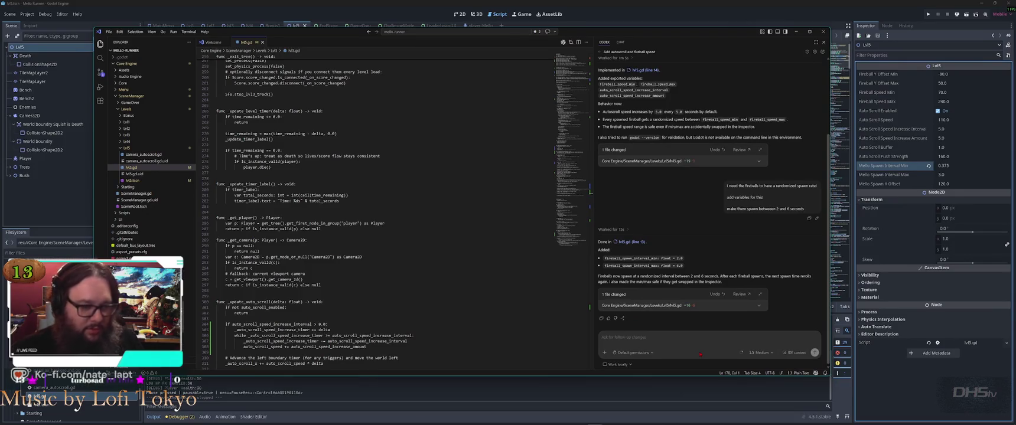
click(664, 310)
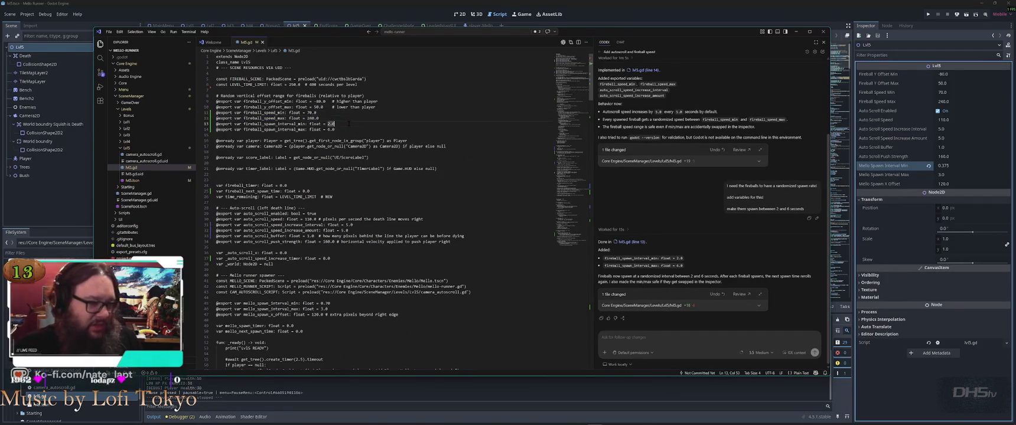
Review the new fireball_spawn_interval_min 2.0 and max 6.0 lines in lvl5.gd.
drag(306, 124, 364, 125)
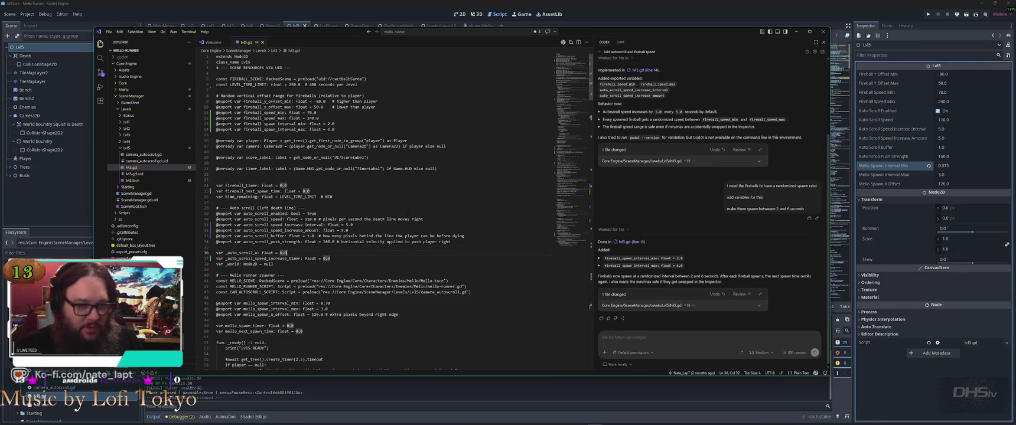
scroll(474, 216, down, 15)
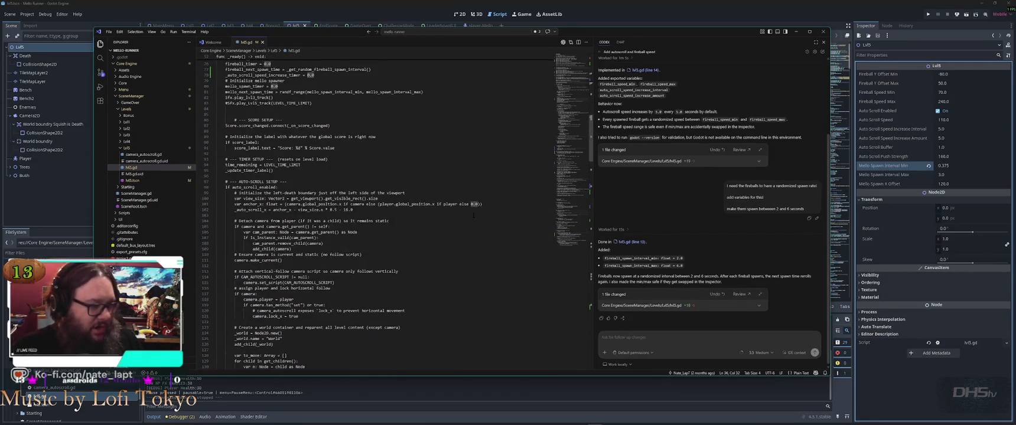
scroll(473, 217, up, 15)
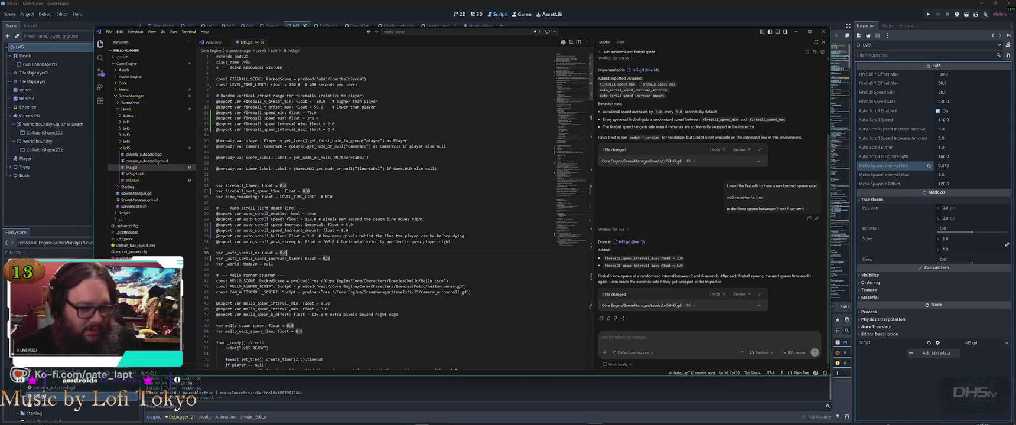
Return to Godot's lvl5.gd script and run the game with the new spawn timing.
key(alt+Tab)
click(450, 211)
key(F5)
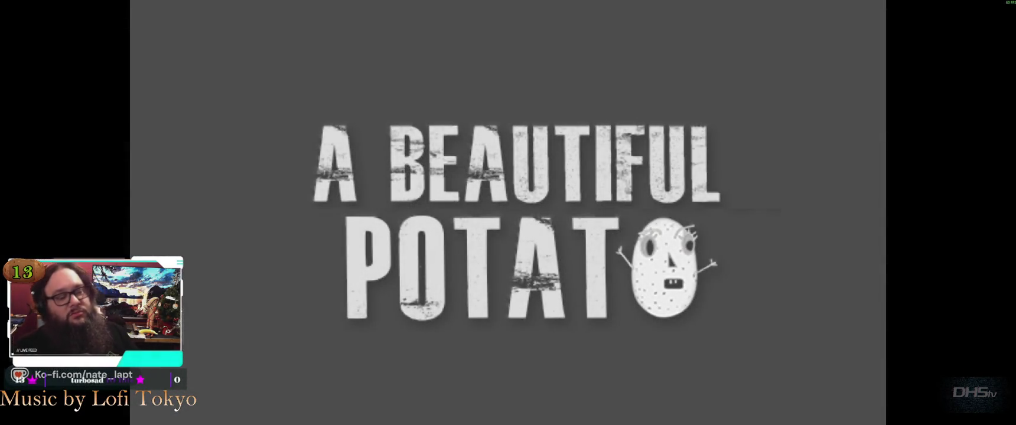
Start the game and run right past the grass block, enemies and bench.
key(Return)
key(Right)
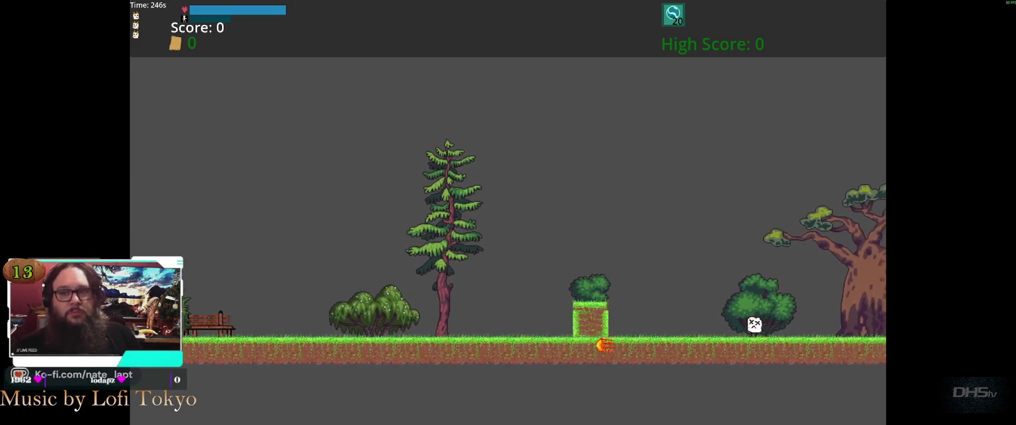
key(Right)
key(Up)
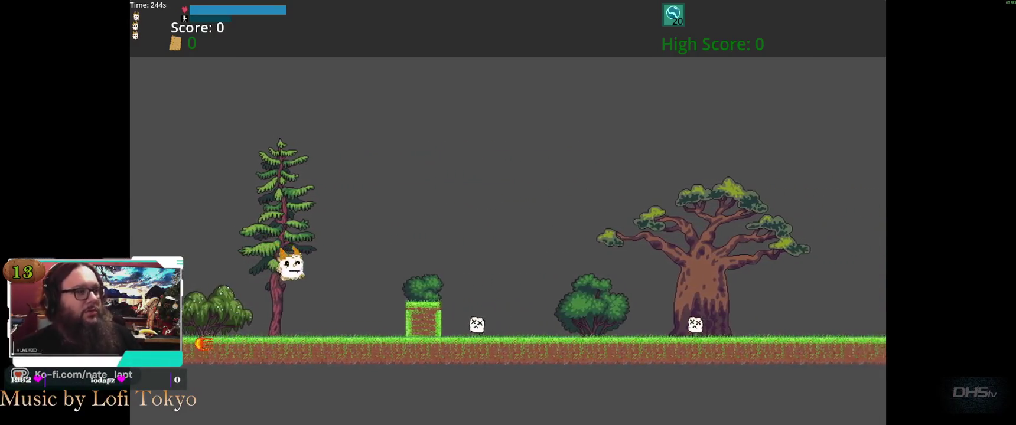
key(Right)
key(Up)
key(Right)
key(Up)
key(Right)
key(Up)
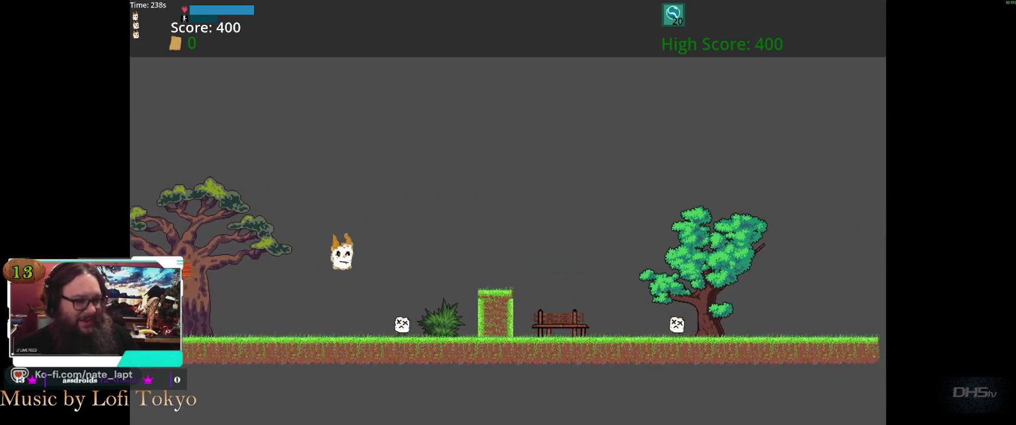
key(Up)
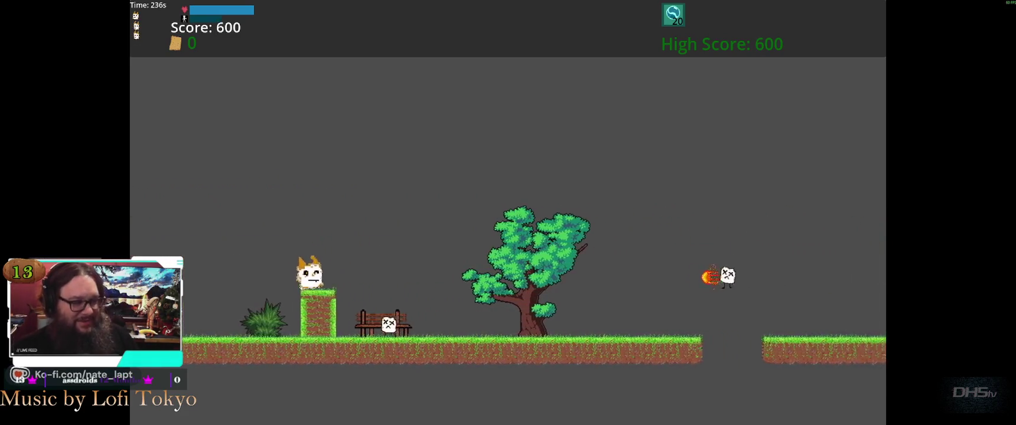
Jump both gaps up to the higher ground and pillars, pausing at a 2260 high score.
key(Right)
key(Up)
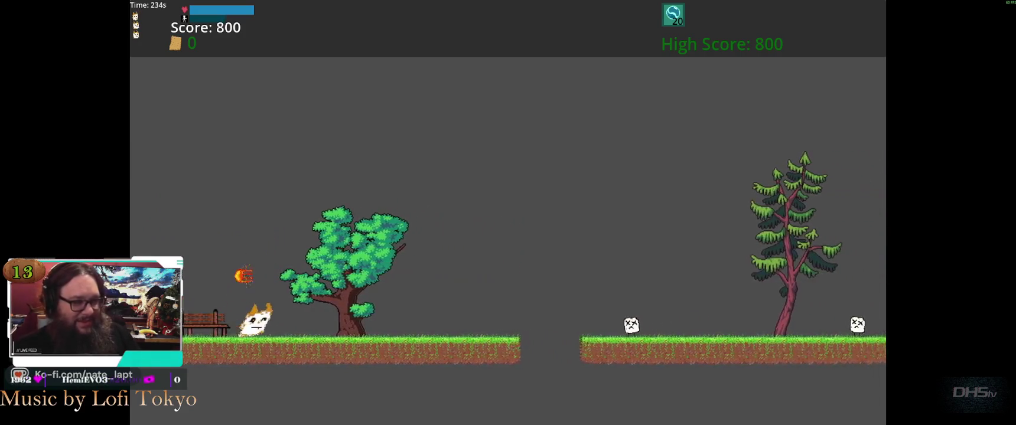
key(Up)
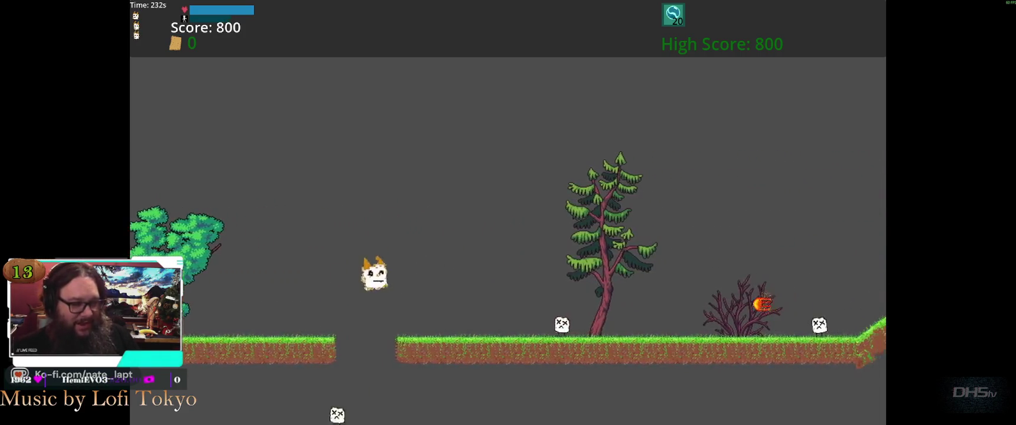
key(Up)
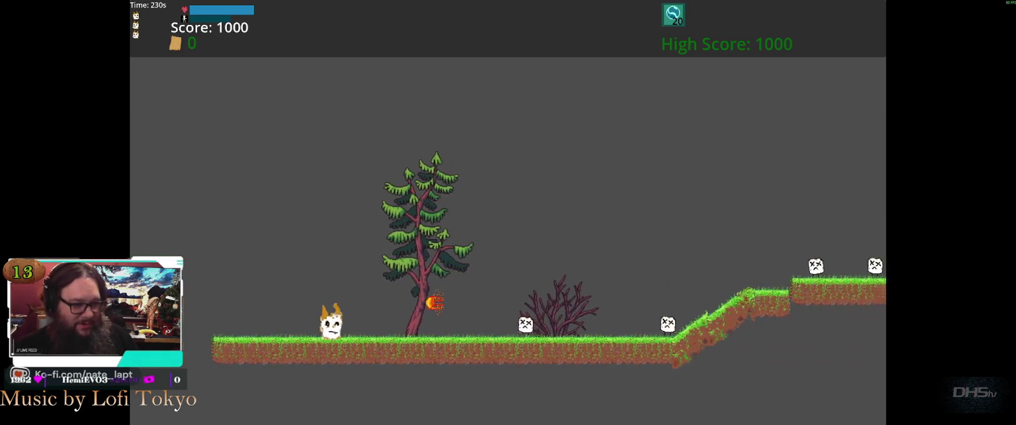
key(Up)
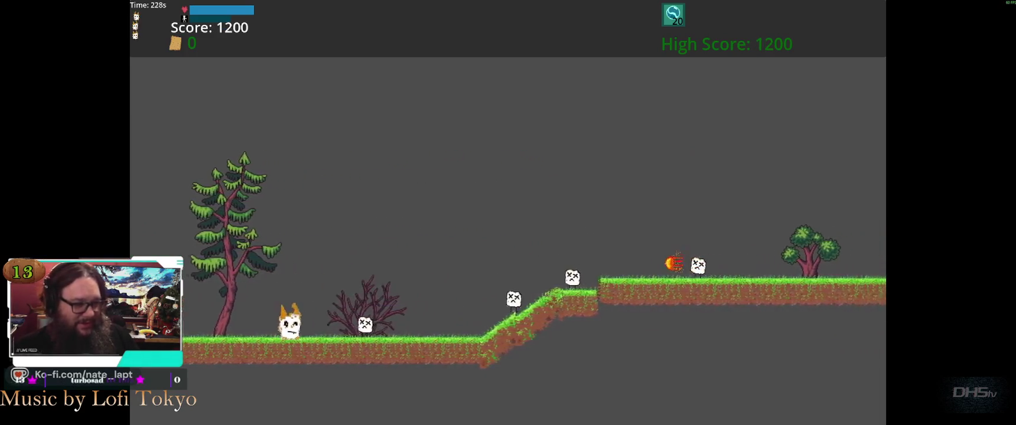
key(Up)
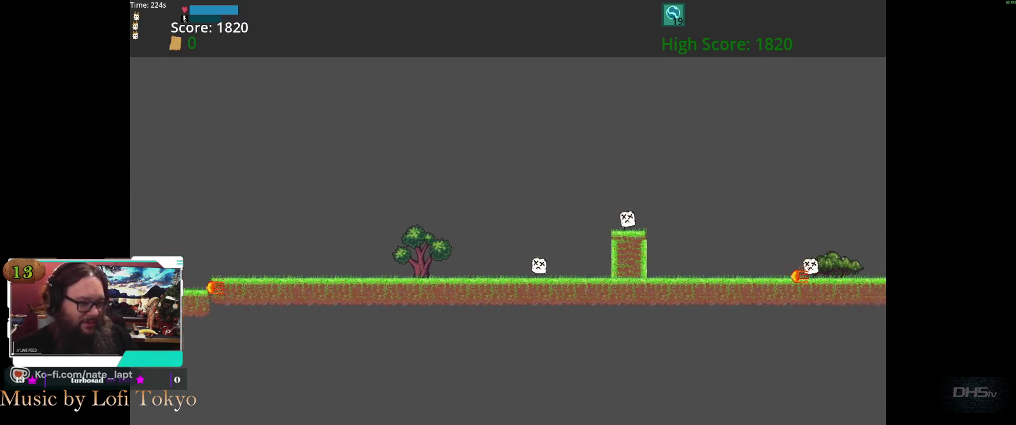
key(Up)
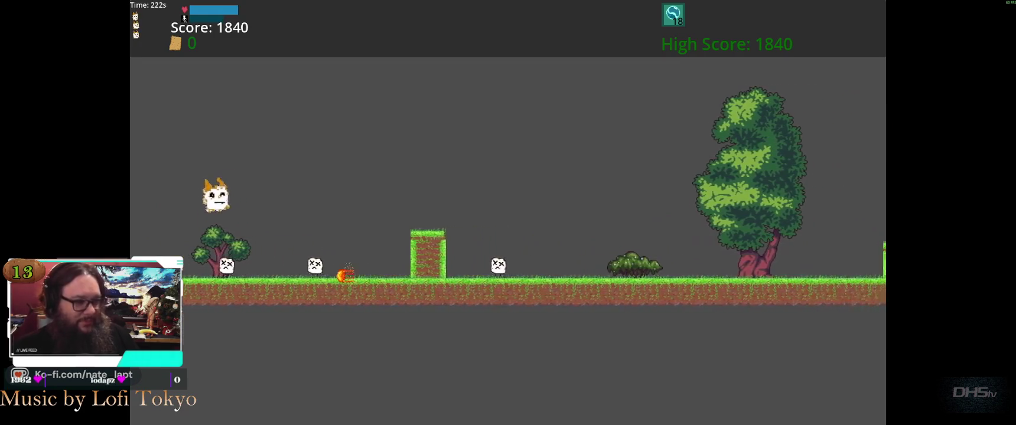
key(Escape)
key(Escape)
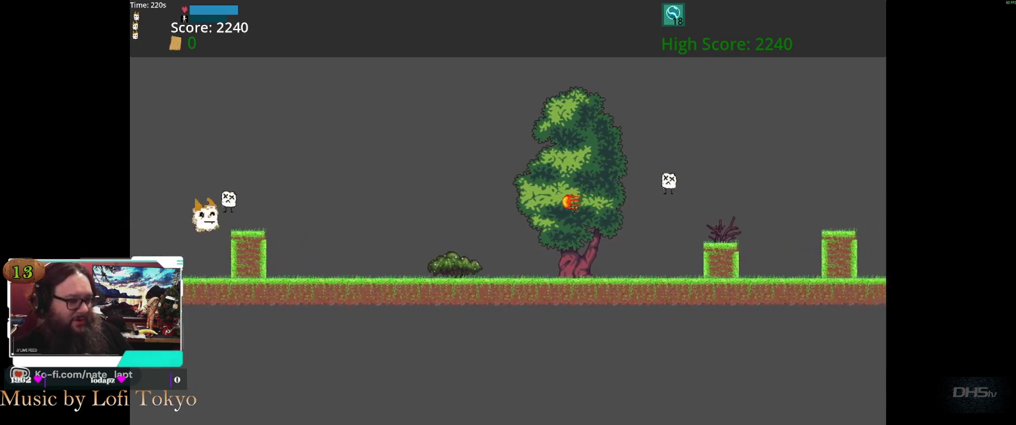
key(Up)
key(Up)
key(Escape)
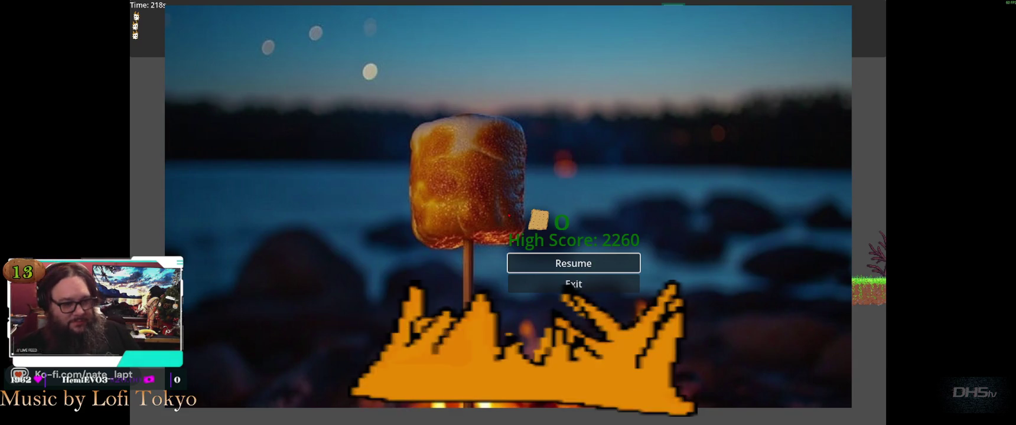
Resume and keep jumping across gaps and down to lower ground, pausing twice along the way.
key(Return)
key(space)
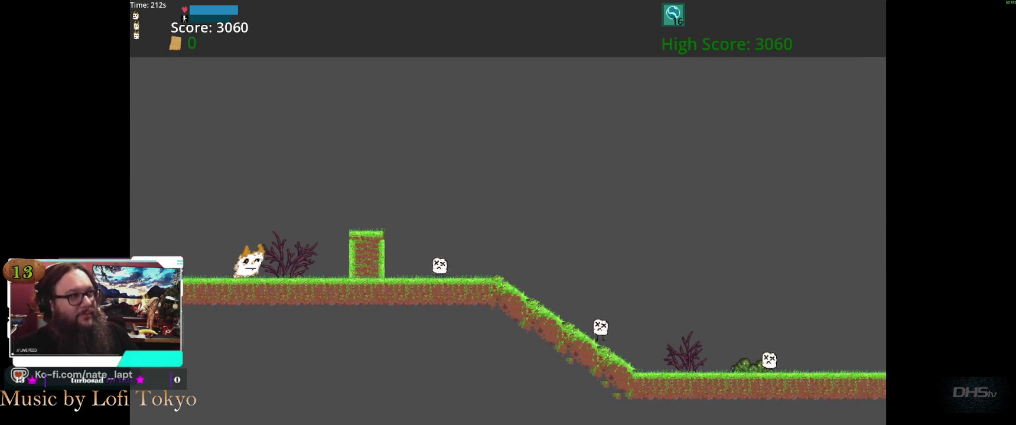
key(Escape)
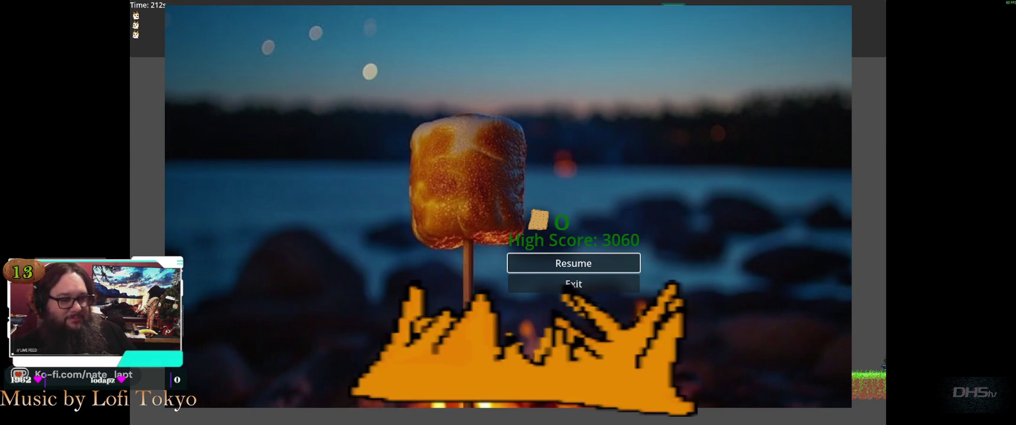
key(Escape)
key(space)
key(space)
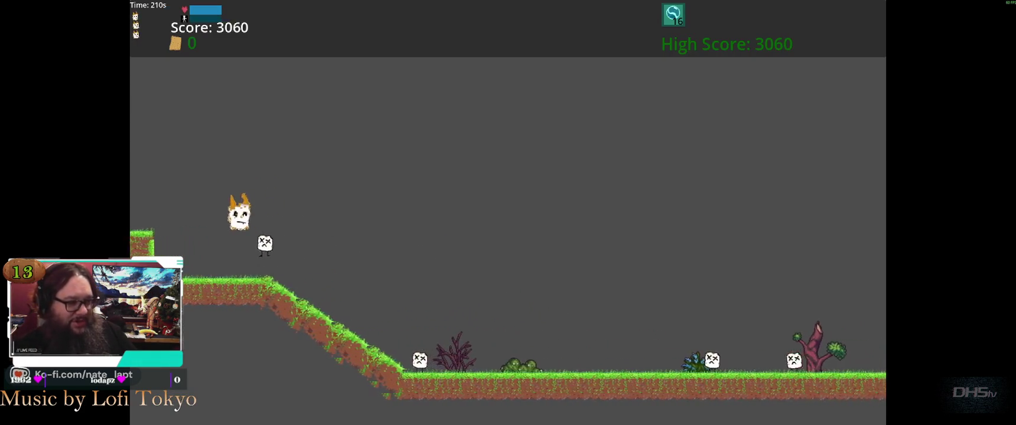
key(space)
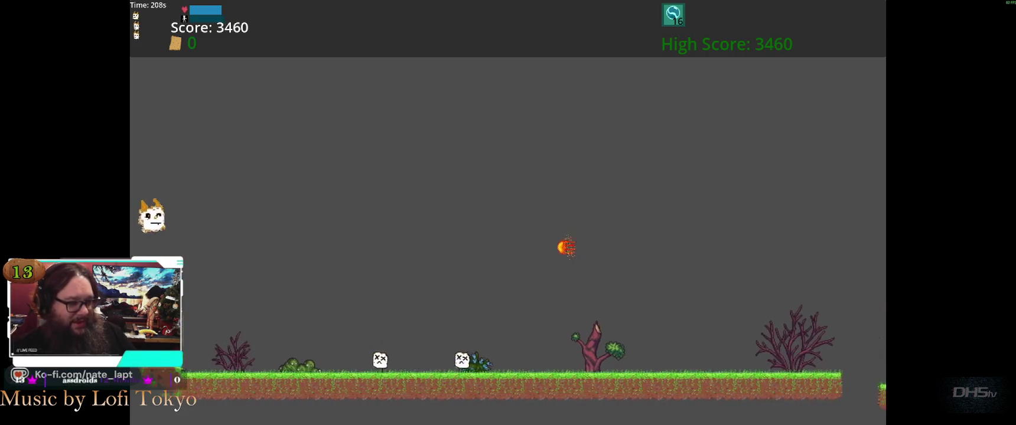
key(space)
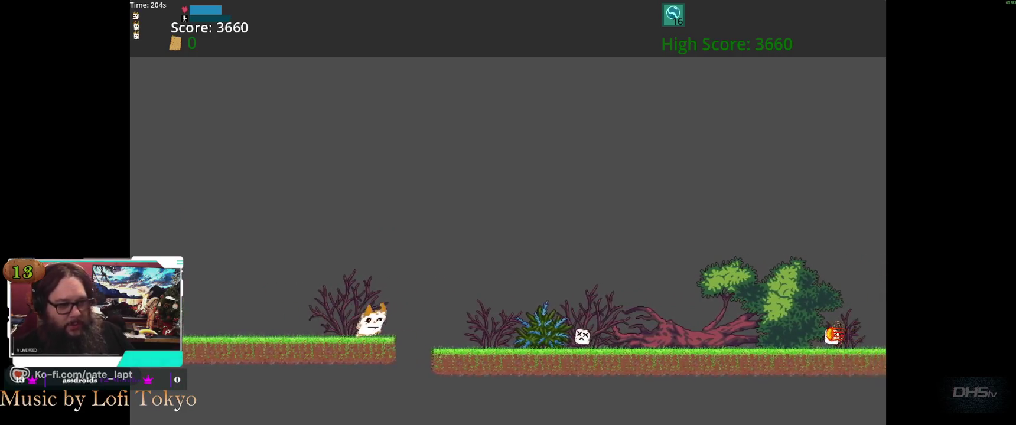
key(space)
key(space)
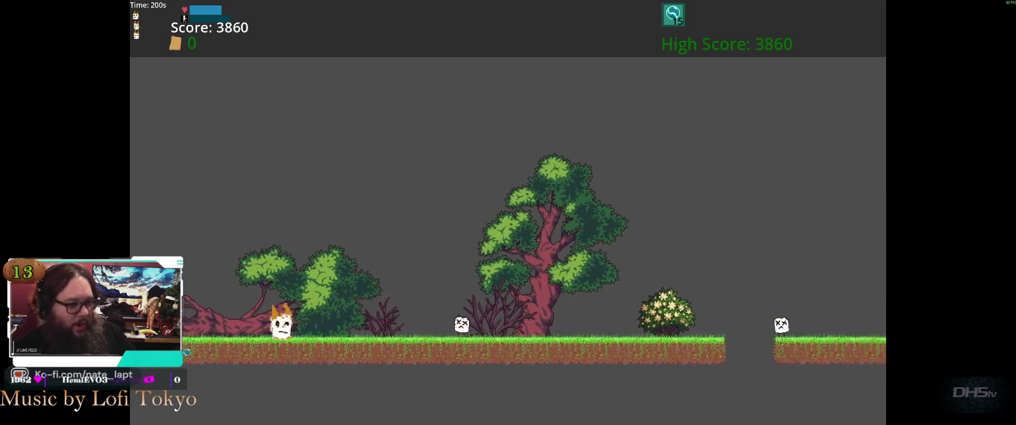
key(space)
key(Escape)
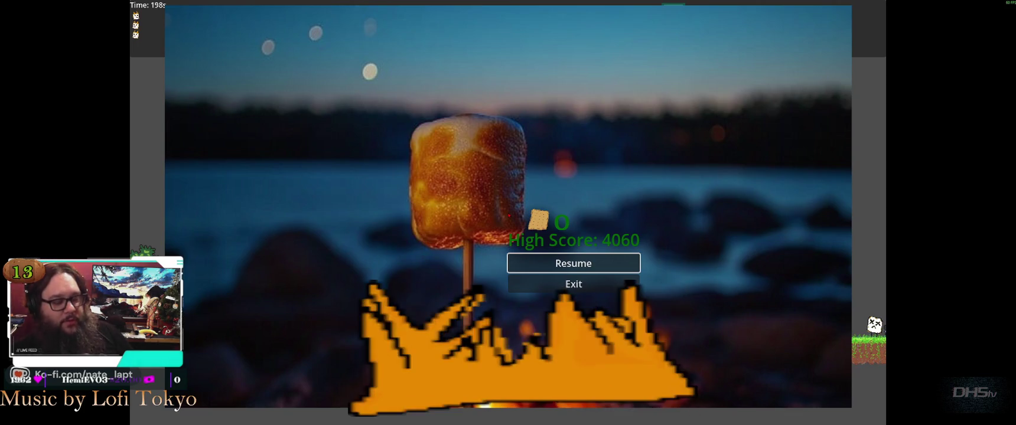
key(Return)
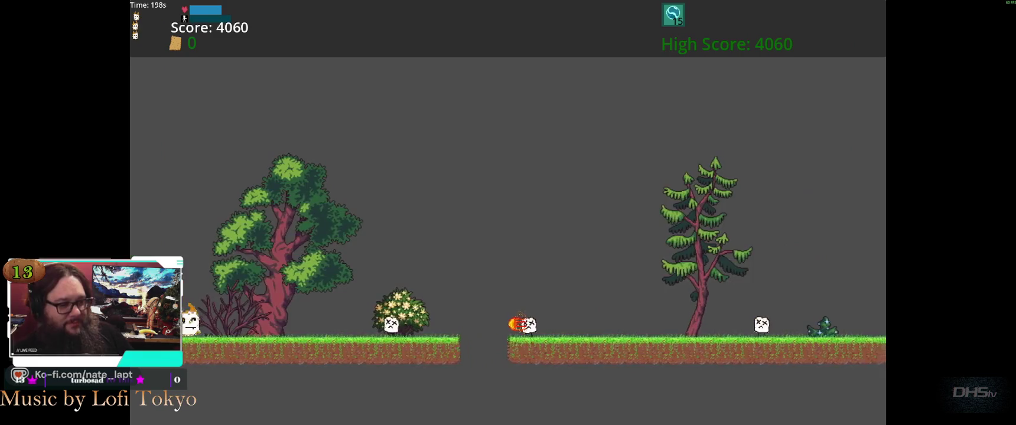
key(space)
key(space)
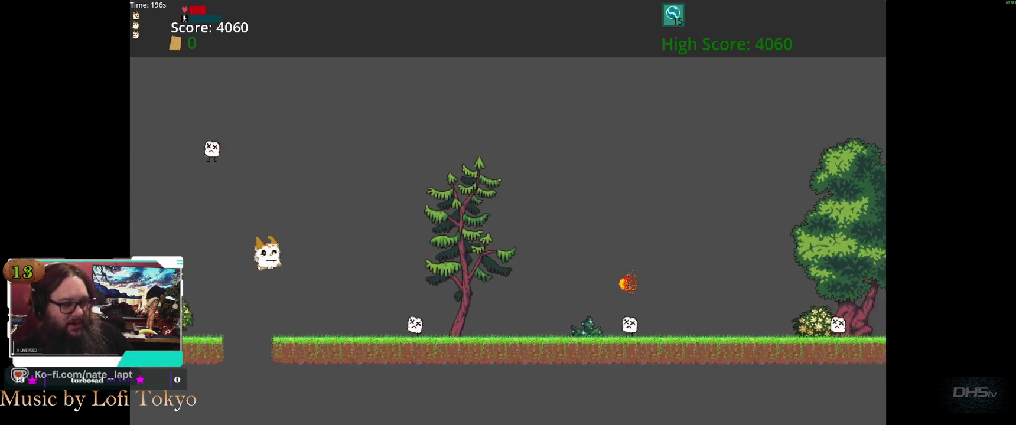
key(space)
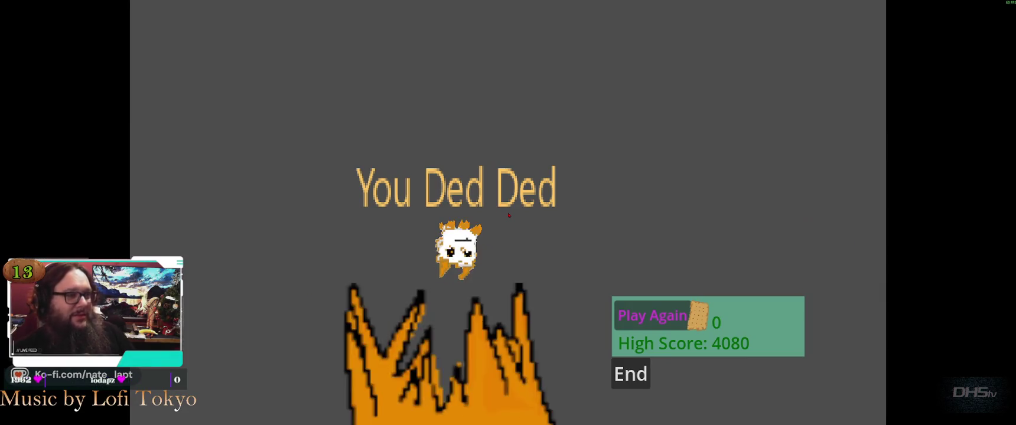
Restart Level 5 from the death screen, play to a 1420 score, then pause.
key(space)
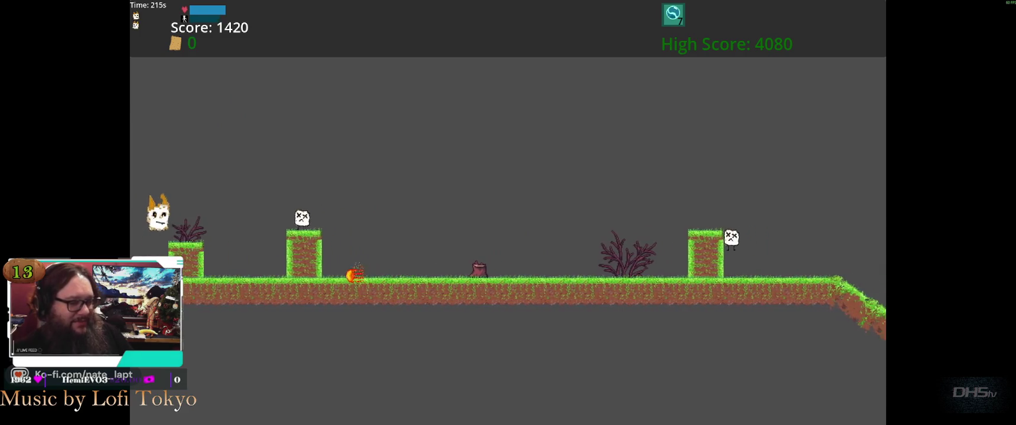
key(Escape)
Choose Exit in the pause menu to close the game and return to the editor.
key(Down)
key(Return)
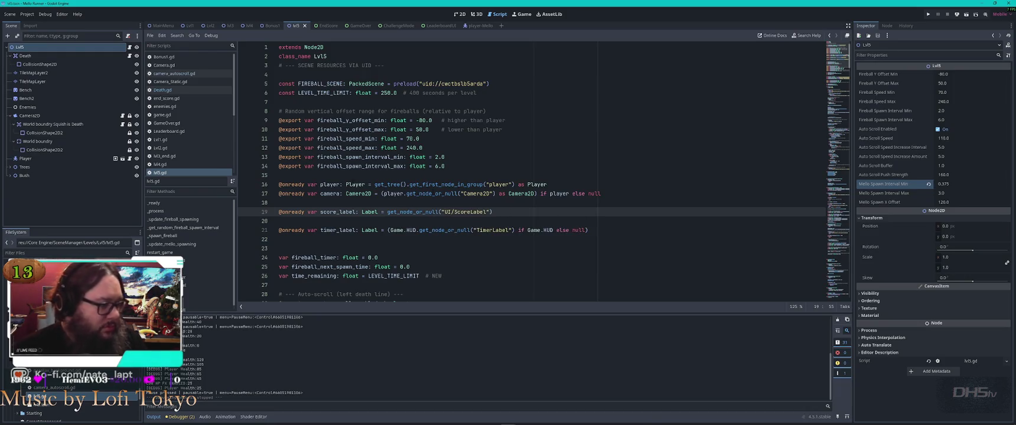
Open MainMenu.gd, then run the project and start Lvl1 from the main menu at Score 0.
scroll(189, 147, down, 3)
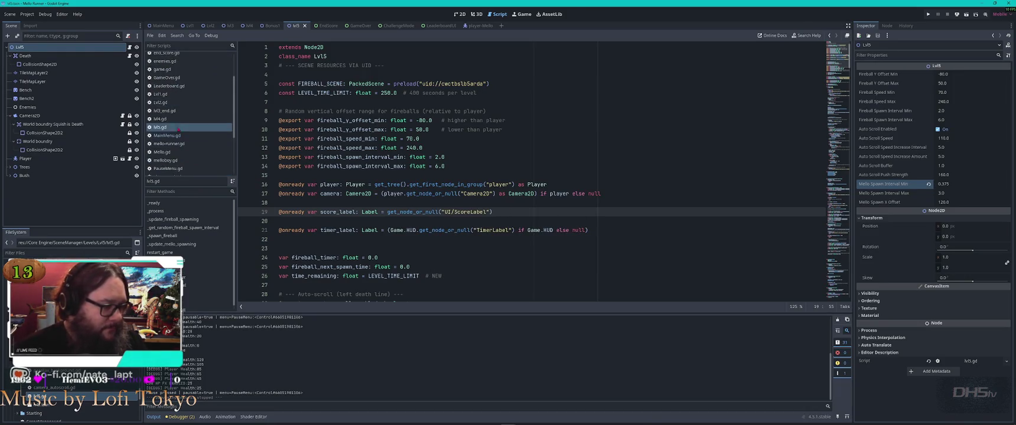
click(188, 136)
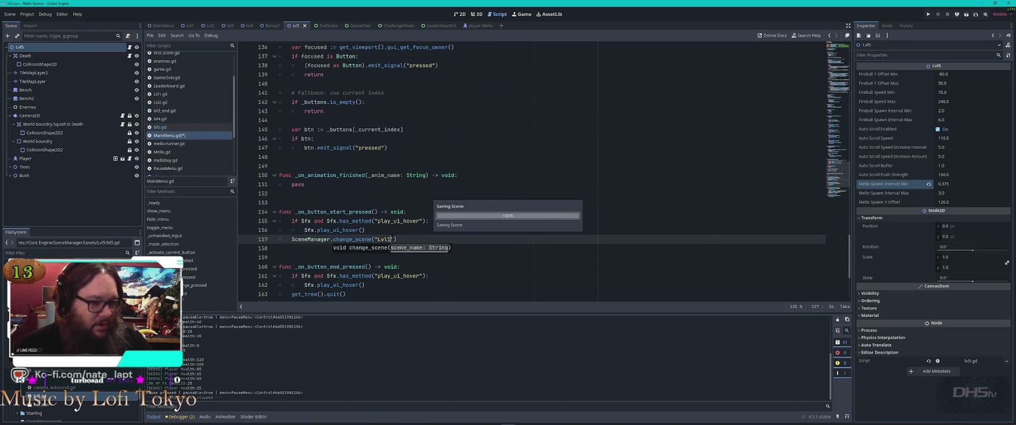
key(F5)
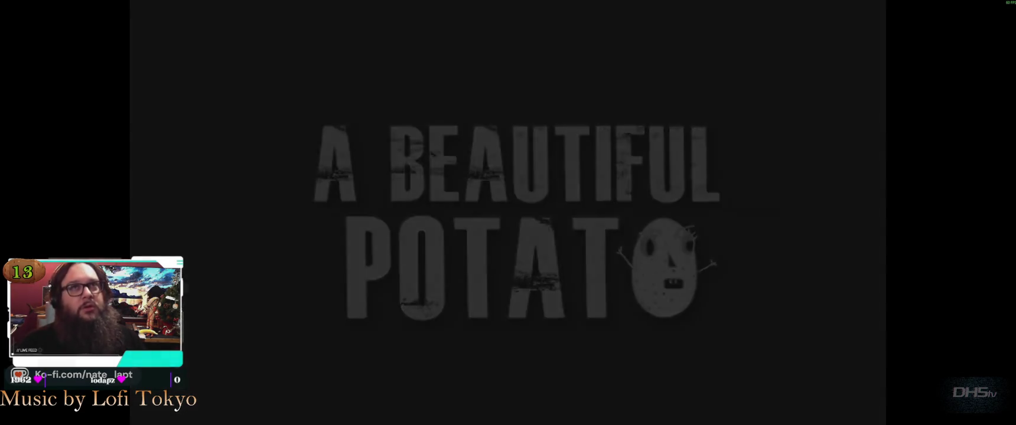
key(Return)
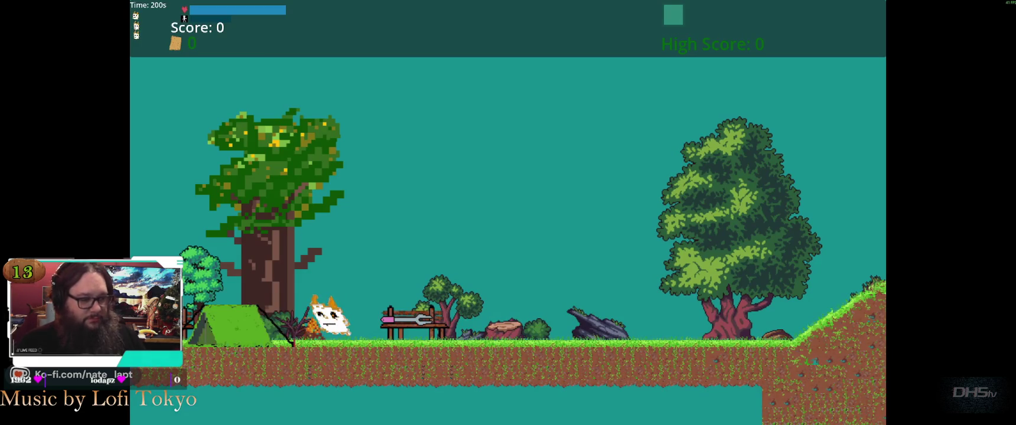
Run right through Lvl1, picking up the sword and jumping onto the higher grassy ledge.
key(Right)
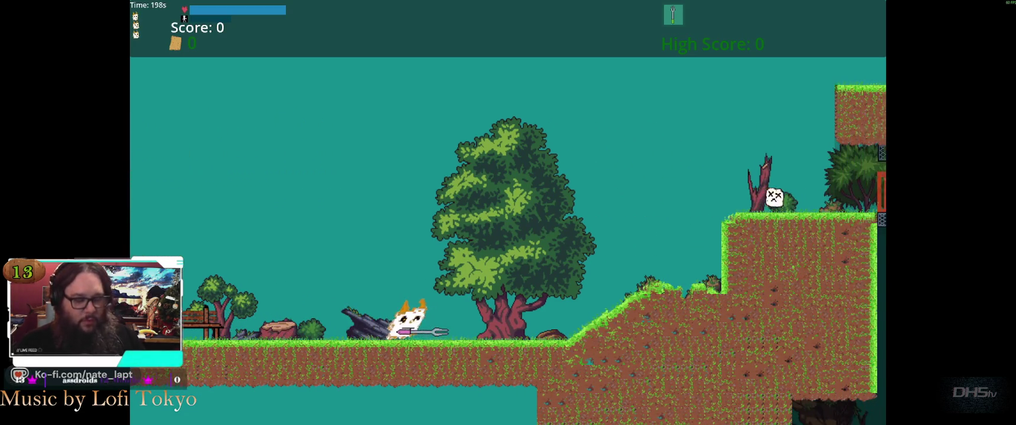
key(Right)
key(Right)
key(space)
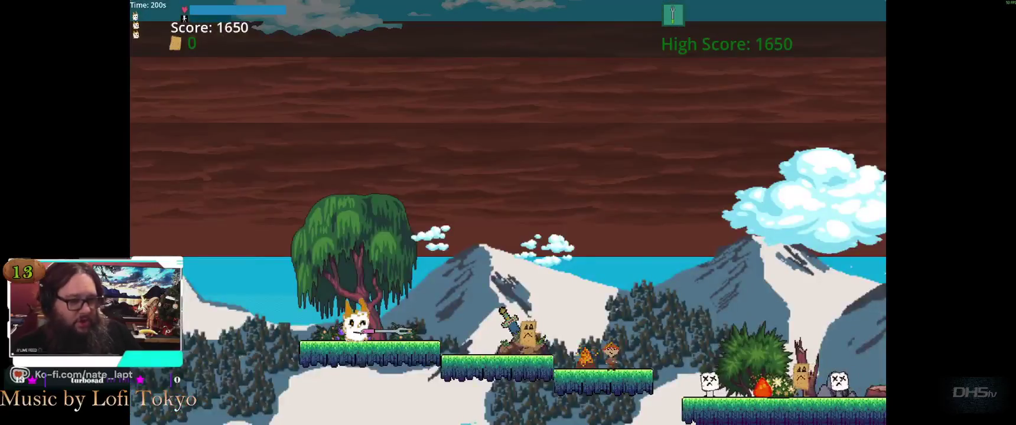
Run the cat right, grabbing the sword and jumping over enemies and the peak onto the floating platform.
key(Right)
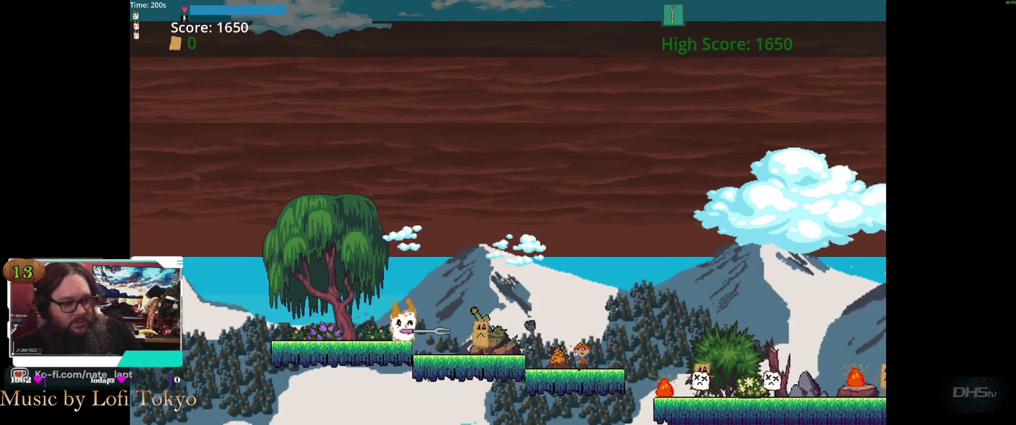
key(Right)
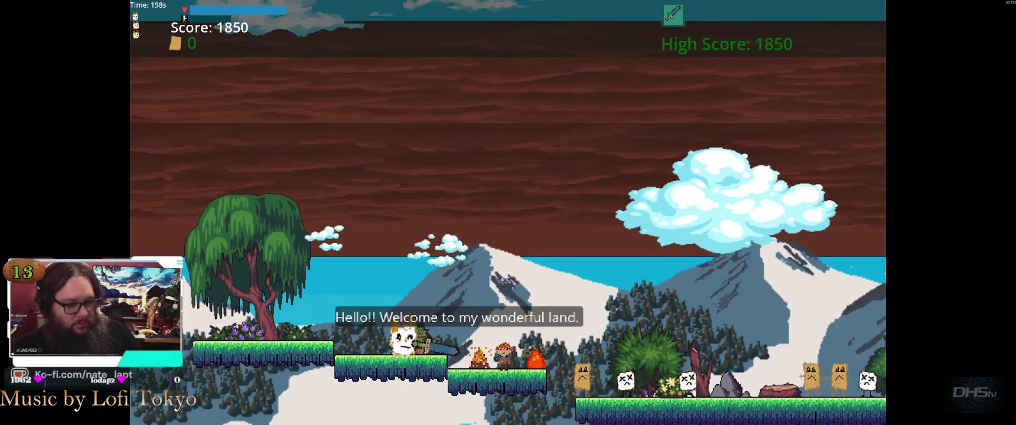
key(Right)
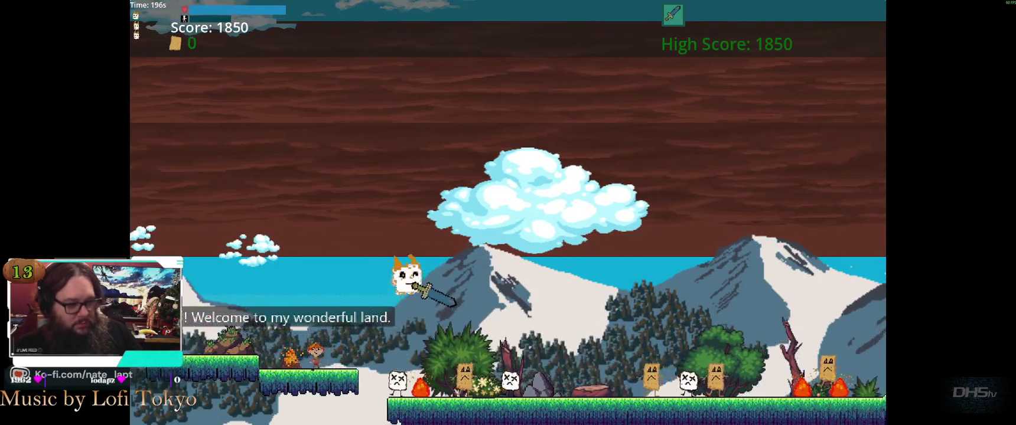
key(Right)
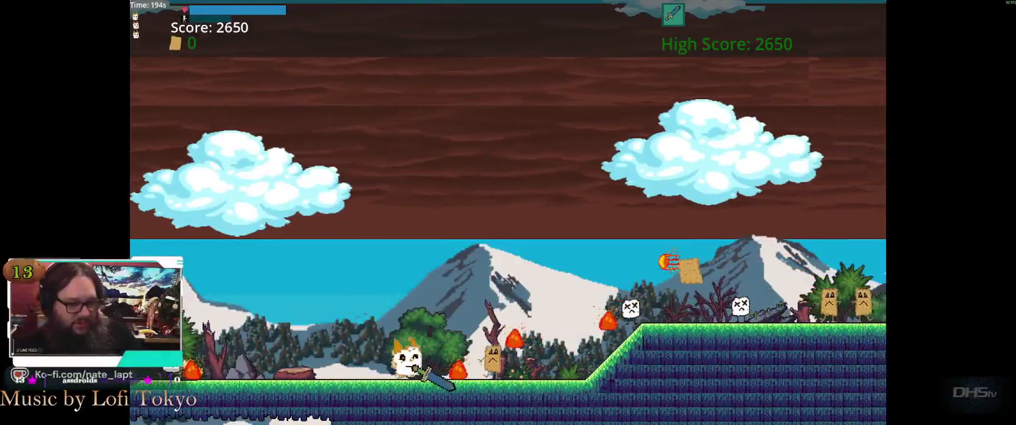
key(Right)
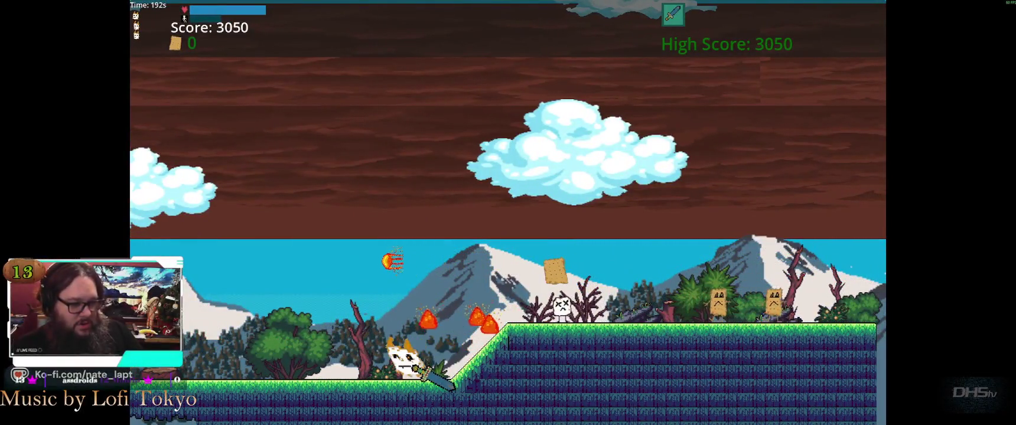
key(Right)
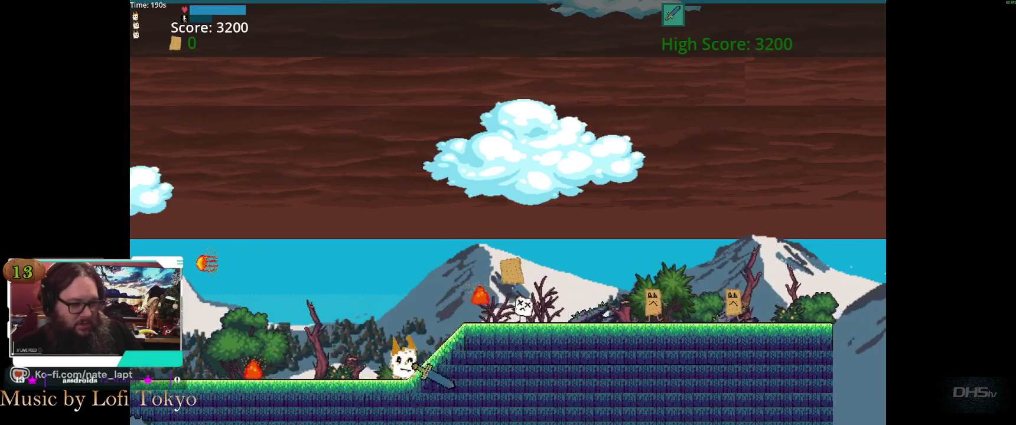
key(Right)
key(Right)
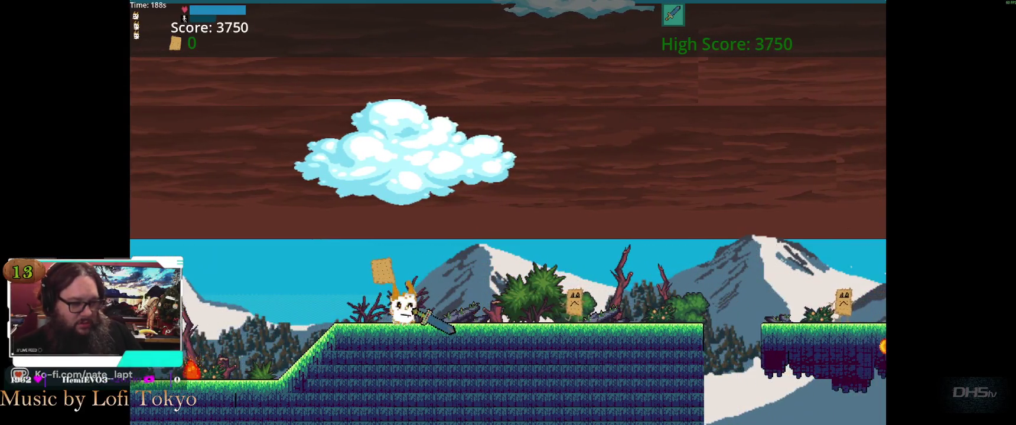
key(Right)
key(space)
key(Right)
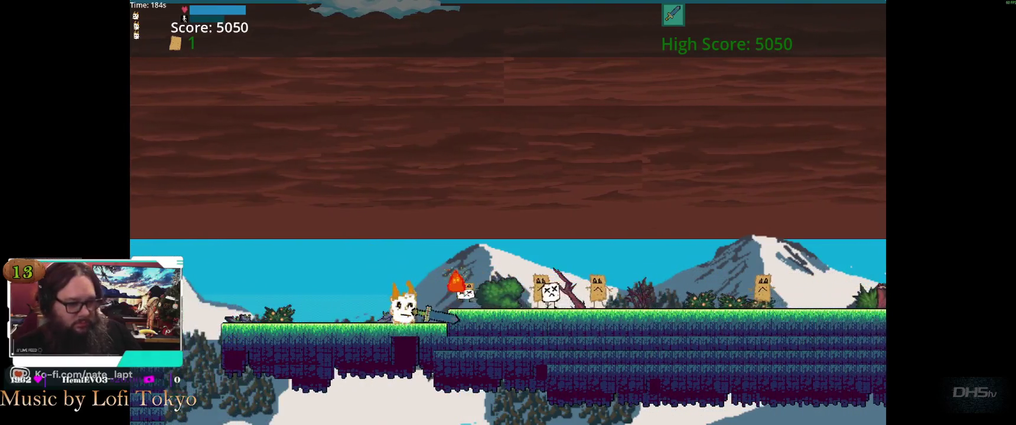
key(Right)
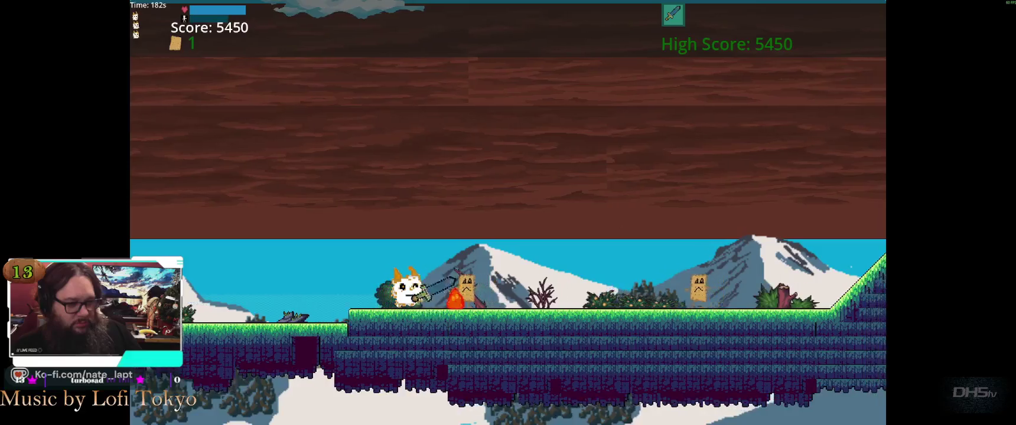
key(Right)
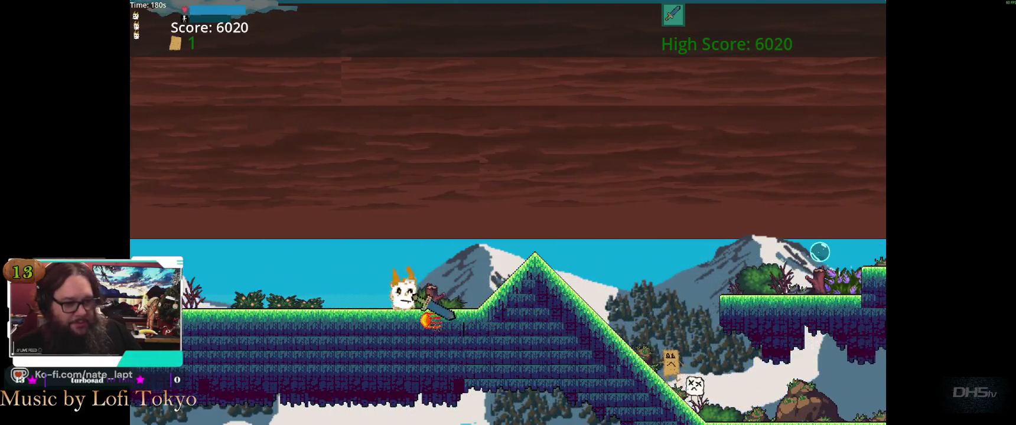
key(space)
key(Right)
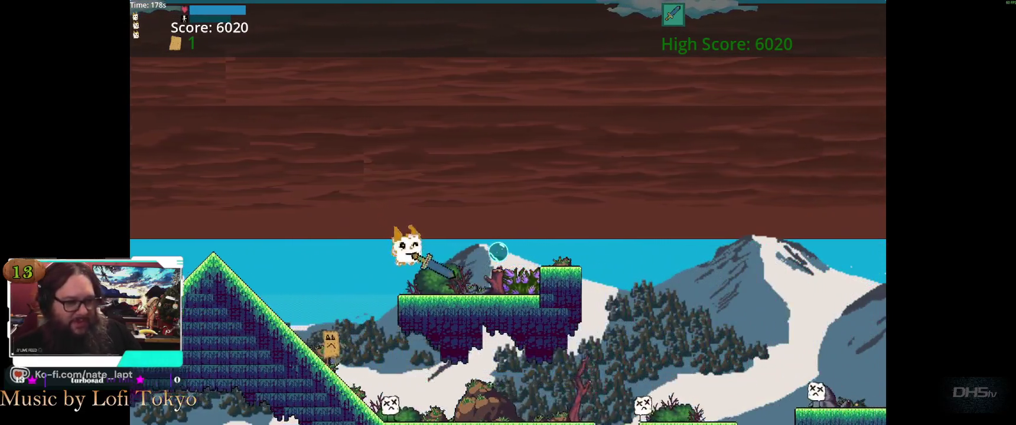
key(Right)
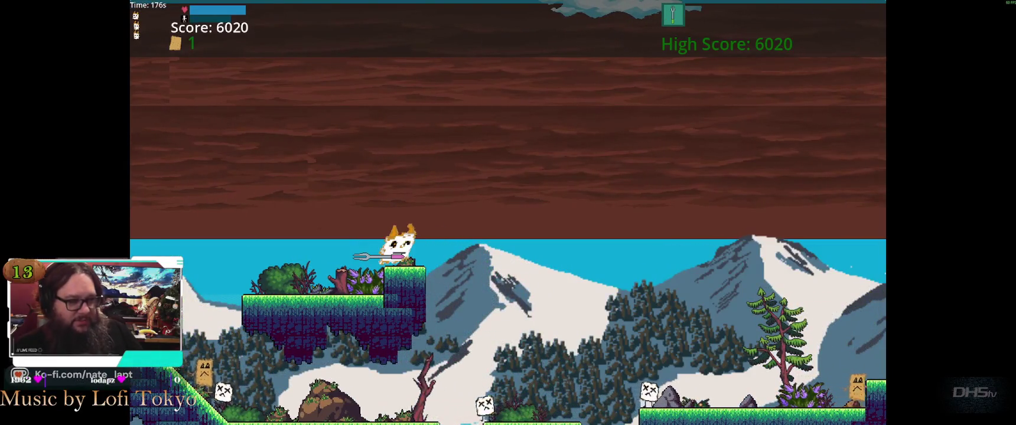
Fight the enemies by jumping and firing projectiles left and right from the pillar.
key(Left)
key(Right)
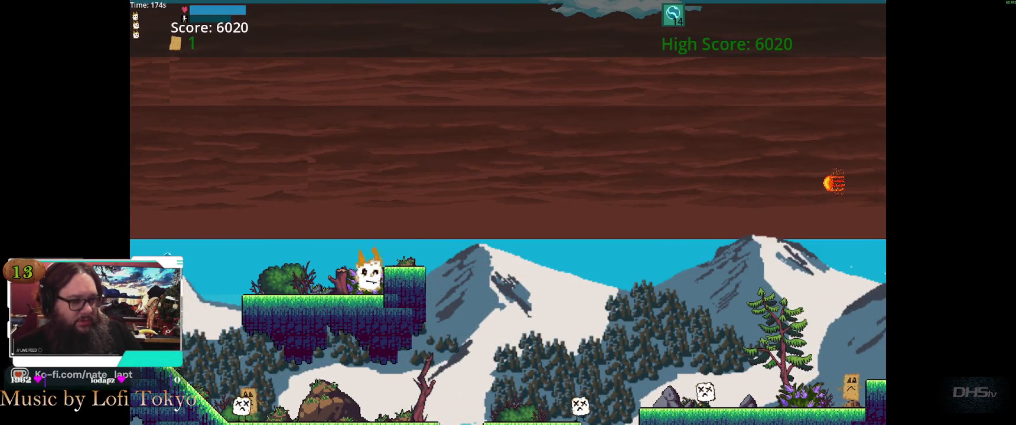
key(space)
key(space)
key(x)
key(Left)
key(x)
key(Right)
key(Left)
key(x)
key(Left)
key(Left)
key(space)
key(Right)
key(x)
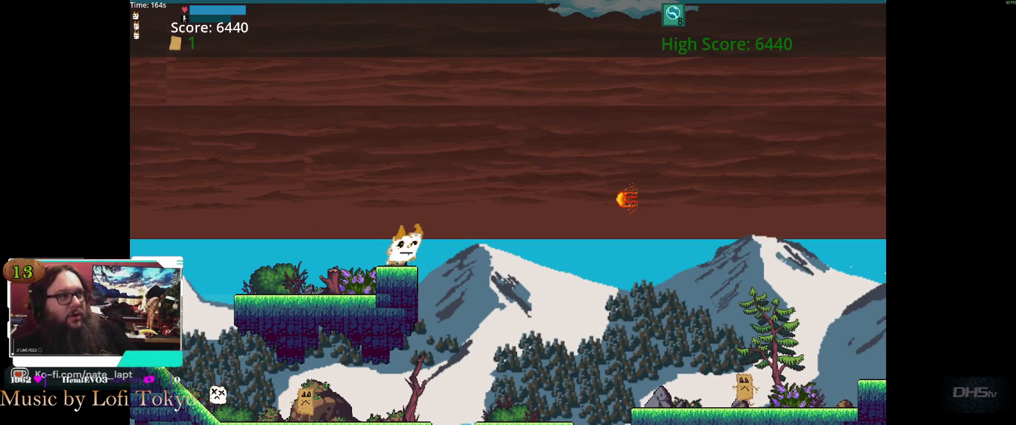
key(Left)
key(space)
key(x)
key(Right)
key(space)
key(x)
Pause and resume, then pause again and exit the running game back to the editor.
key(Escape)
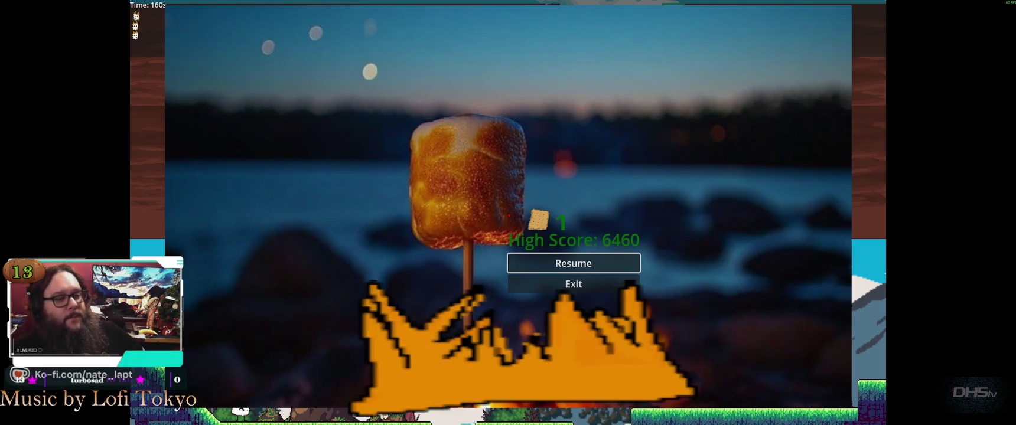
key(Return)
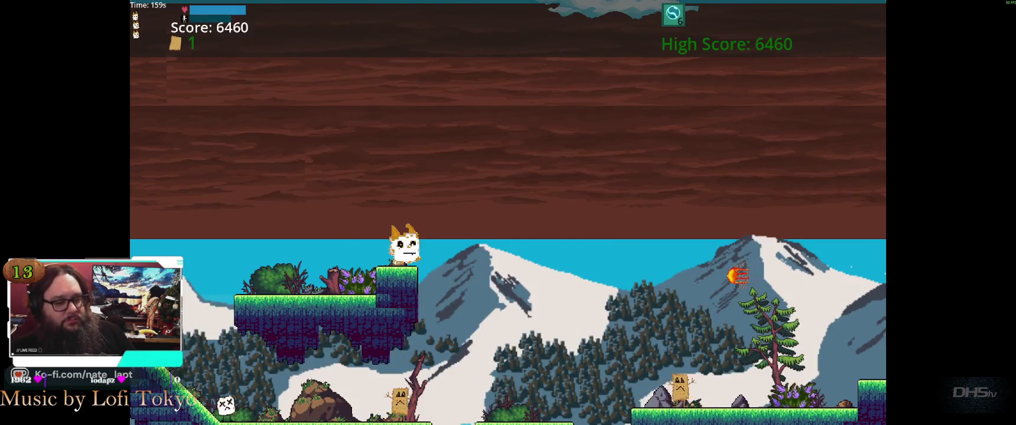
key(Escape)
key(Down)
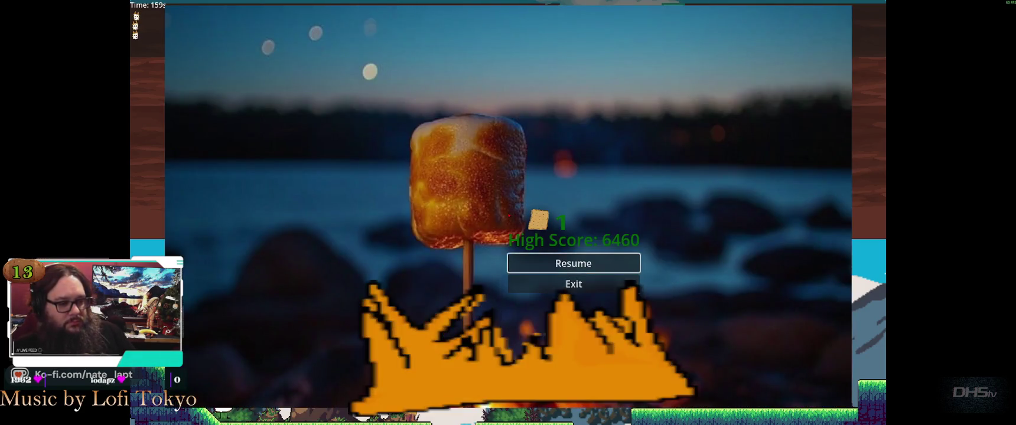
key(Up)
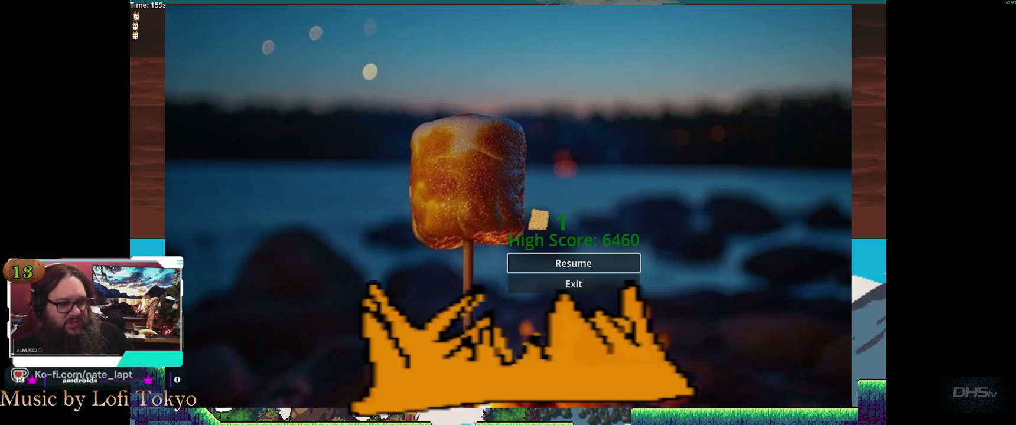
key(Return)
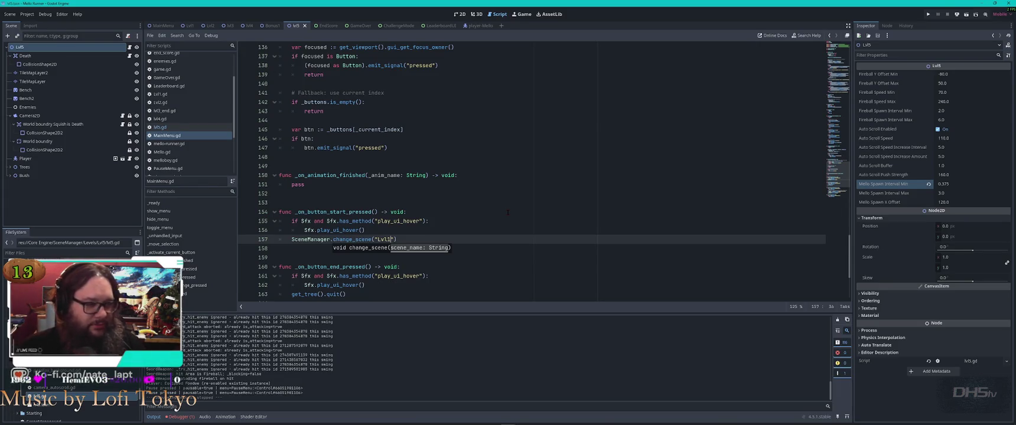
Switch from Godot to the 'lvl5.gd - Visual Studio Code' window.
key(alt+Tab)
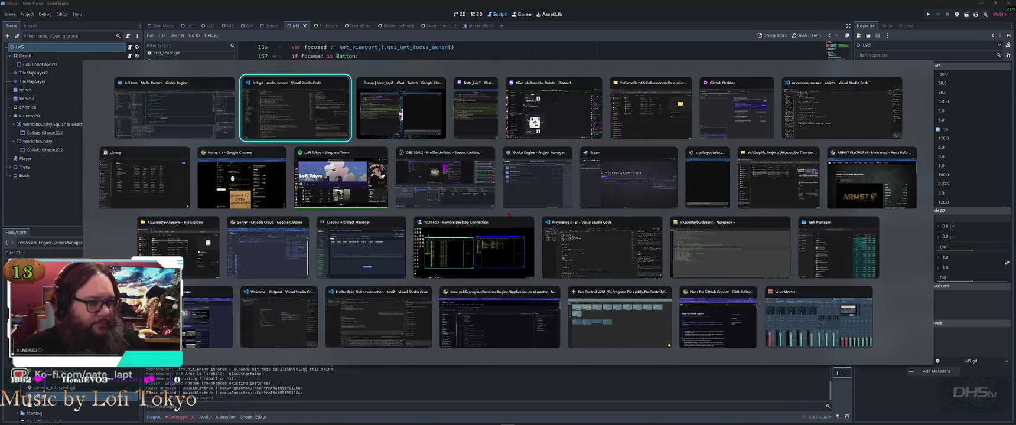
key(Escape)
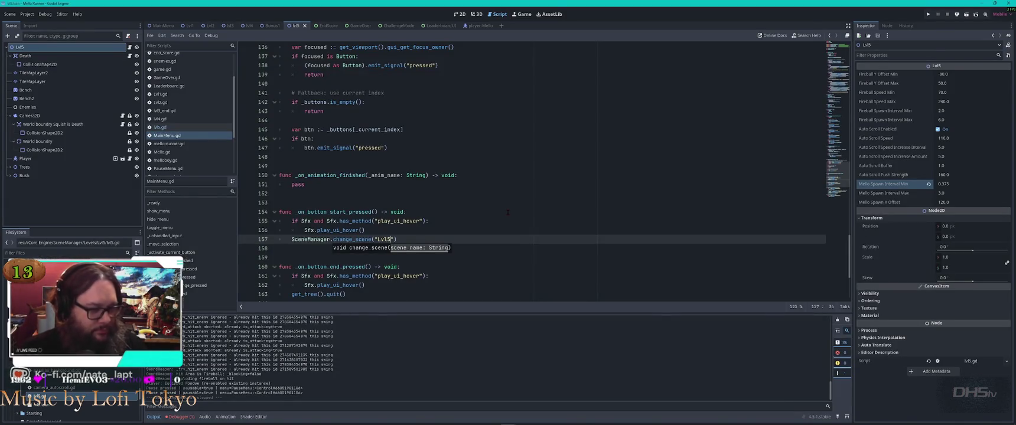
key(alt+Tab)
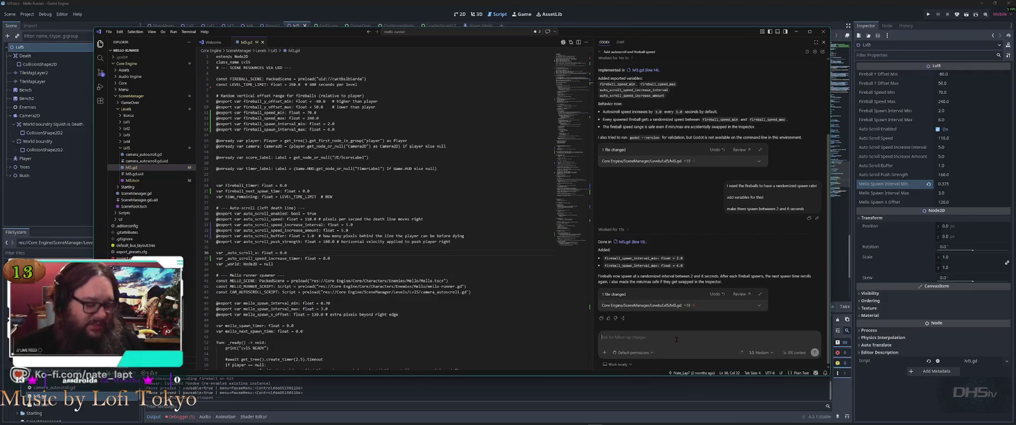
Relaunch the game so it opens on the 'A Beautiful Potato' splash screen.
key(alt+Tab)
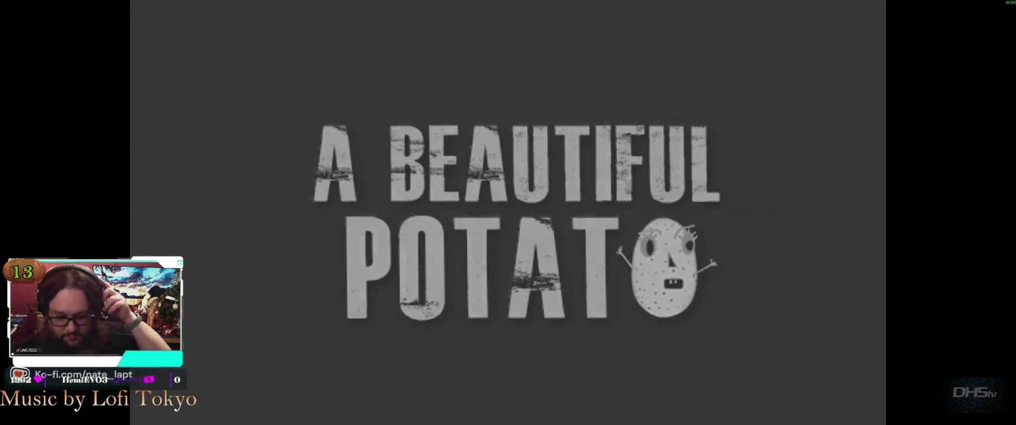
Start Level 5, briefly pause and resume, then jump over enemies, gaps and a fireball.
key(Return)
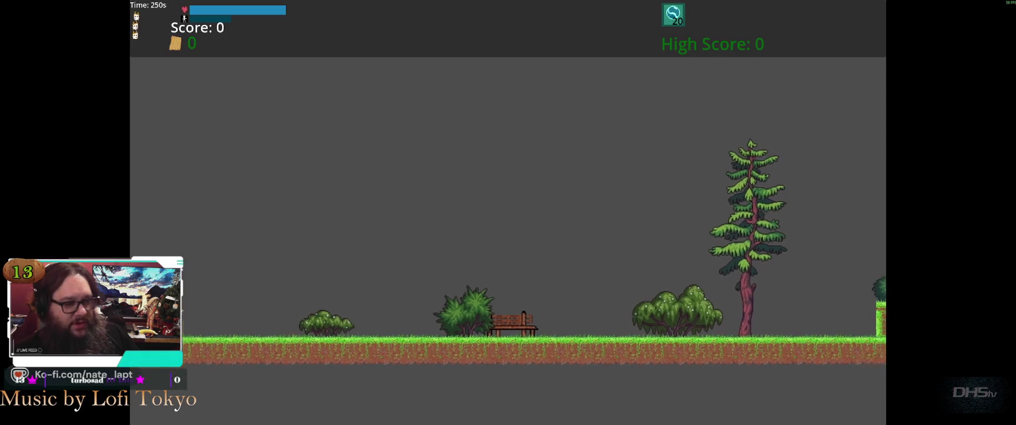
key(space)
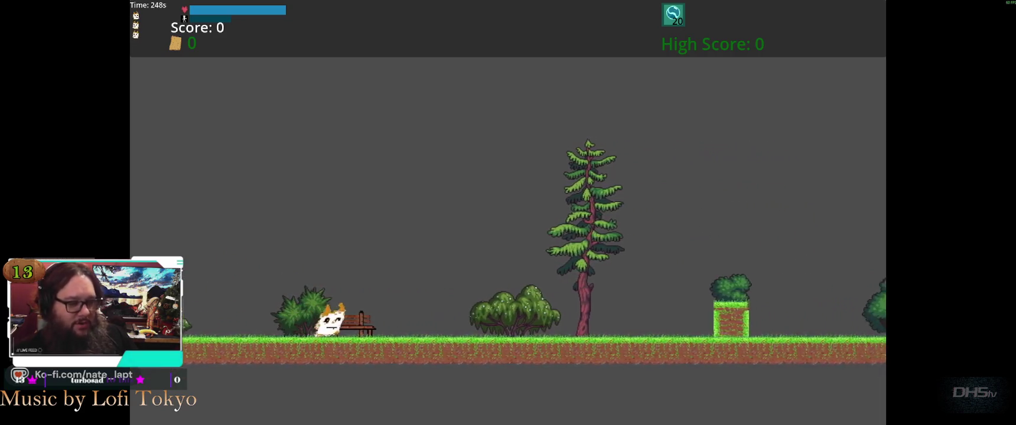
key(Escape)
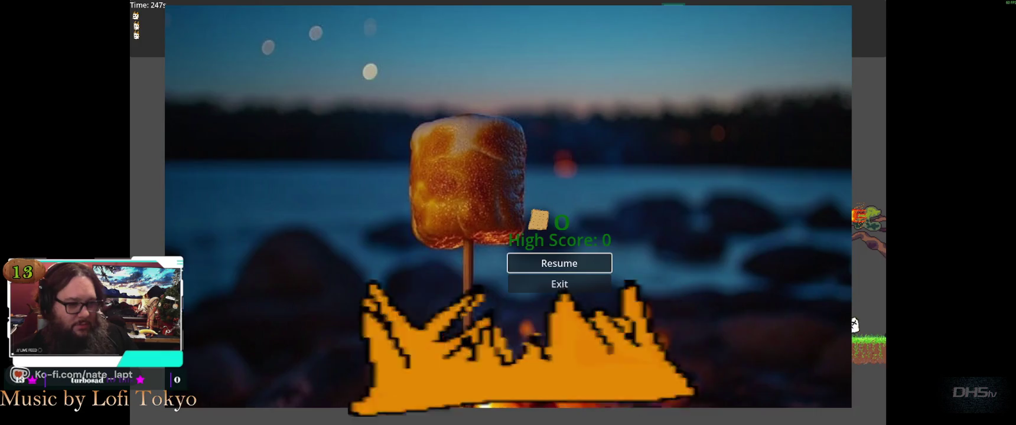
key(Return)
key(space)
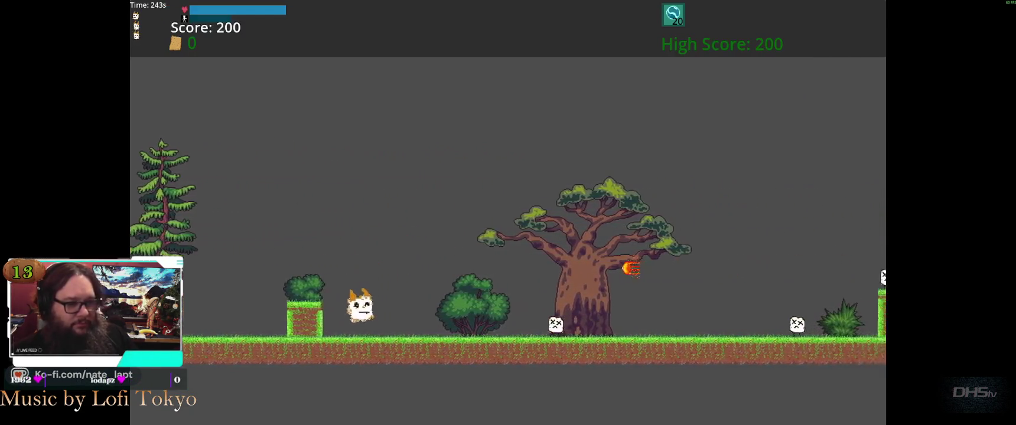
key(space)
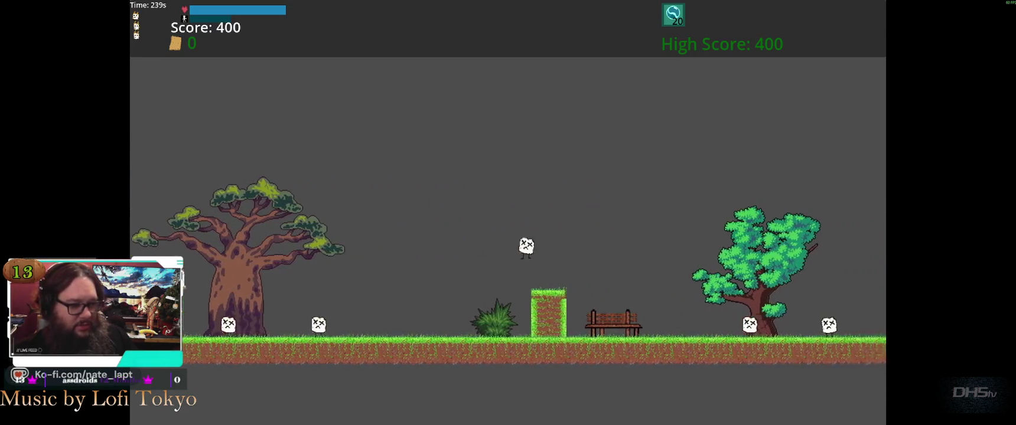
key(space)
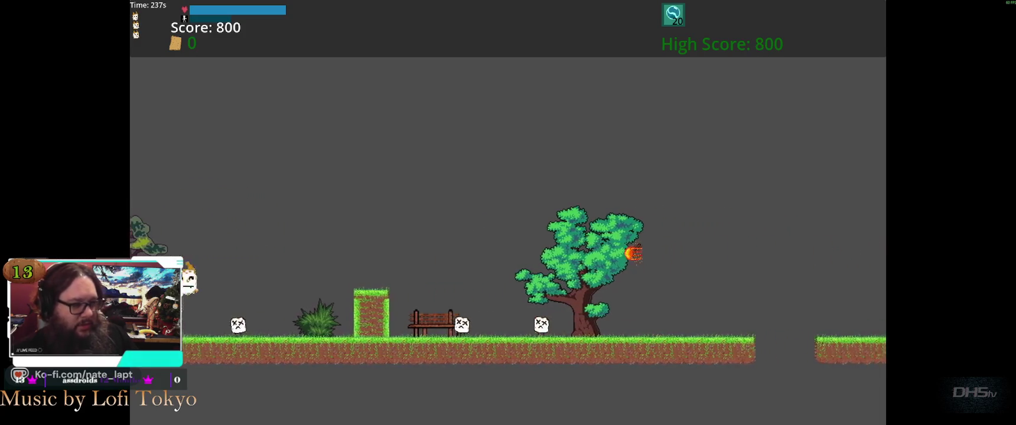
key(space)
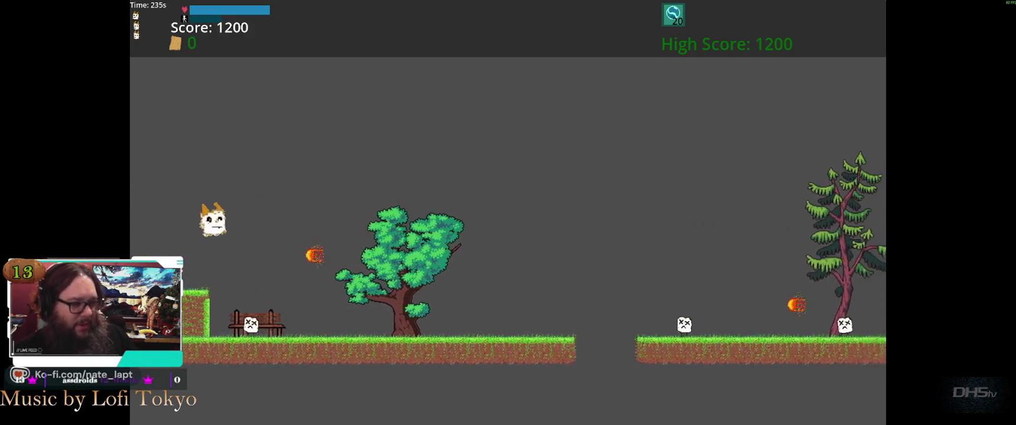
key(space)
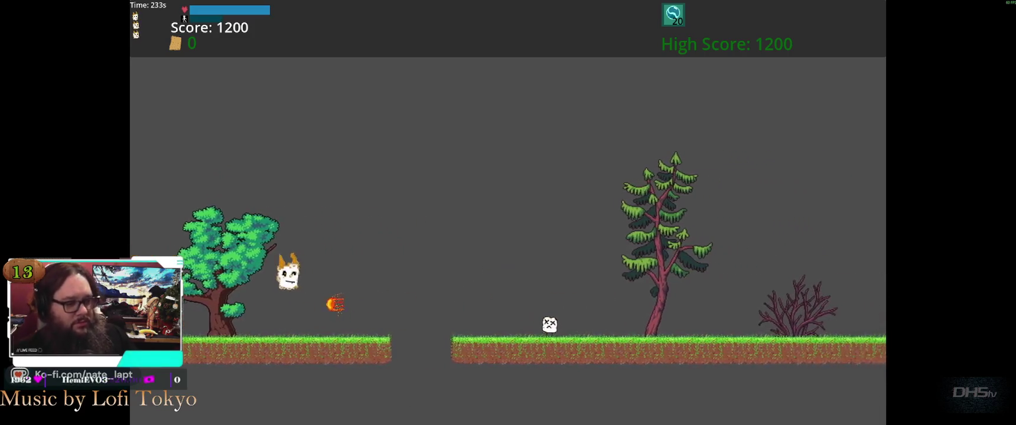
key(space)
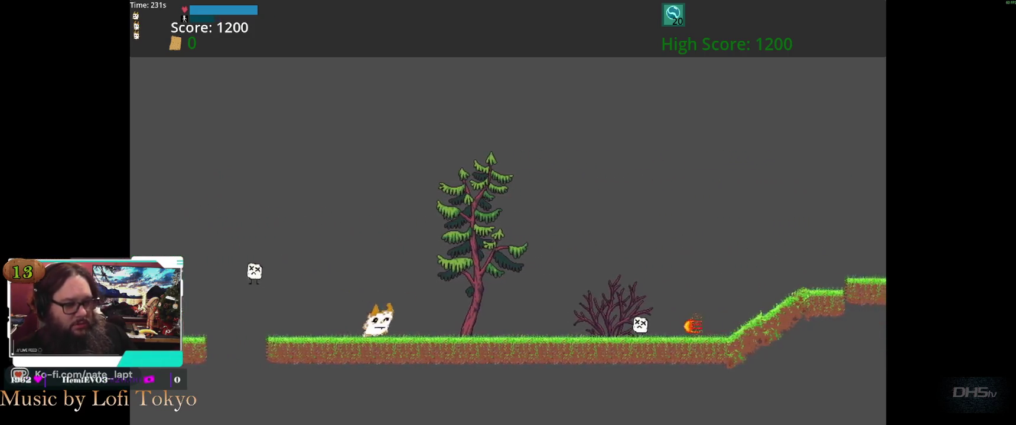
key(space)
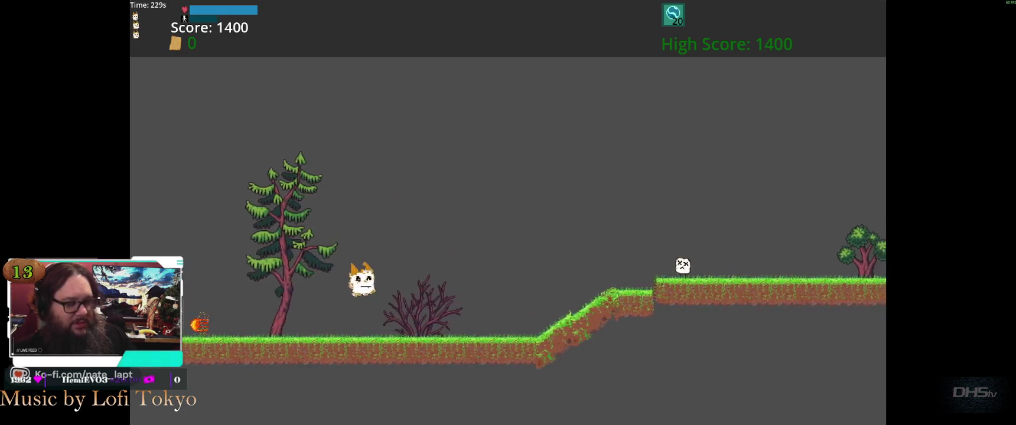
key(space)
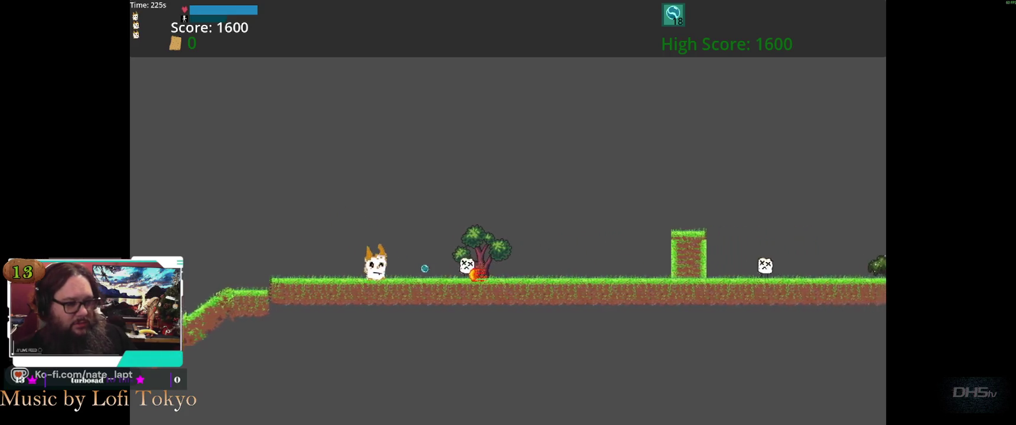
key(space)
key(space)
key(space)
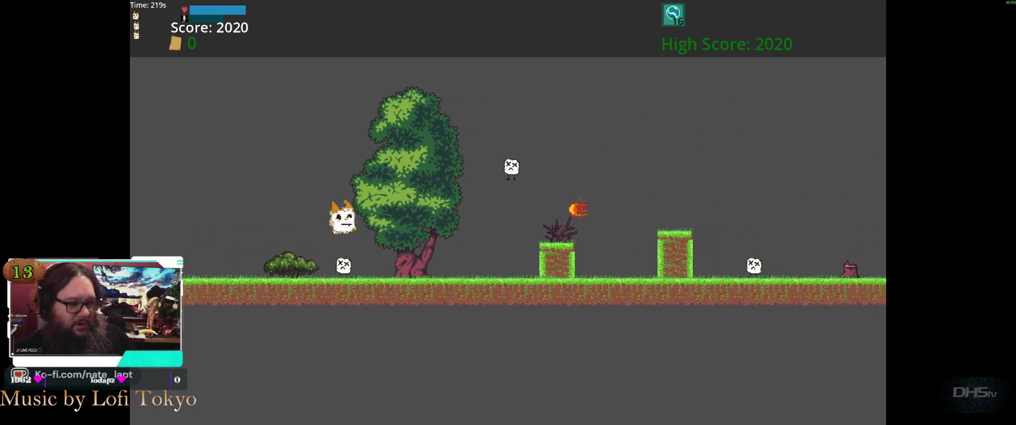
key(space)
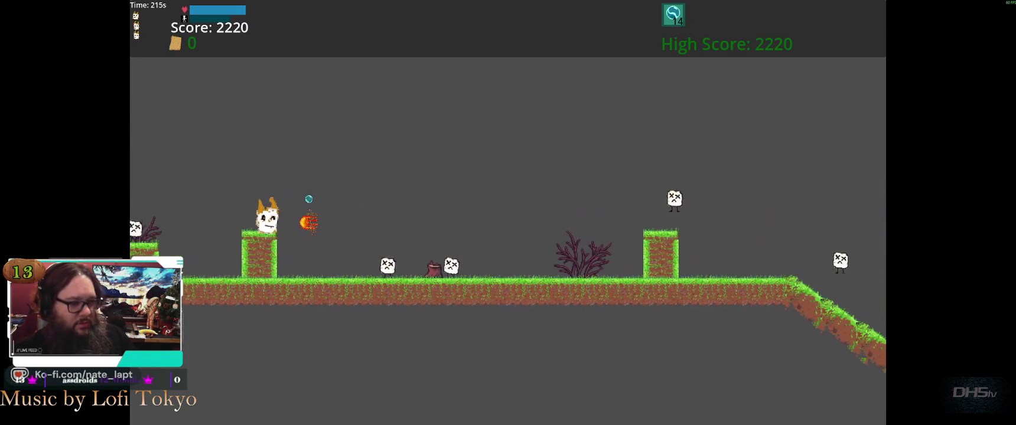
key(space)
Pause and resume, clear the remaining gaps and slopes, then restart after dying and close the game.
key(Escape)
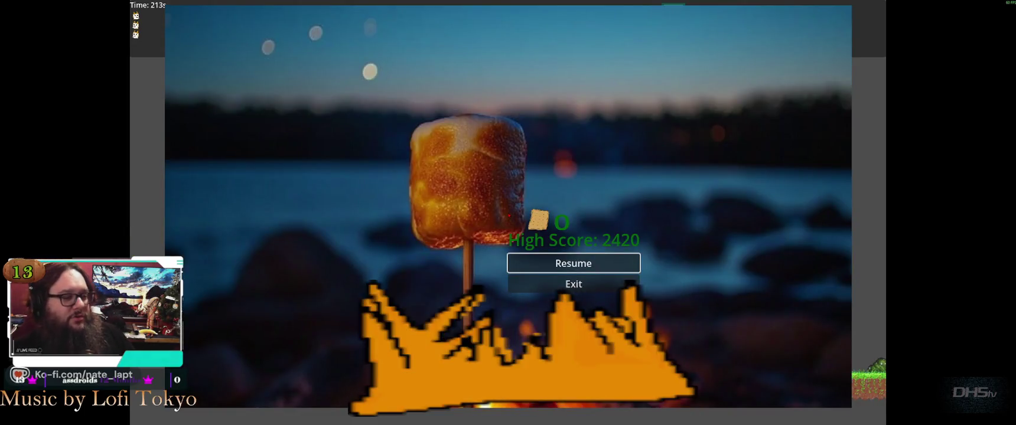
key(Escape)
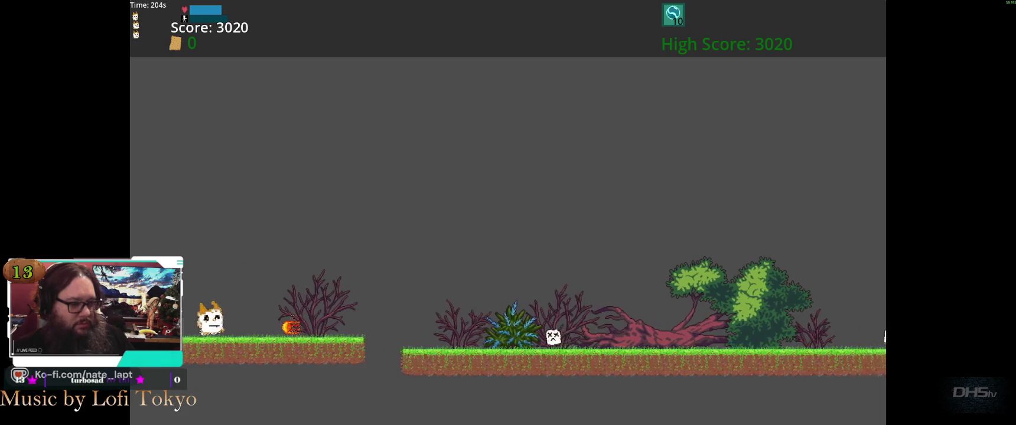
key(space)
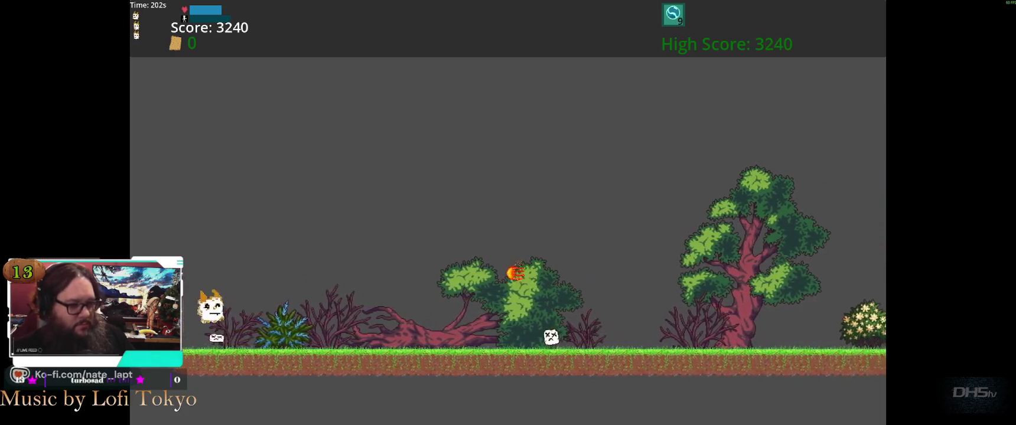
key(space)
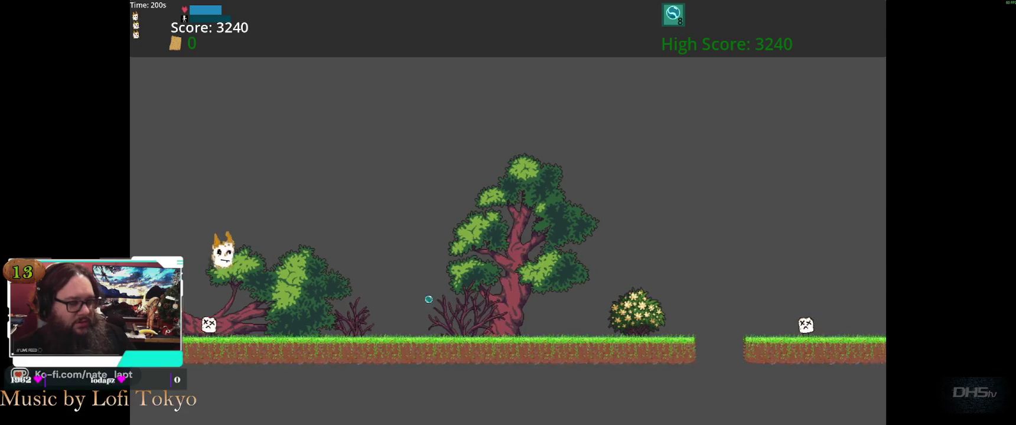
key(space)
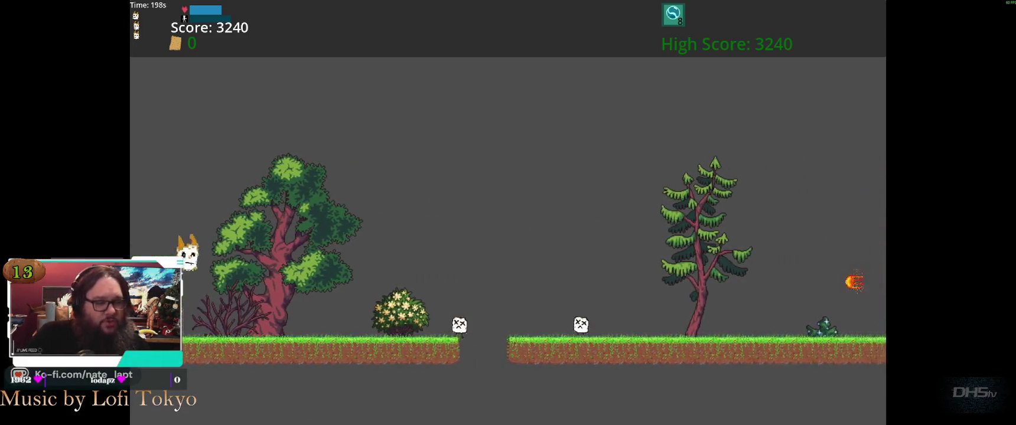
key(space)
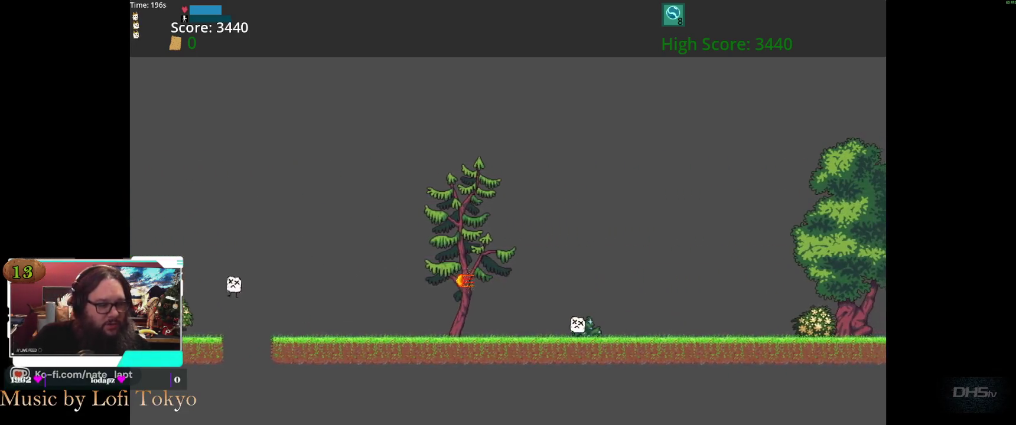
key(space)
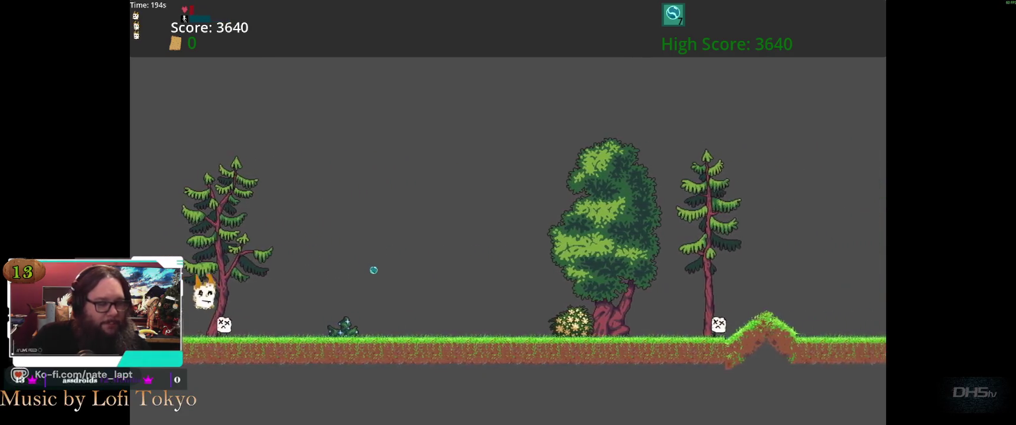
key(space)
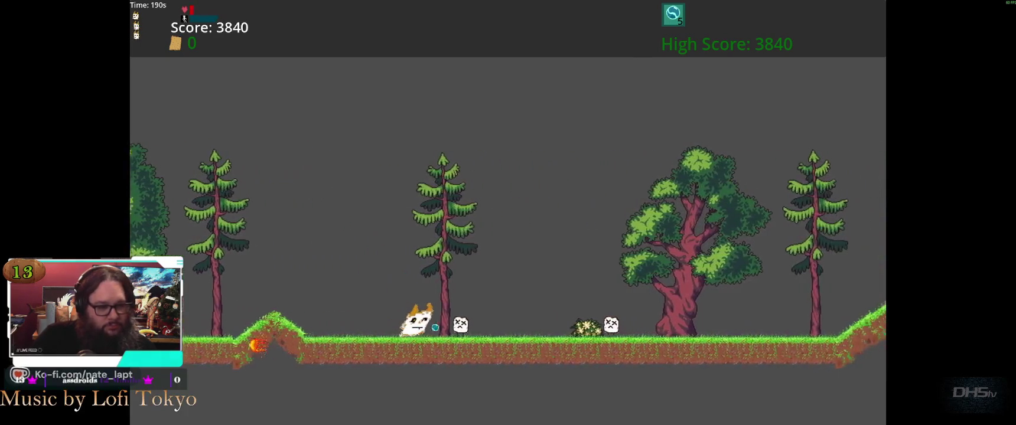
key(space)
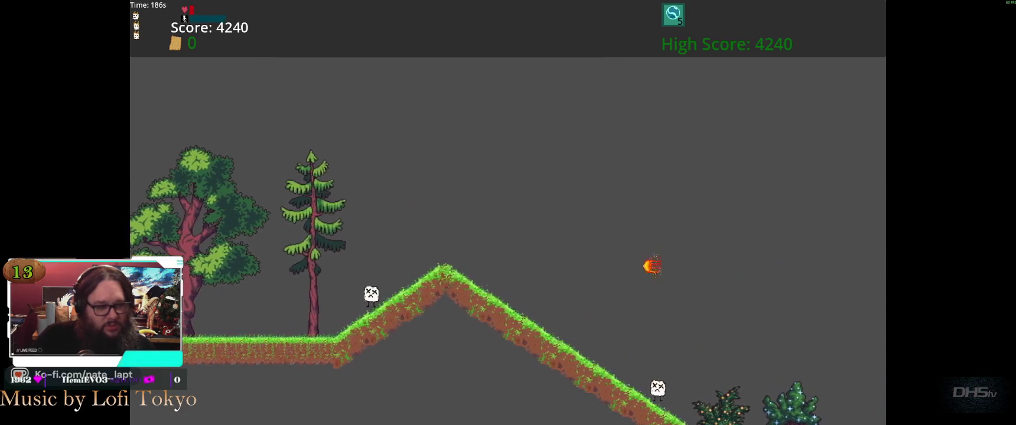
key(space)
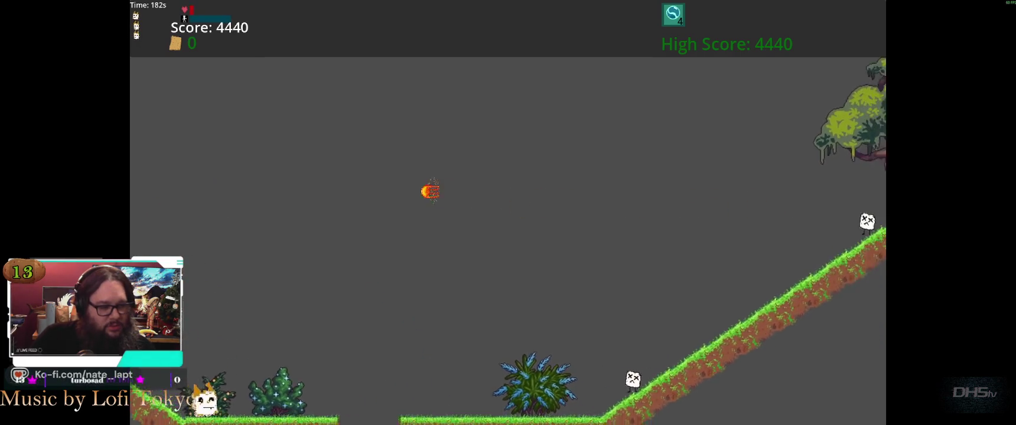
key(space)
key(space)
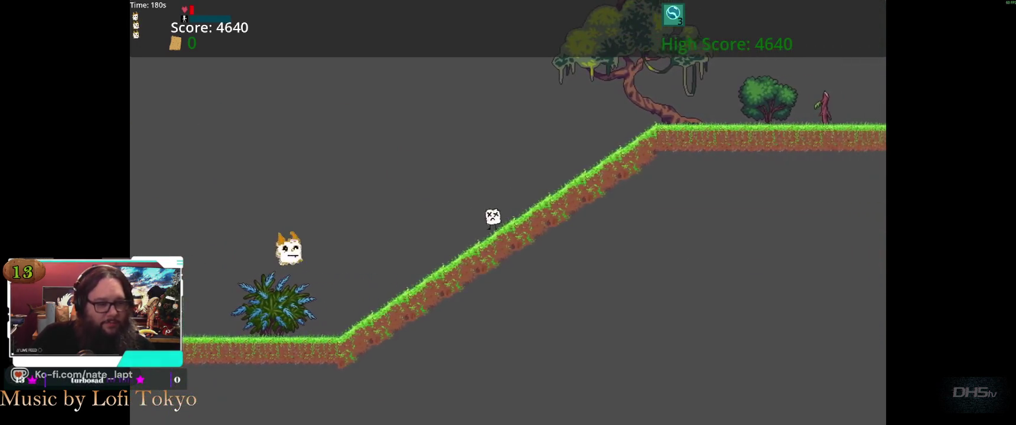
key(space)
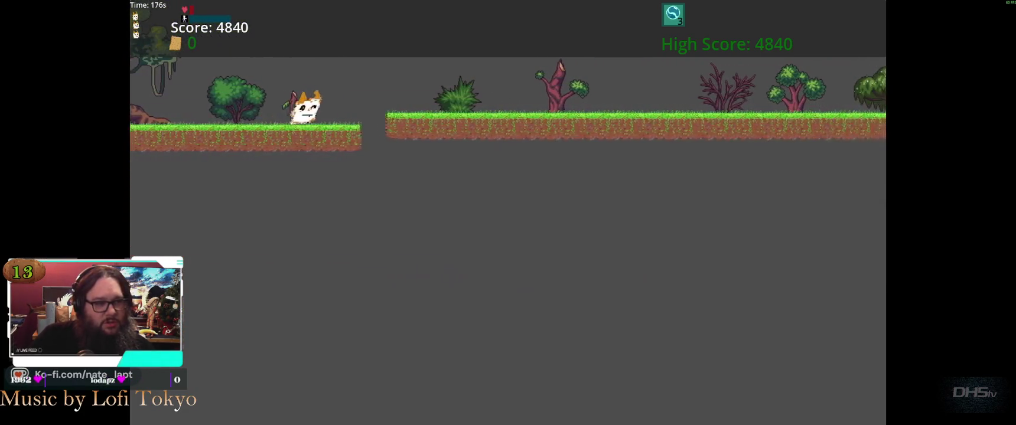
key(space)
key(space)
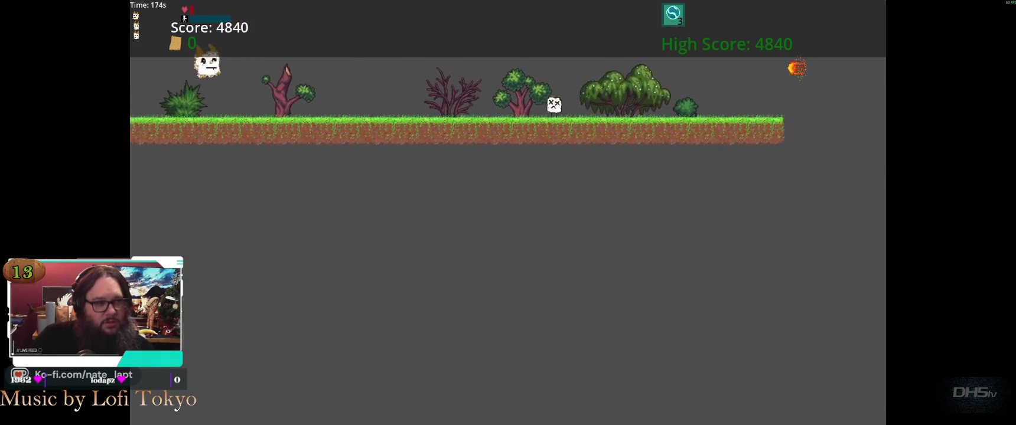
key(space)
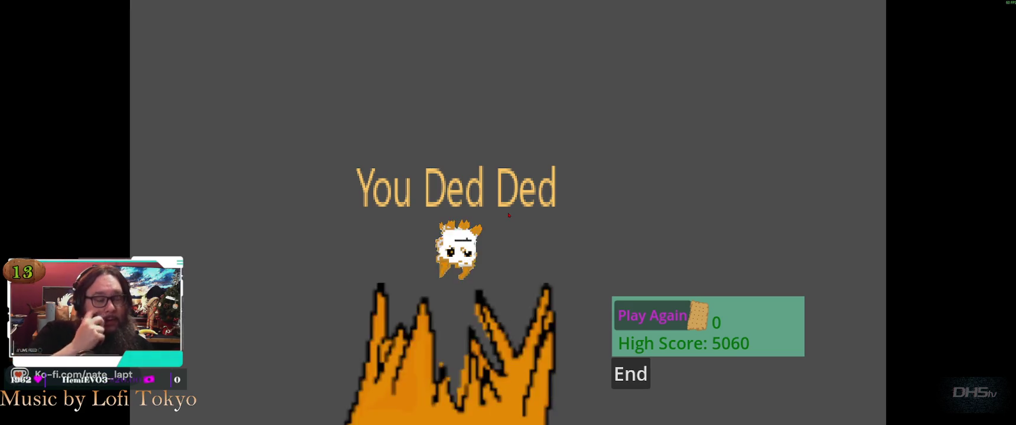
key(Return)
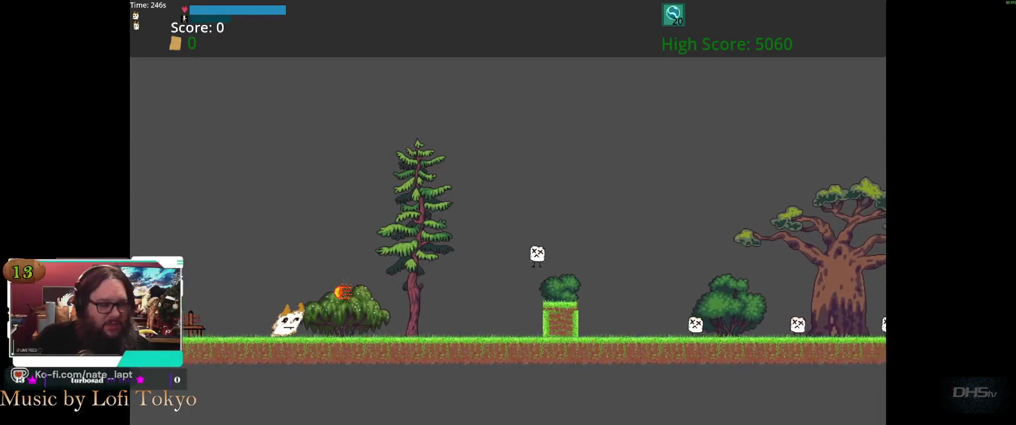
key(Return)
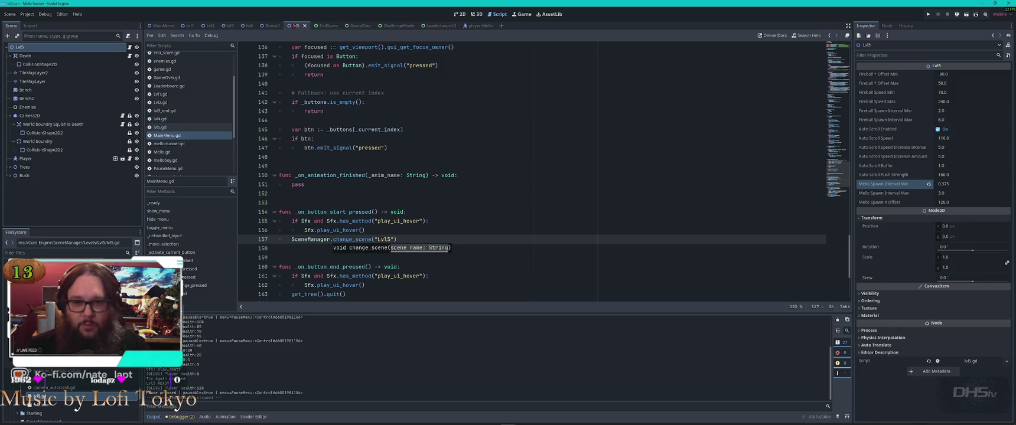
Lower Auto Scroll Speed to 95.0 and set Auto Scroll Speed Increase Amount to 8.0, test-running each change.
drag(969, 138, 963, 138)
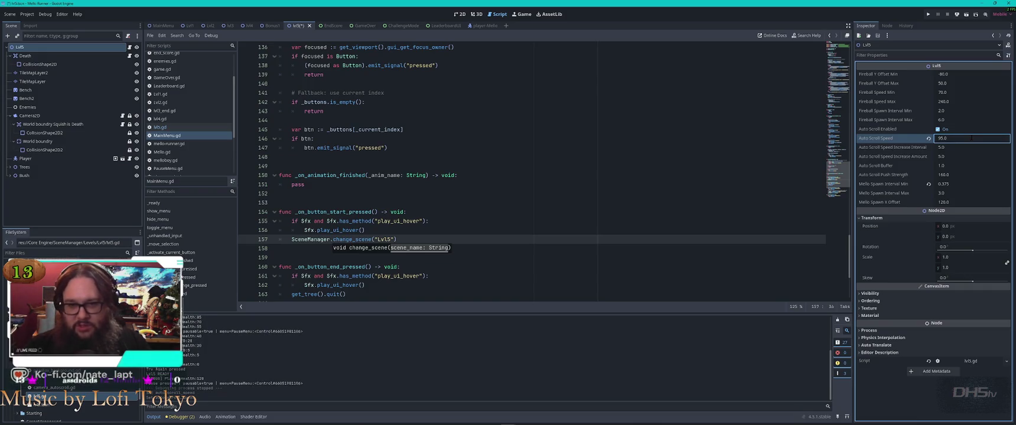
key(F6)
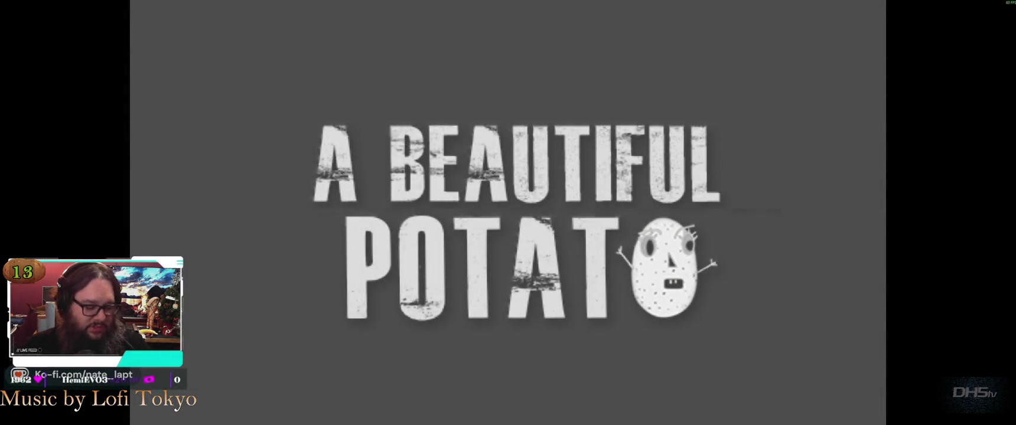
key(F8)
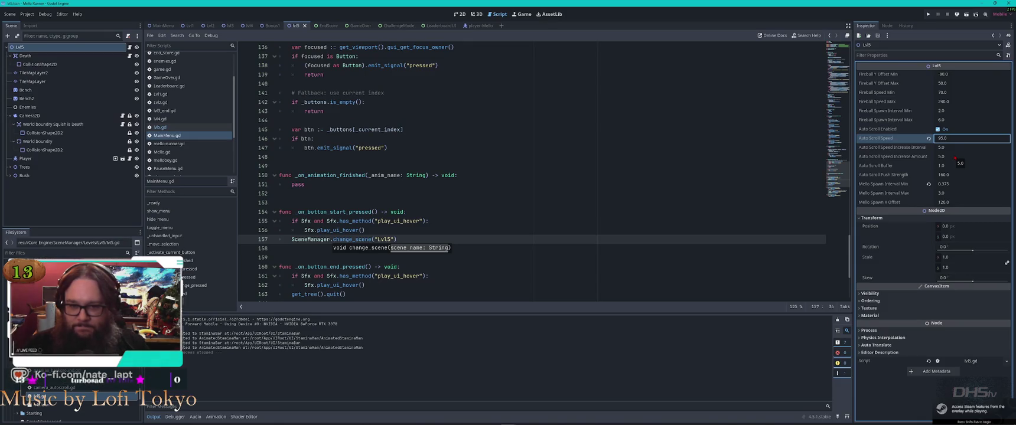
click(953, 157)
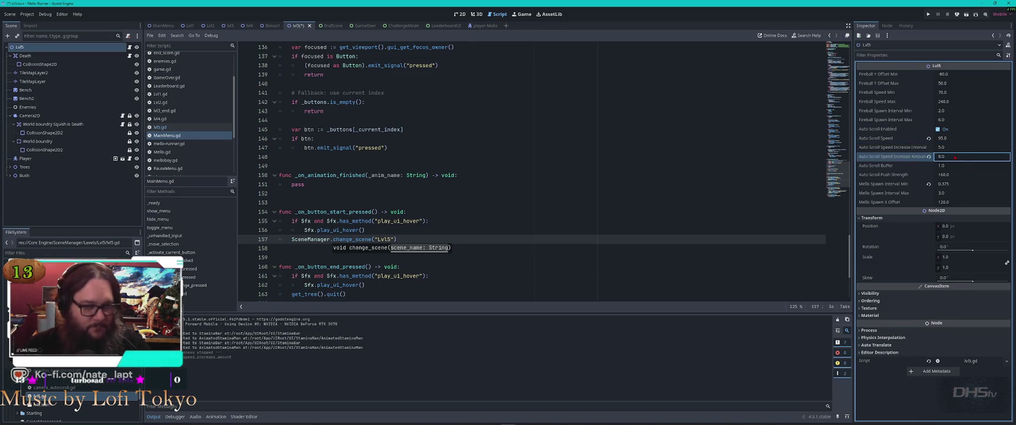
key(F6)
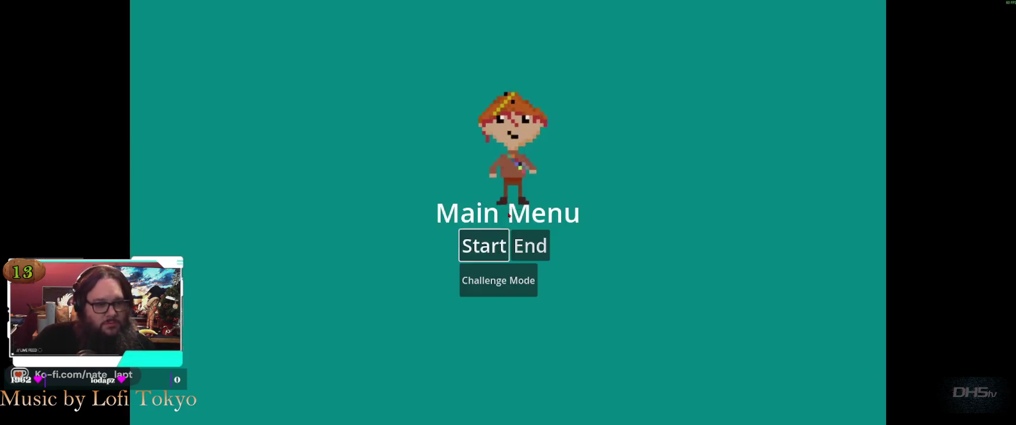
Start the level and jump the marshmallow over enemies, gaps, pillars and slopes.
key(Return)
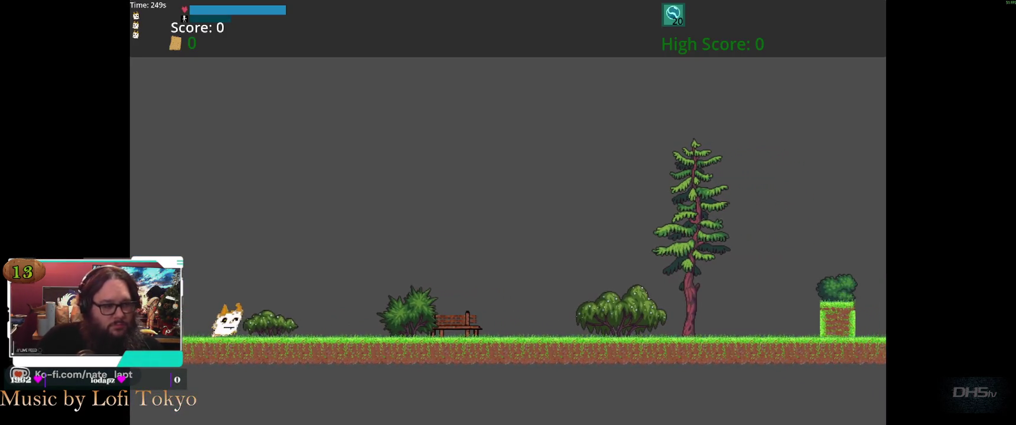
key(Right)
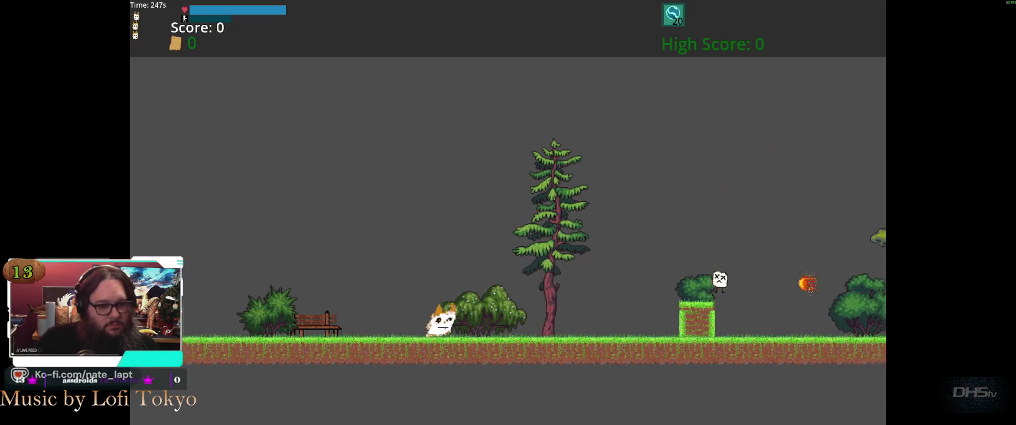
key(space)
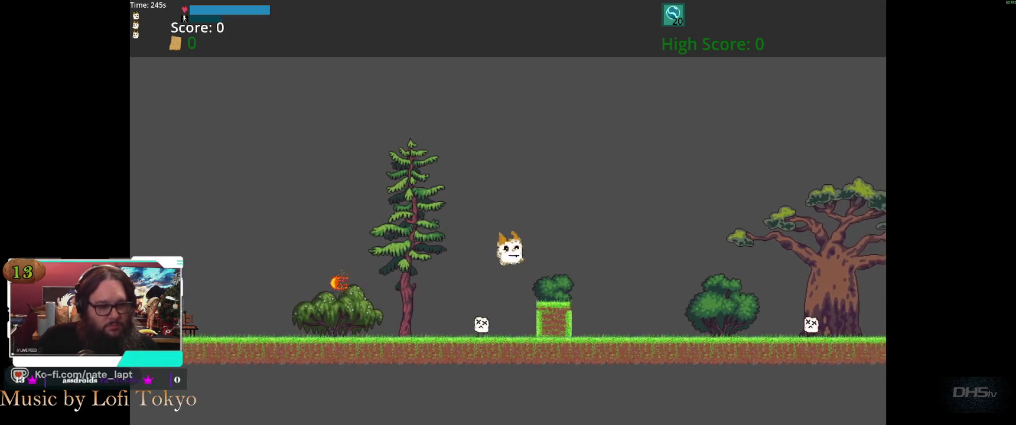
key(Right)
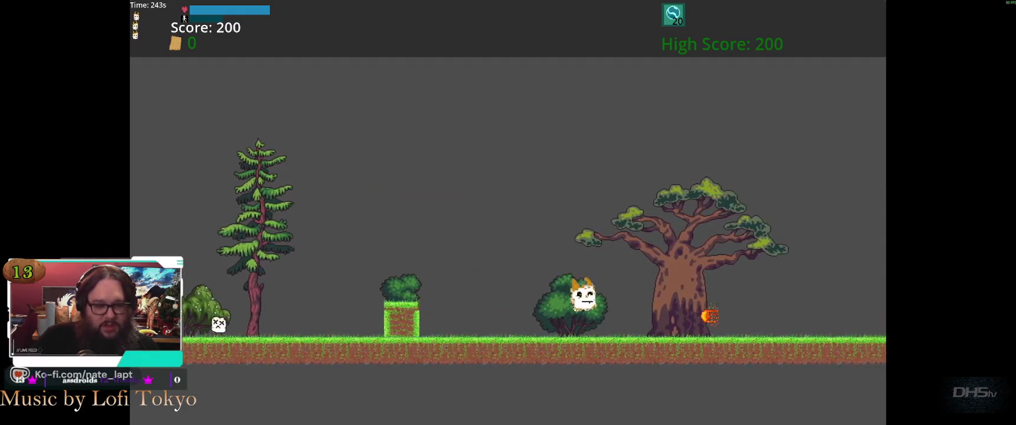
key(space)
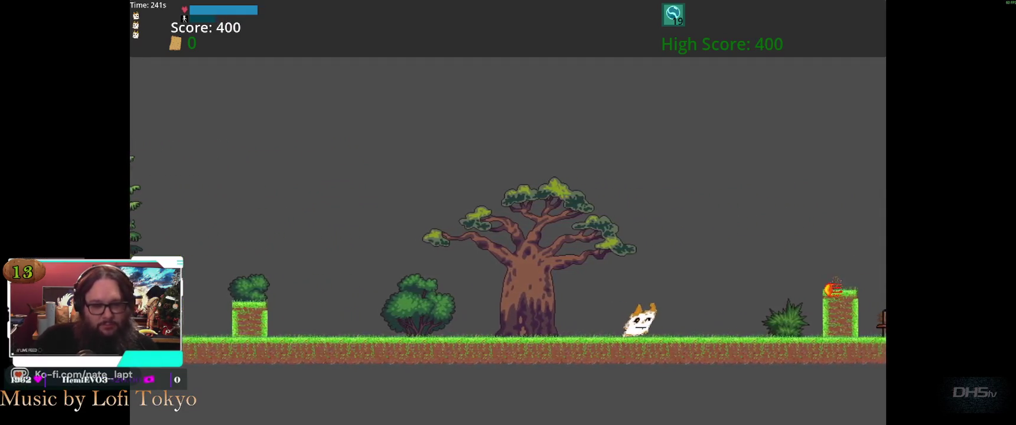
key(space)
key(space)
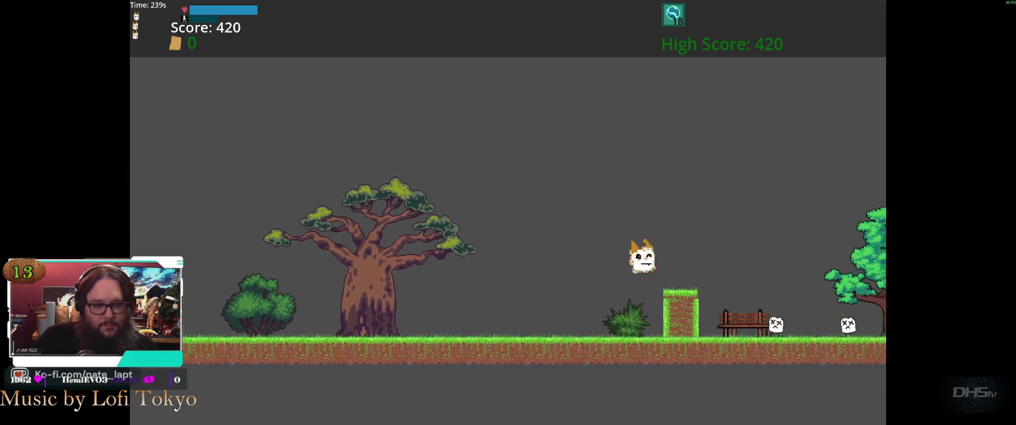
key(space)
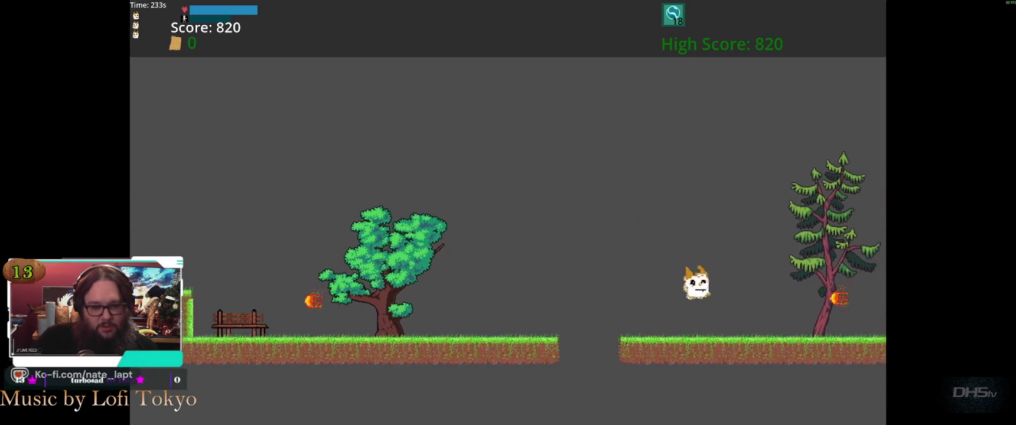
key(space)
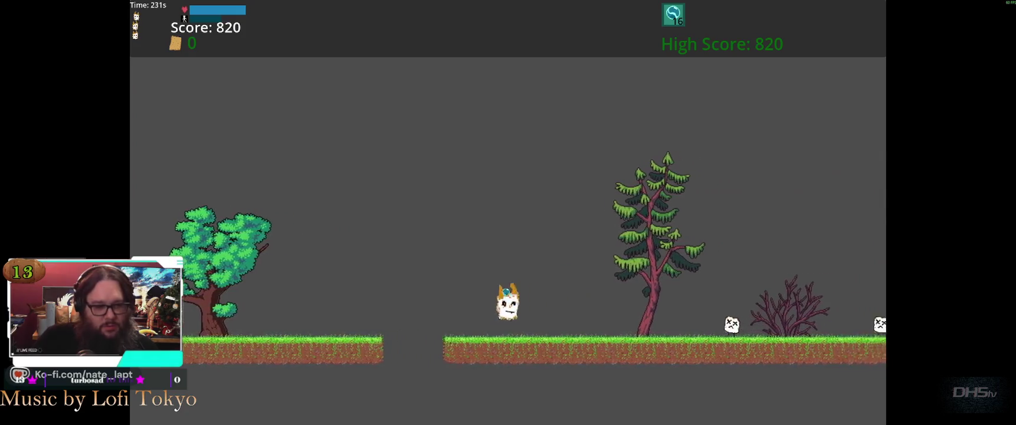
key(space)
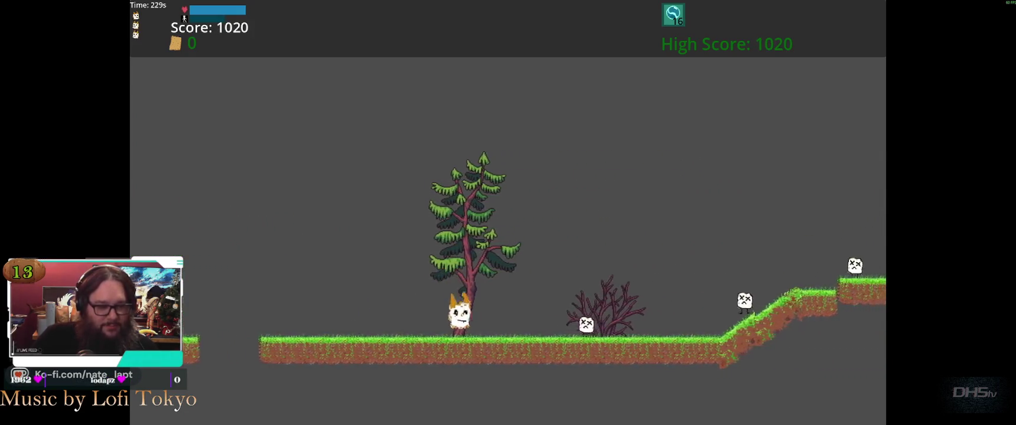
key(space)
key(space)
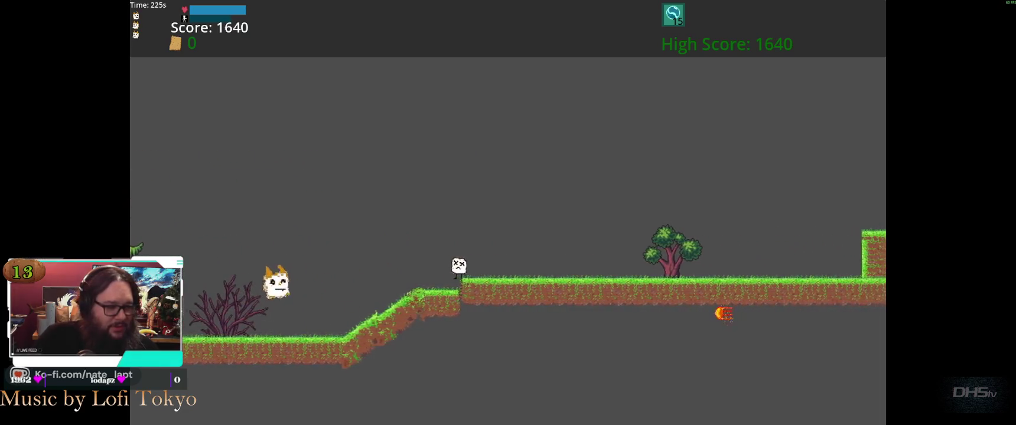
key(space)
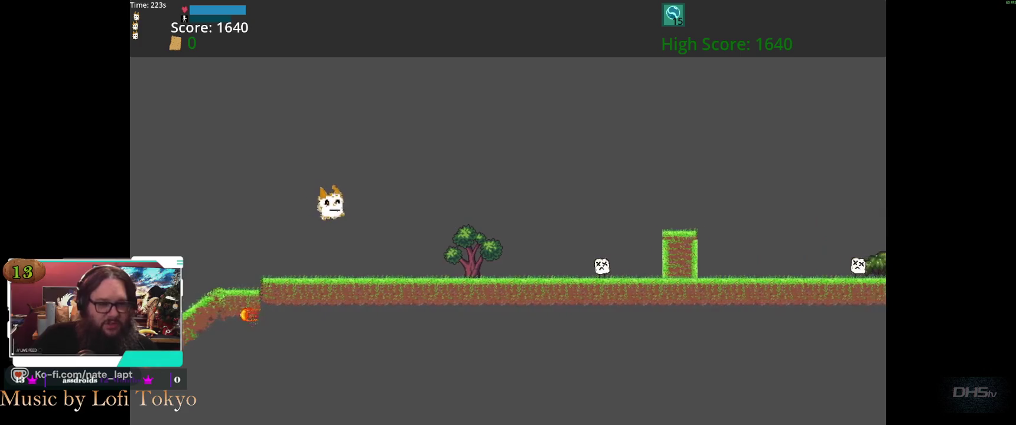
key(space)
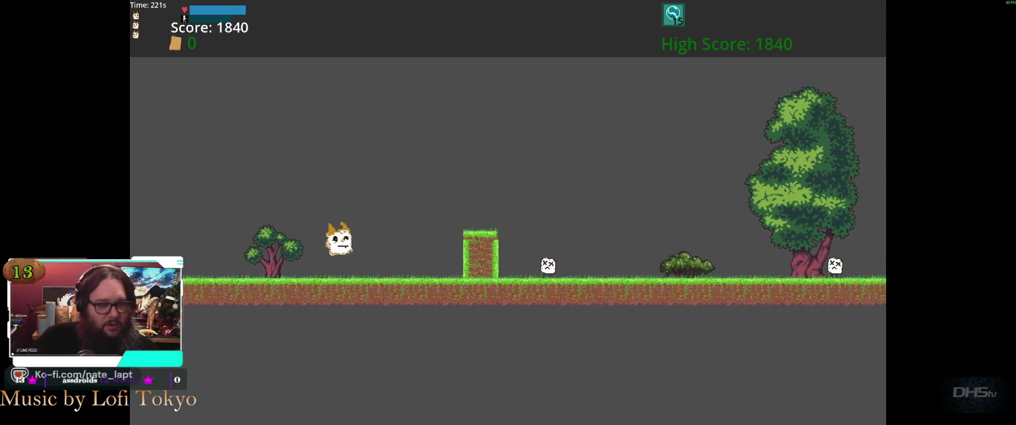
key(space)
key(space)
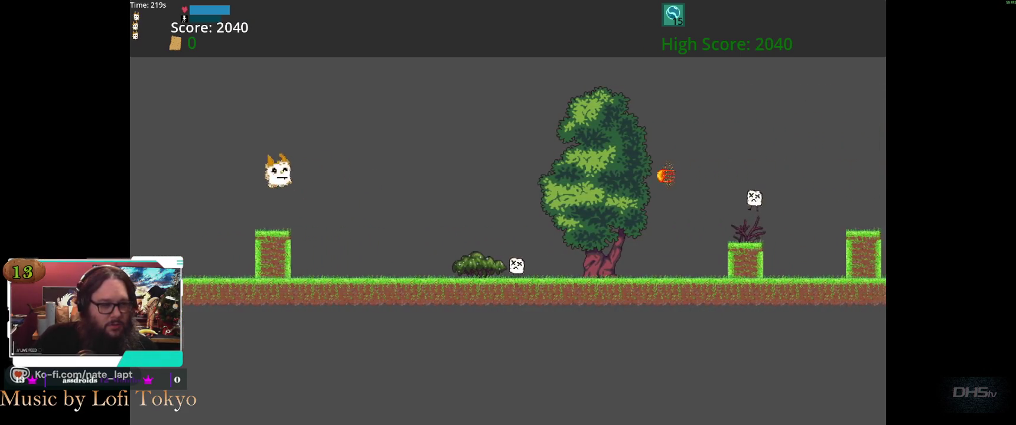
key(space)
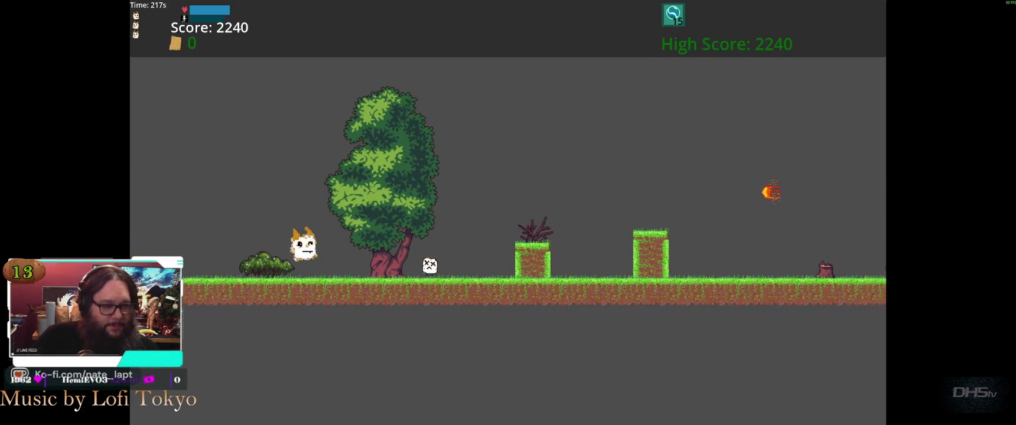
key(space)
key(space)
key(space)
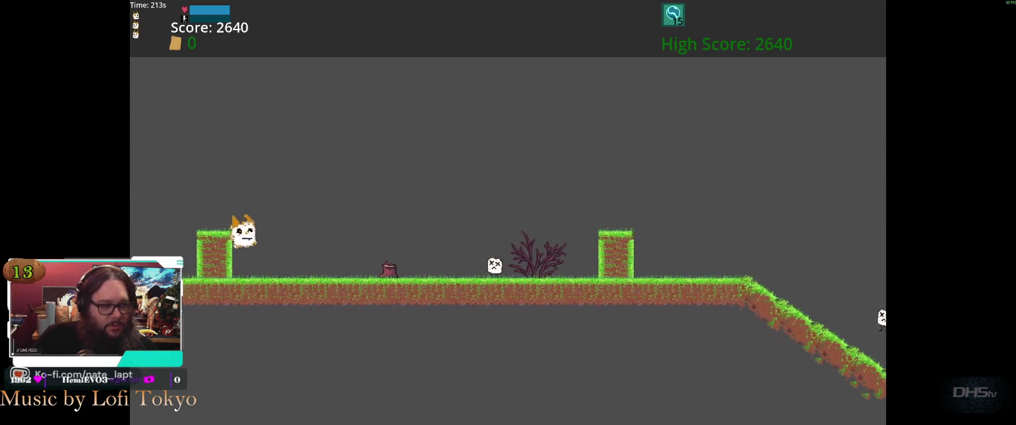
key(space)
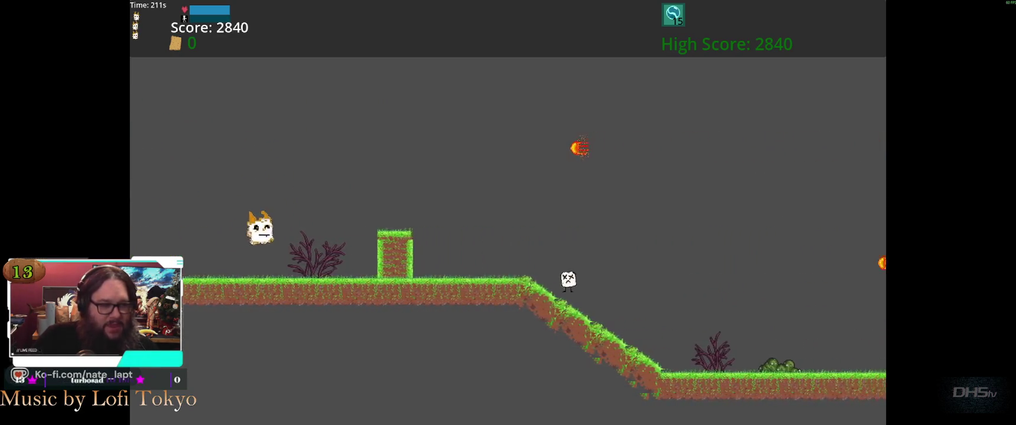
key(space)
key(space)
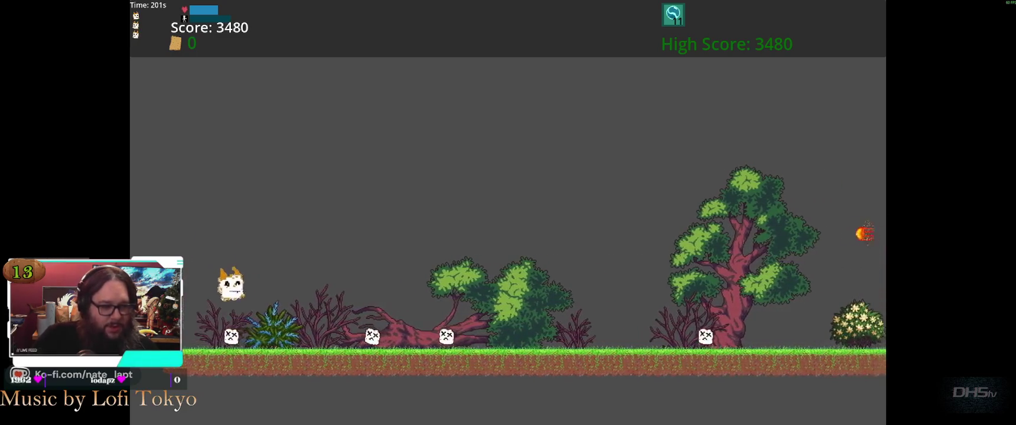
Continue through the trees and bushes, over the hill and off the end of the upper ledge.
key(space)
key(space)
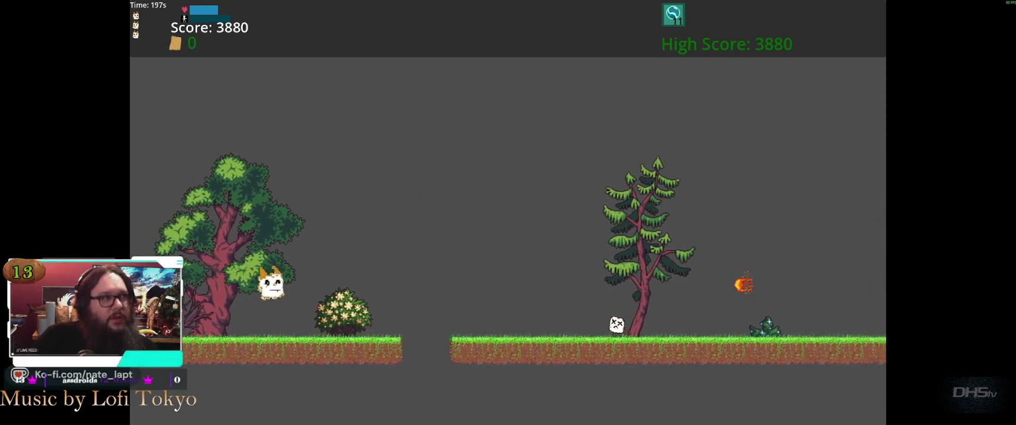
key(space)
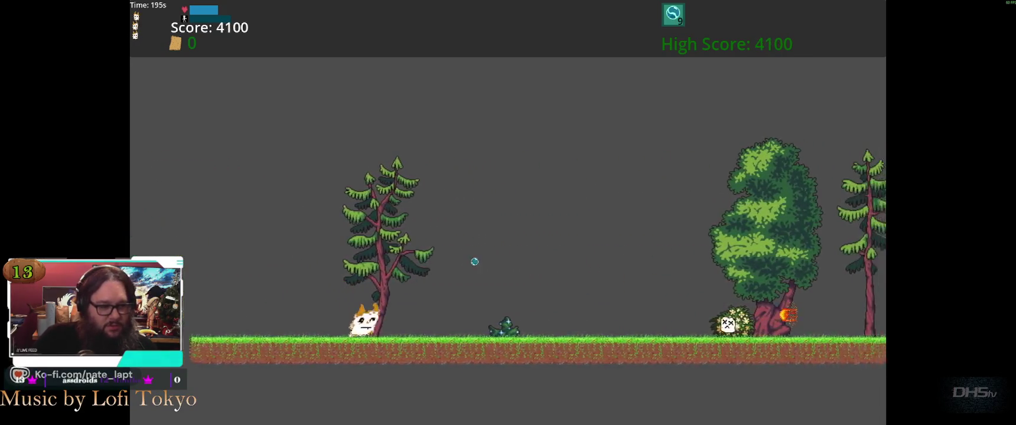
key(space)
key(space)
key(space)
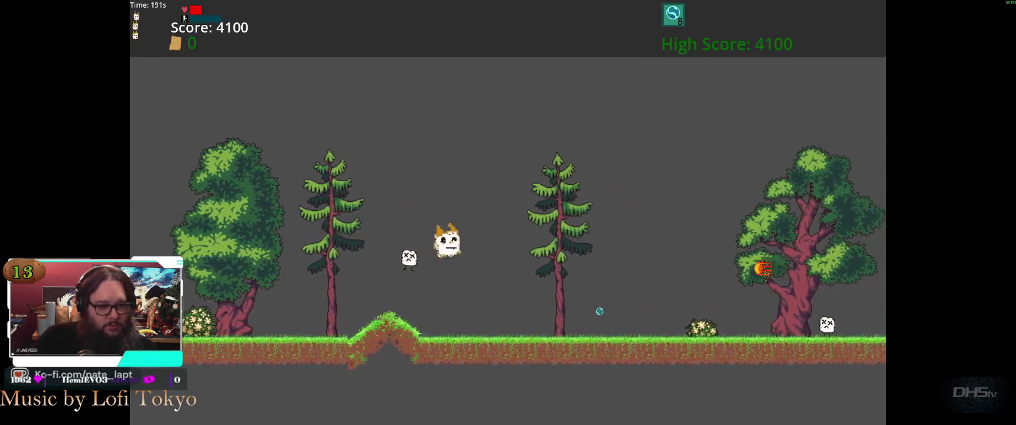
key(space)
key(space)
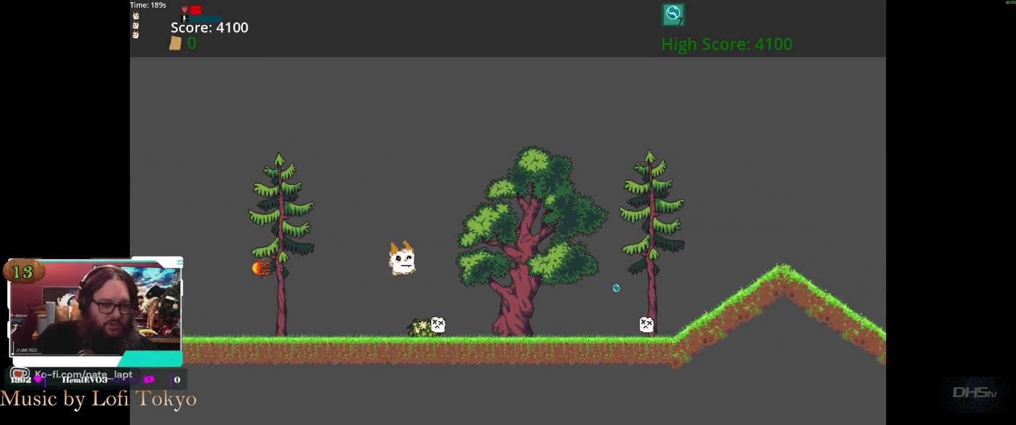
key(space)
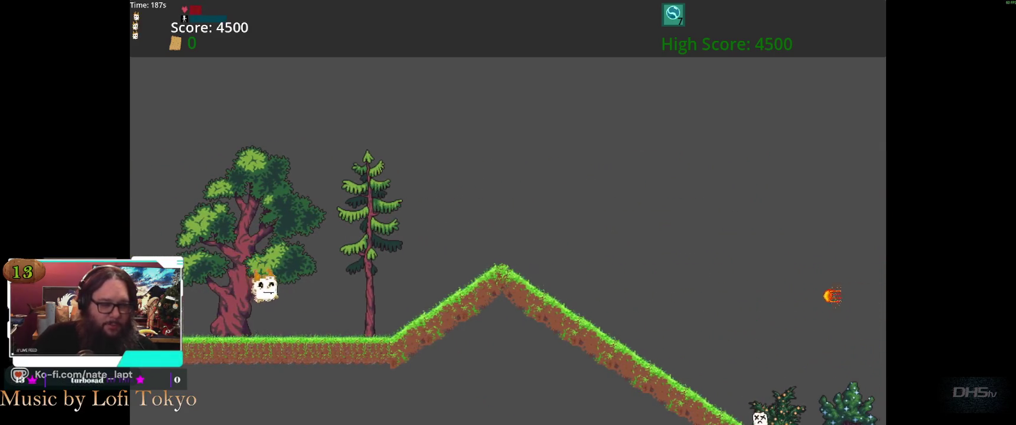
key(space)
key(space)
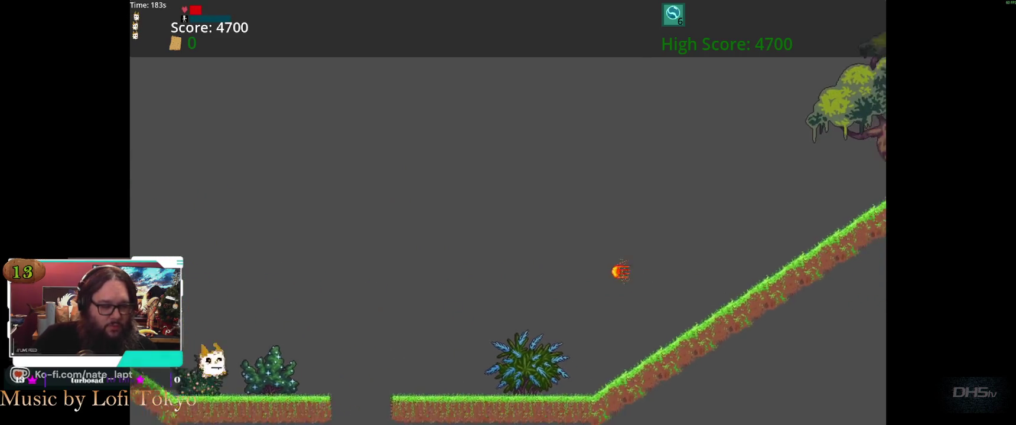
key(space)
key(space)
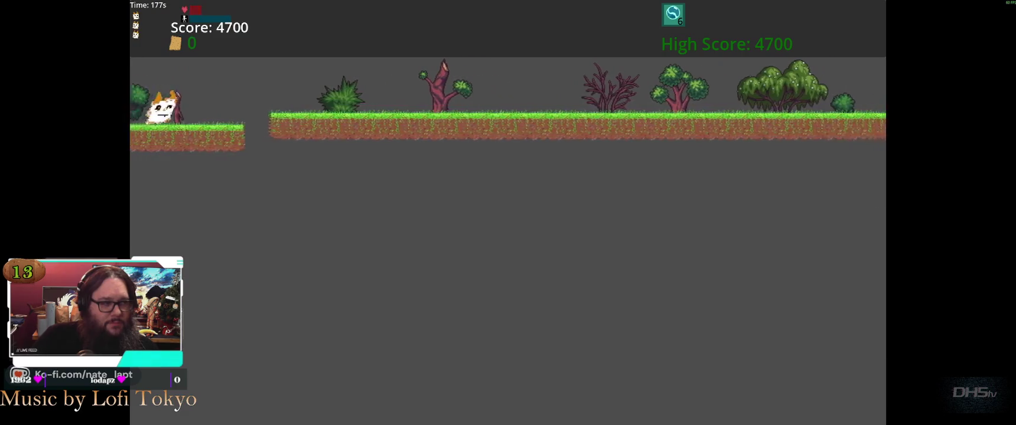
key(space)
key(space)
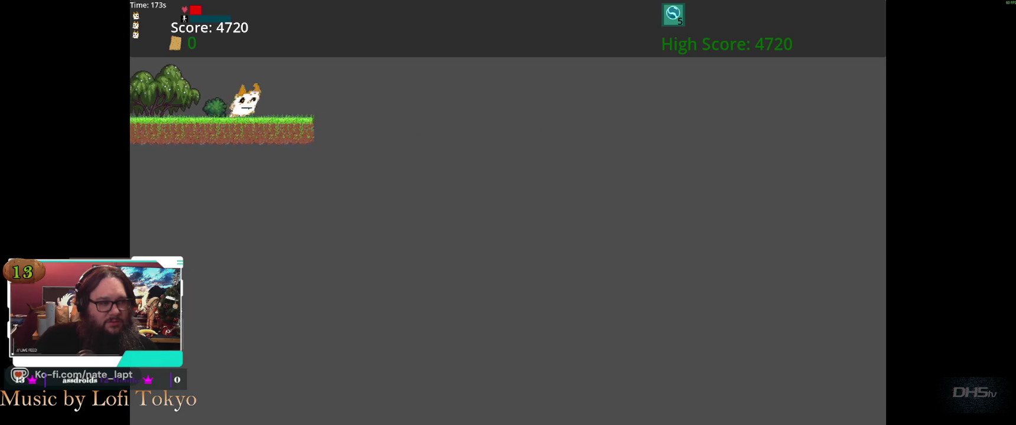
key(space)
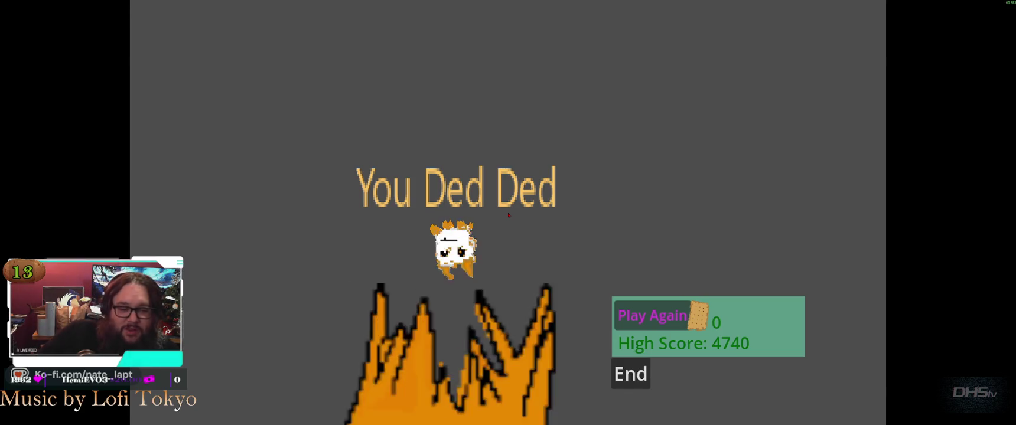
Restart from the game-over screen, then pause and choose Exit to return to the editor.
key(space)
key(Escape)
key(Down)
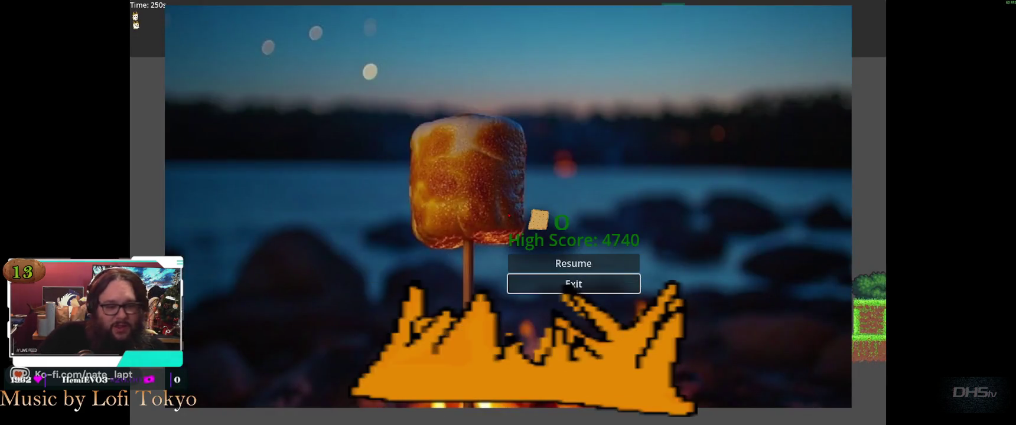
key(Return)
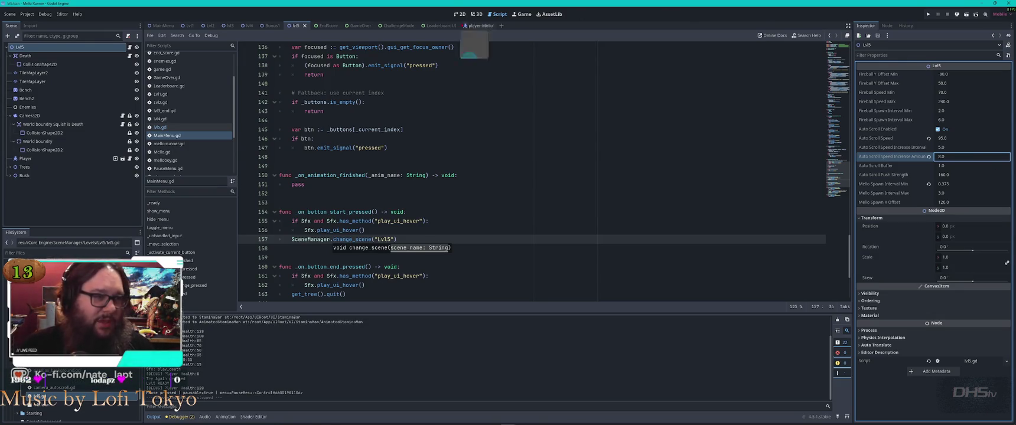
Show Lvl5 in the 2D view and select the TileMapLayer ground layer, after checking TileMapLayer2.
click(461, 14)
scroll(429, 182, down, 5)
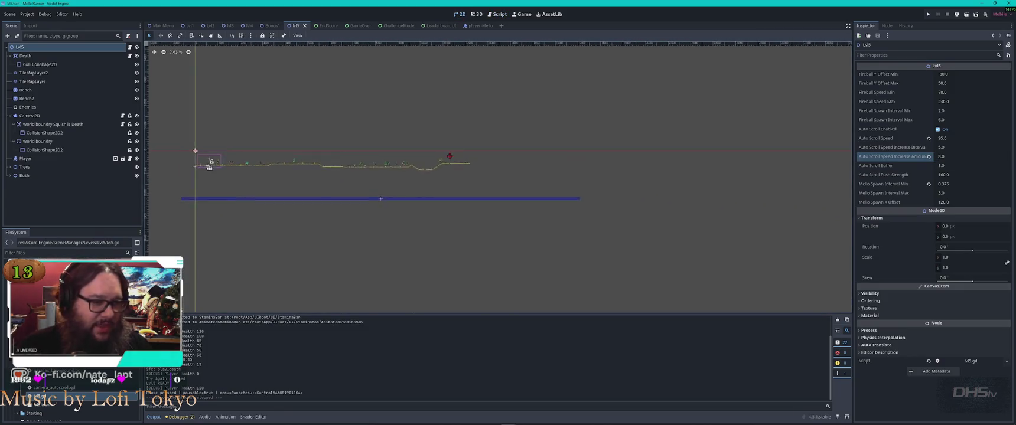
scroll(423, 162, up, 8)
click(488, 182)
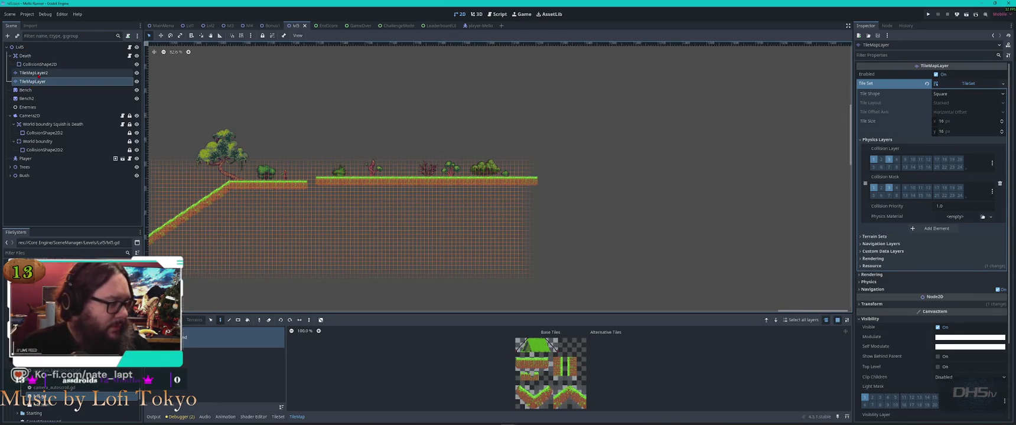
click(37, 73)
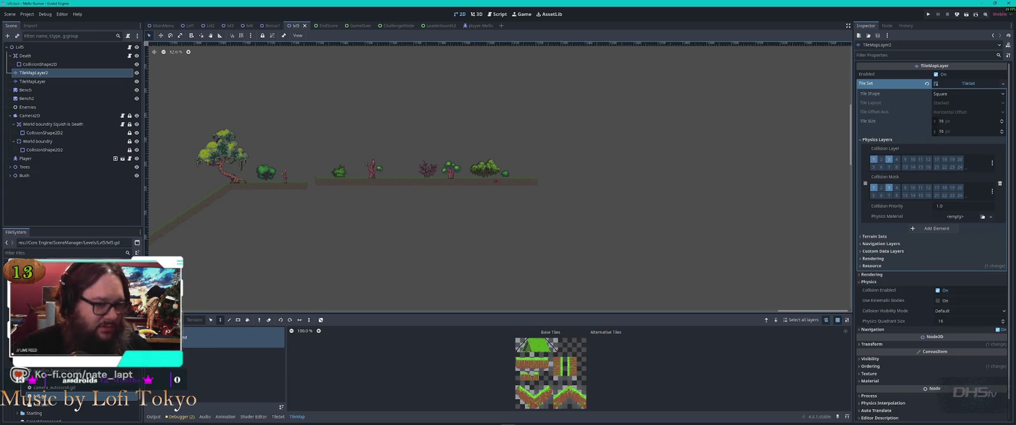
click(32, 81)
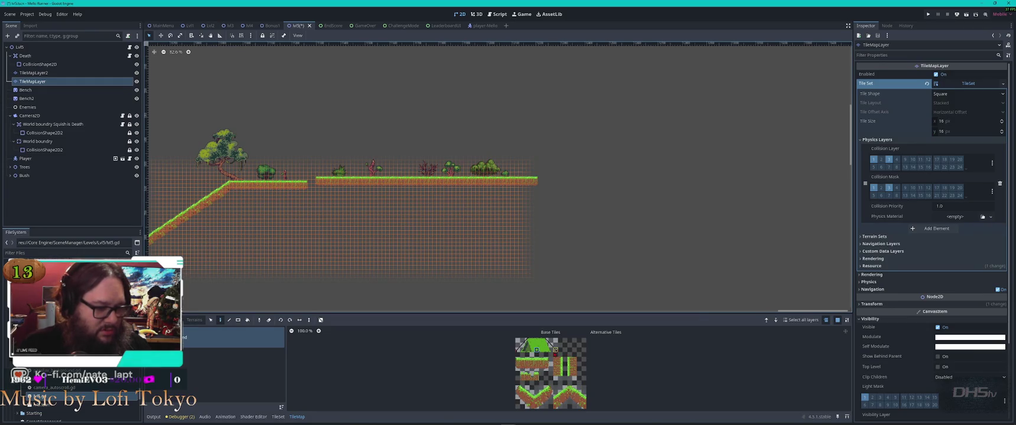
Select a block of ground tiles at the level's end and bring empty space into view.
key(s)
mouse_move(589, 148)
mouse_down()
mouse_move(302, 216)
mouse_move(317, 215)
mouse_up()
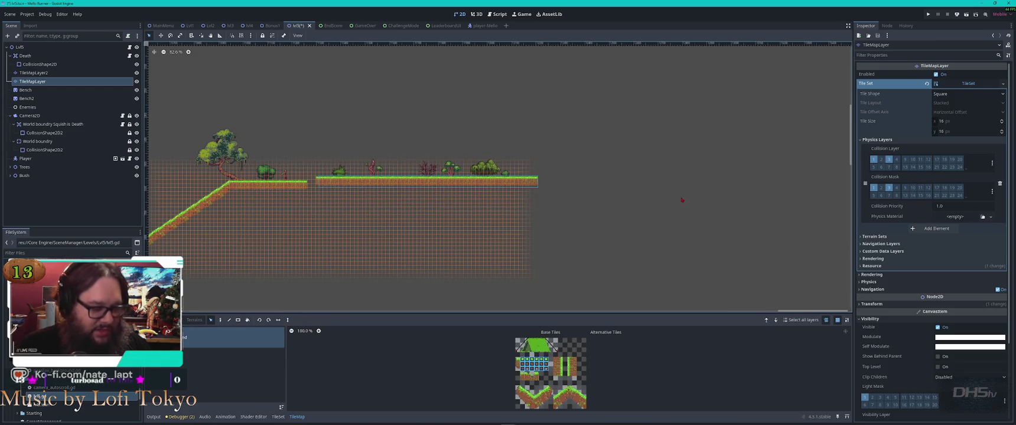
scroll(637, 203, up, 5)
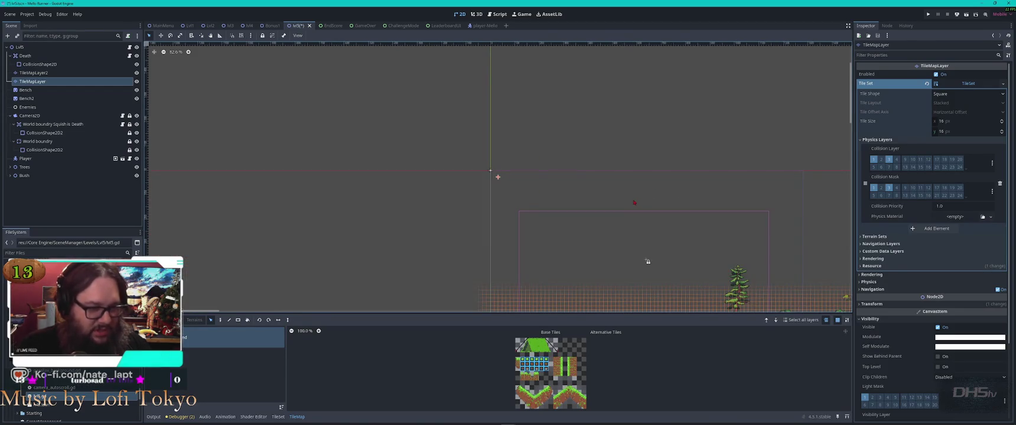
scroll(649, 206, down, 4)
scroll(778, 216, right, 10)
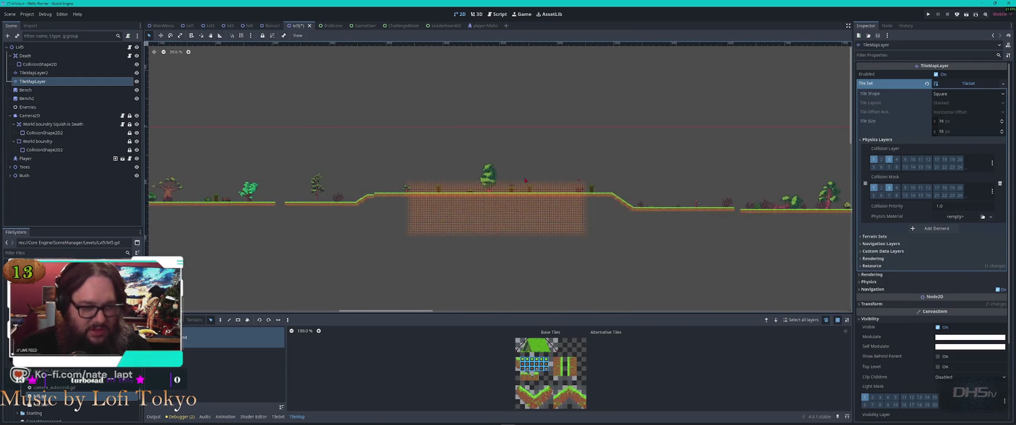
scroll(670, 167, right, 8)
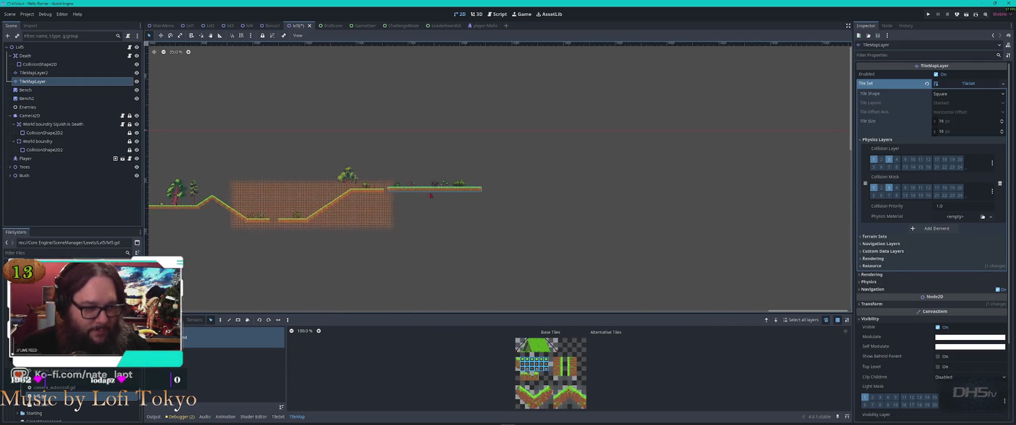
scroll(587, 192, up, 3)
drag(583, 189, 479, 222)
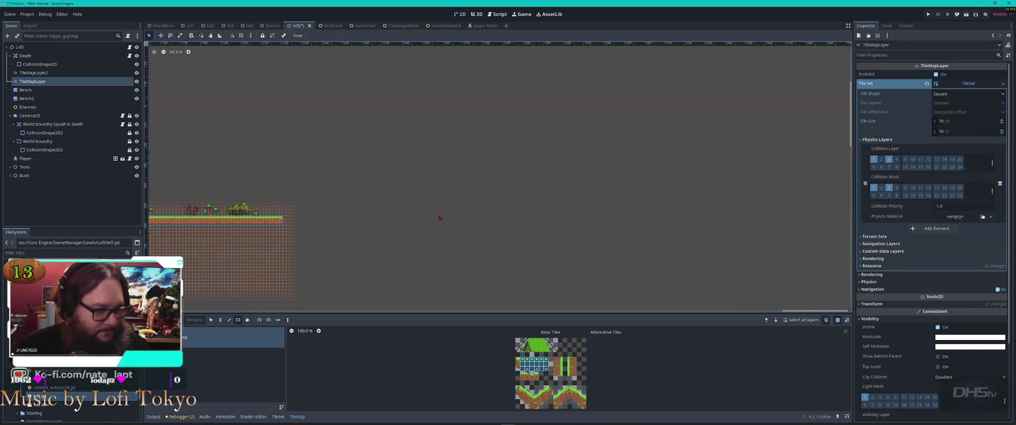
Paste the copied ground strip to the right of the starting ground.
click(211, 320)
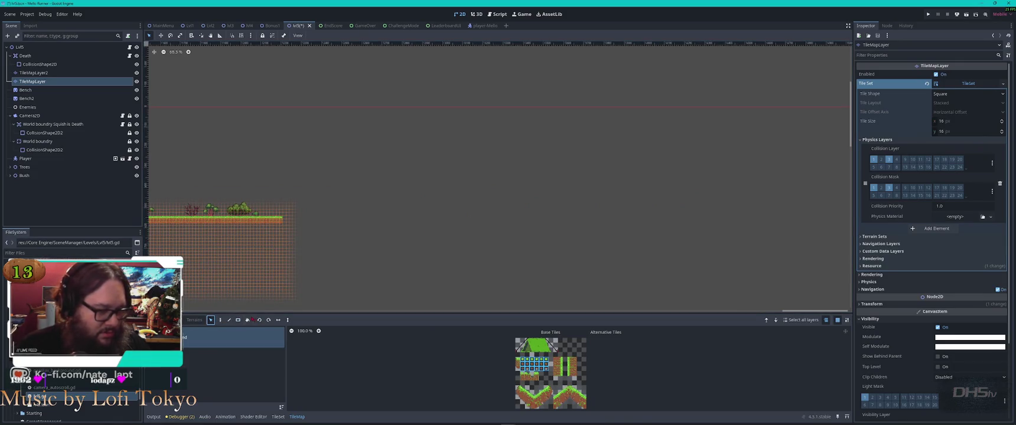
key(ctrl+v)
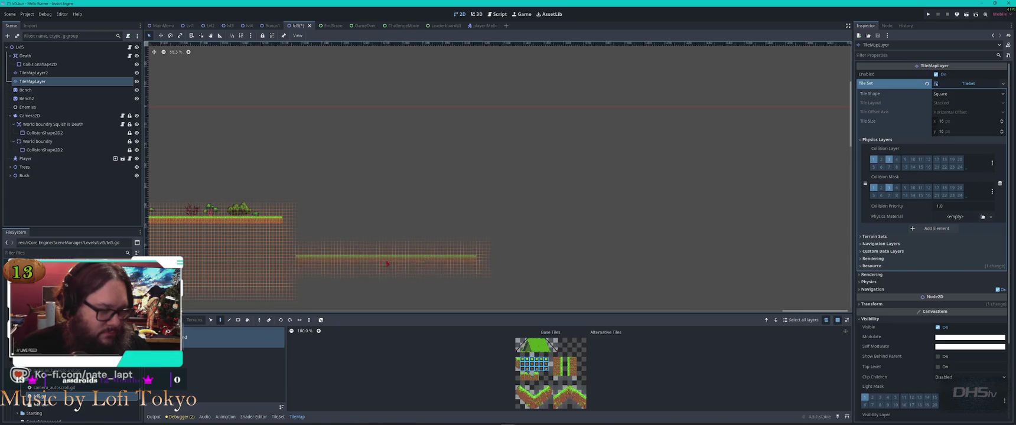
click(387, 264)
scroll(488, 231, up, 2)
scroll(491, 231, down, 4)
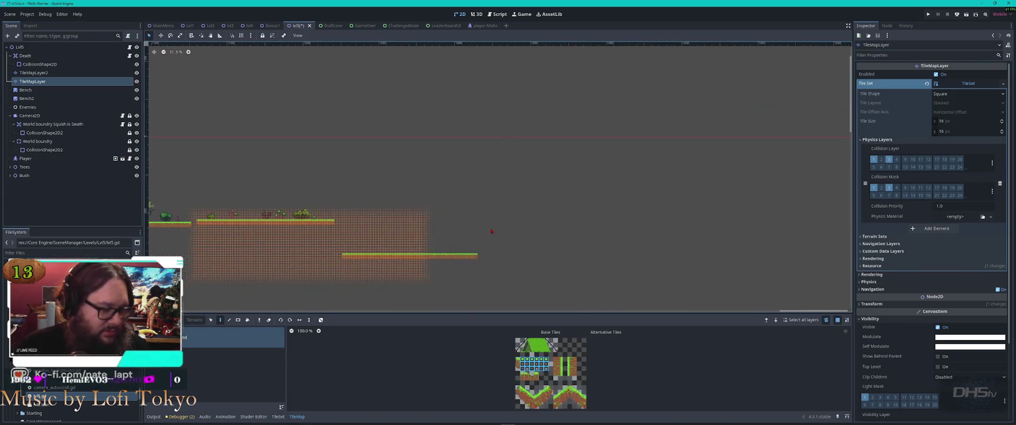
key(Escape)
Reset the view zoom to 100% and select the flat-and-slope section of tiles.
scroll(588, 155, left, 4)
scroll(588, 155, left, 5)
drag(547, 195, 443, 267)
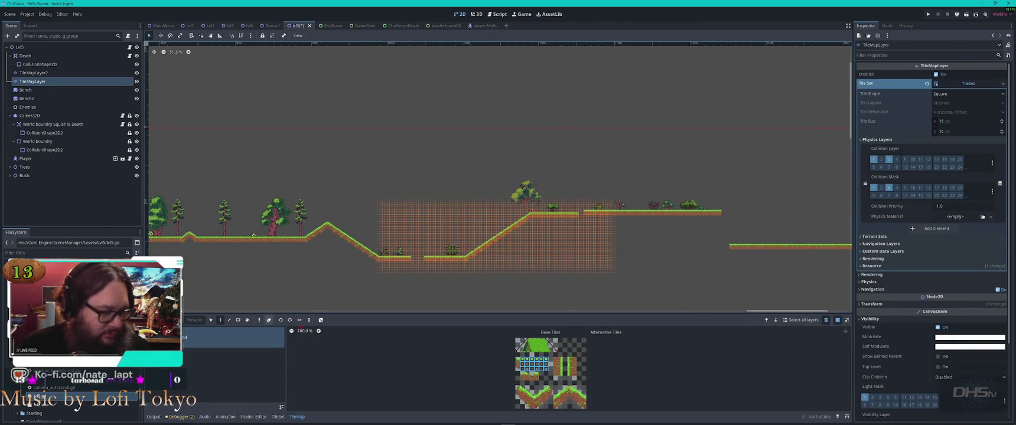
key(ctrl+0)
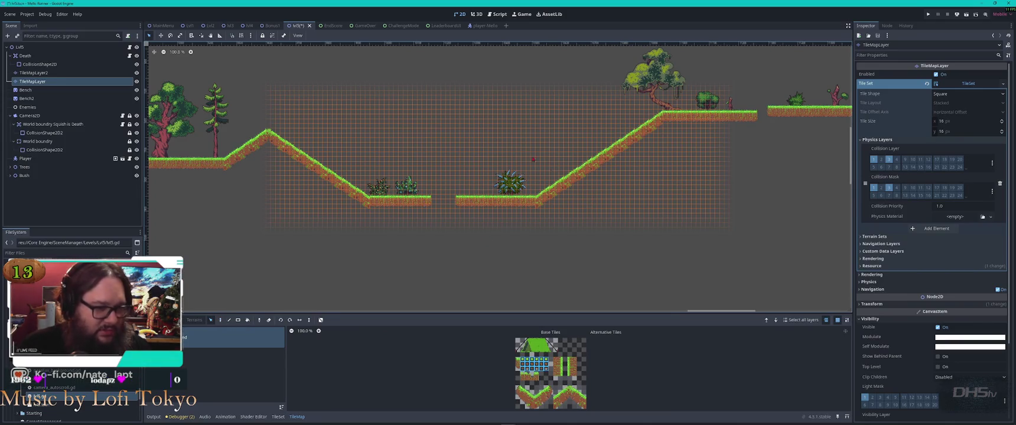
mouse_move(668, 92)
mouse_down()
mouse_move(492, 219)
mouse_move(445, 229)
mouse_up()
scroll(510, 199, right, 1)
scroll(667, 157, right, 10)
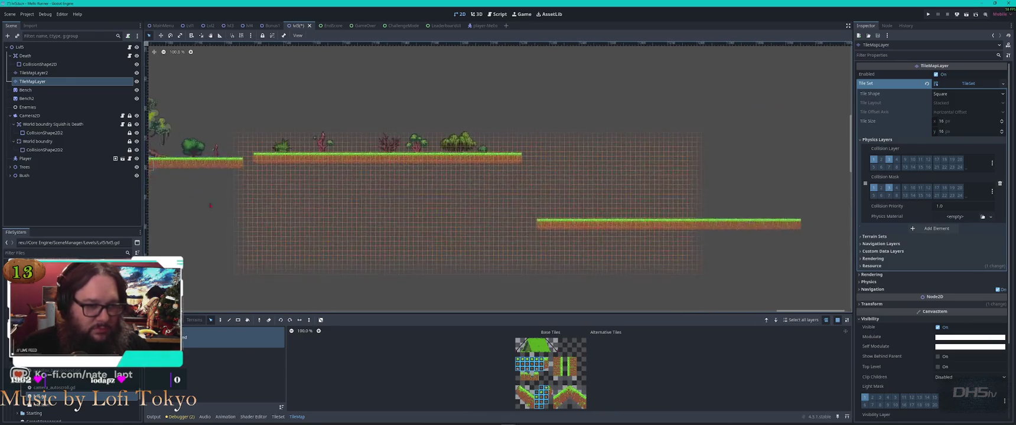
scroll(338, 181, up, 3)
Paste the flat-and-slope section further right, then undo that placement.
key(ctrl+v)
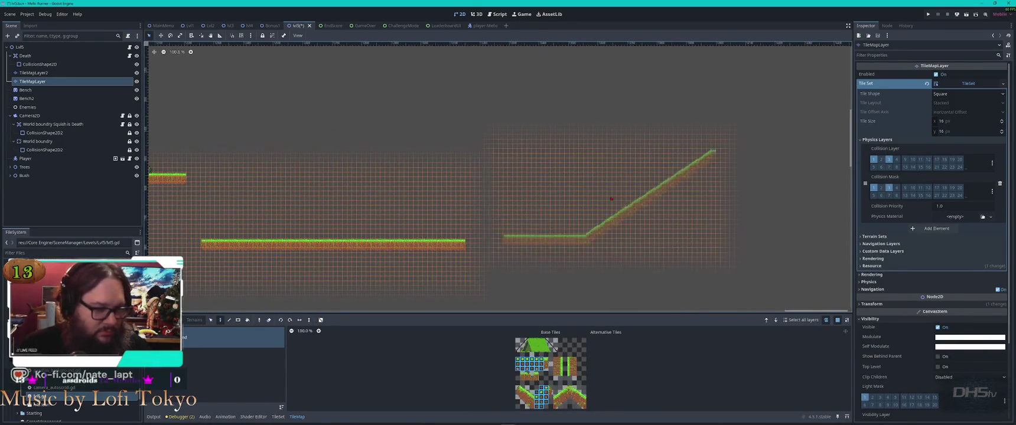
scroll(603, 190, right, 4)
scroll(603, 190, up, 1)
click(423, 218)
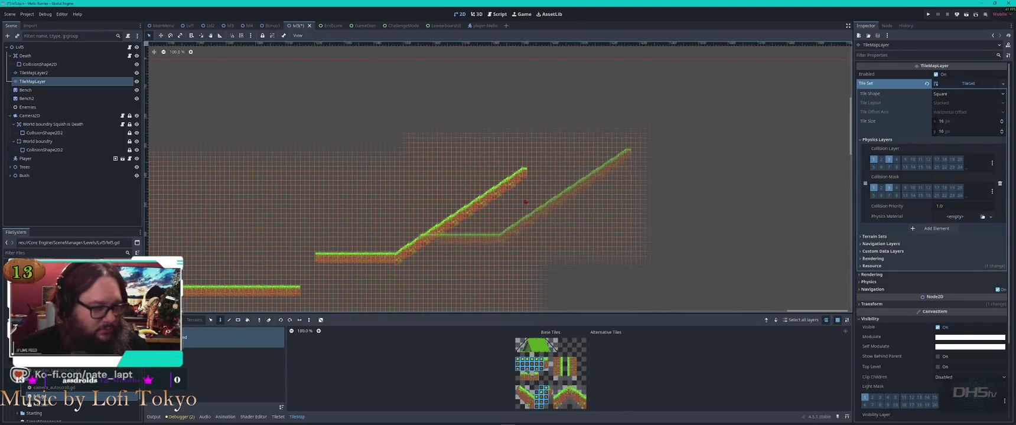
key(Escape)
key(d)
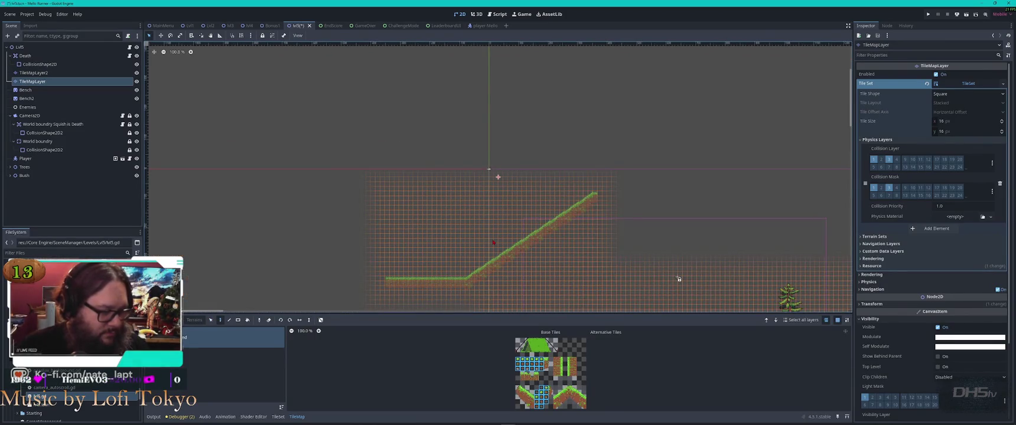
key(ctrl+z)
Select a group of platform tiles and trial a paste, cancelling it.
scroll(498, 177, down, 9)
drag(514, 159, 176, 158)
scroll(525, 205, up, 5)
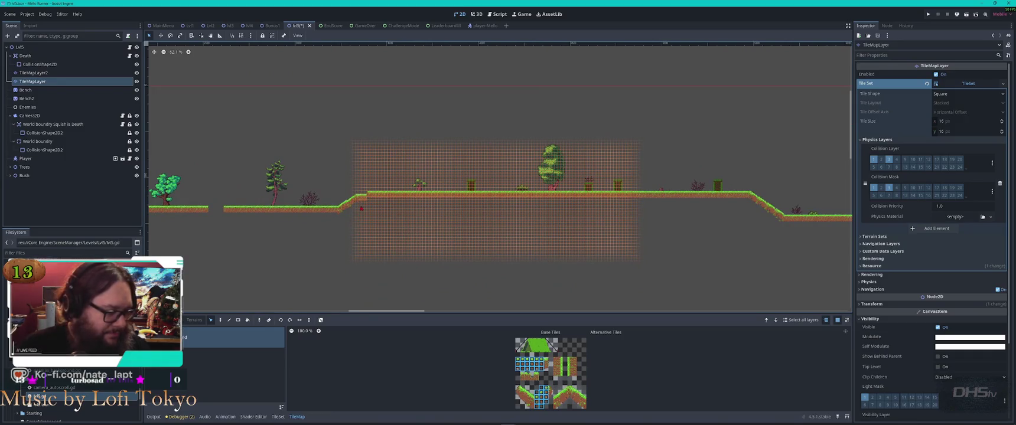
drag(425, 161, 215, 242)
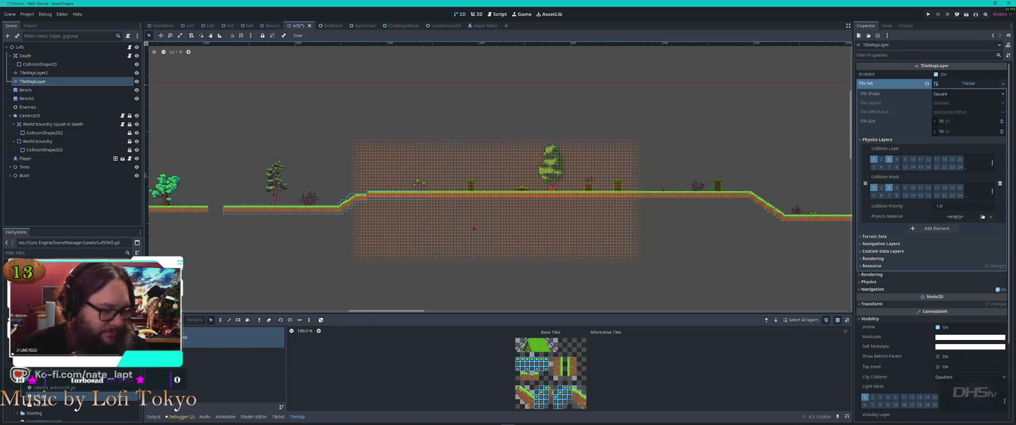
drag(497, 177, 498, 199)
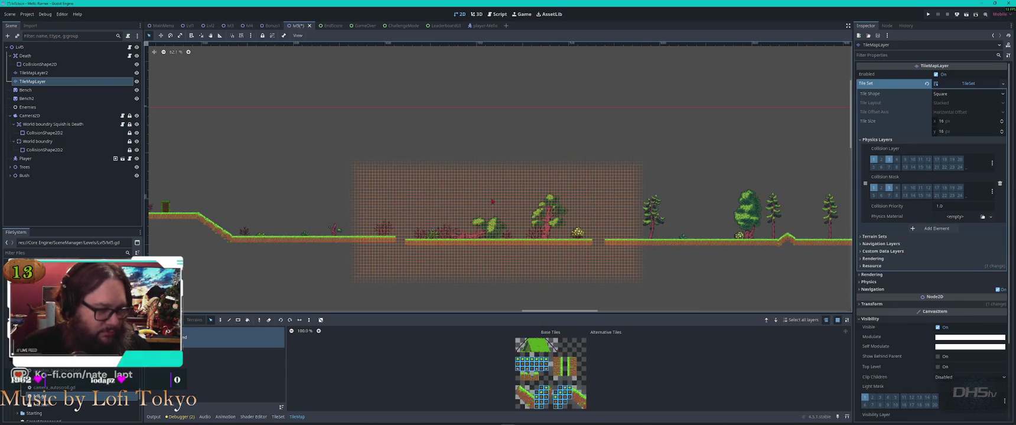
mouse_move(792, 188)
mouse_down()
mouse_move(700, 195)
mouse_move(529, 143)
mouse_up()
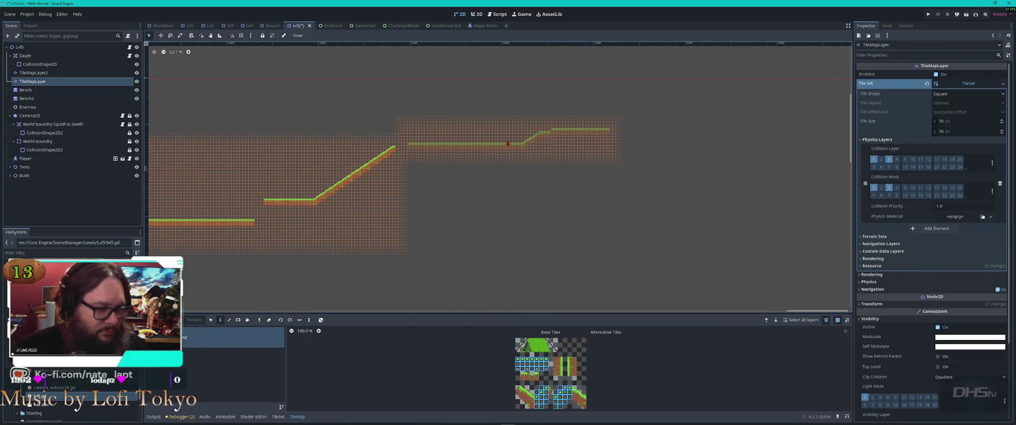
key(ctrl+v)
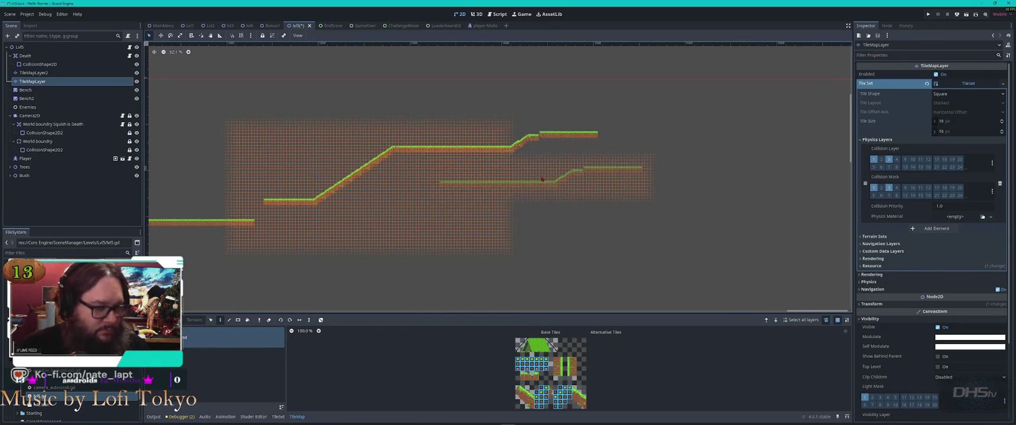
key(Escape)
Paste a copy of the middle platform strip beside the right-hand slope.
scroll(532, 171, down, 3)
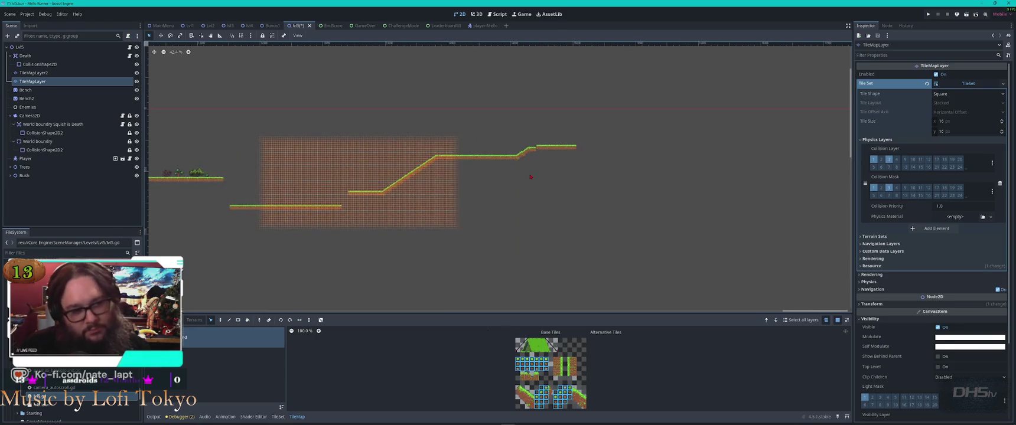
scroll(359, 193, left, 5)
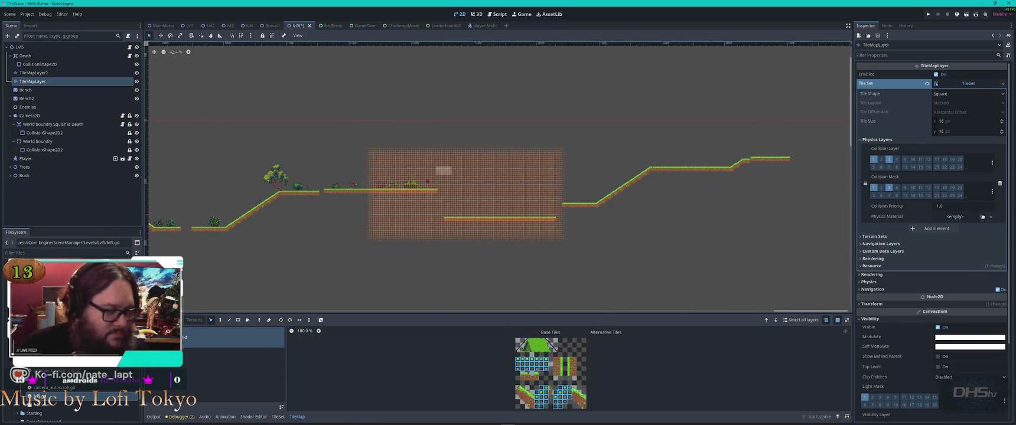
drag(428, 181, 329, 214)
drag(649, 168, 219, 176)
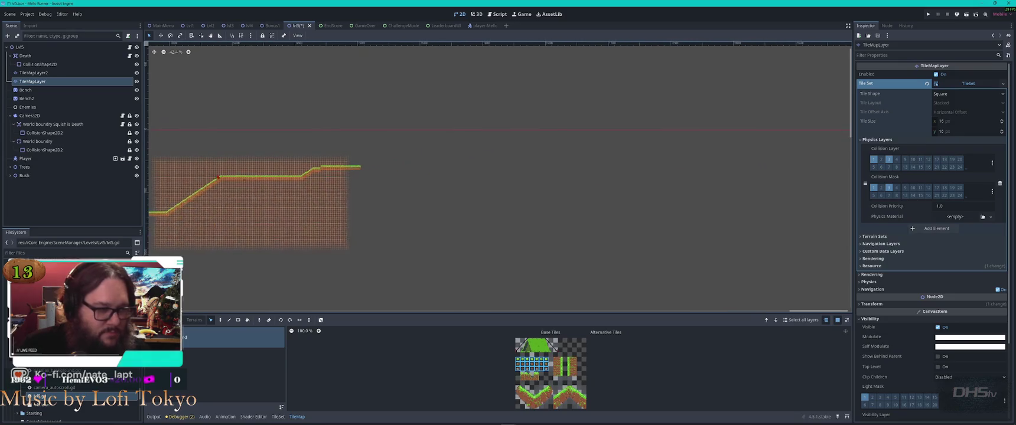
key(ctrl+v)
scroll(432, 170, up, 6)
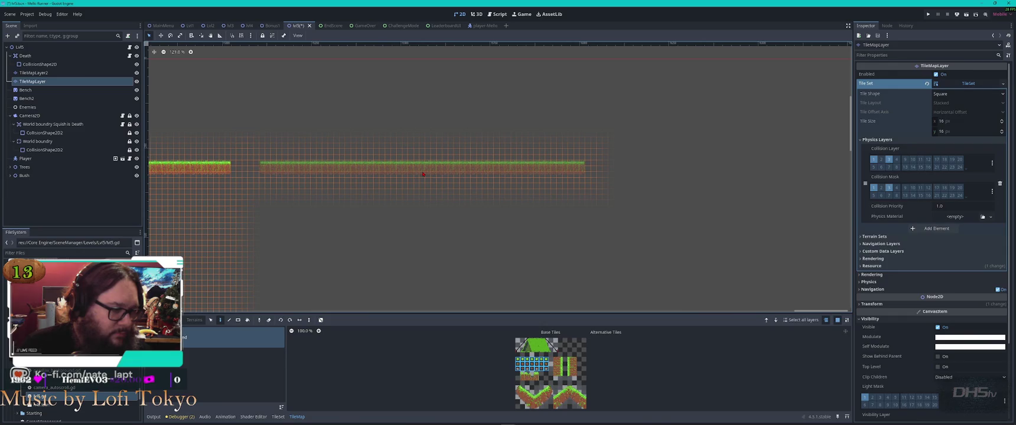
click(423, 174)
key(Escape)
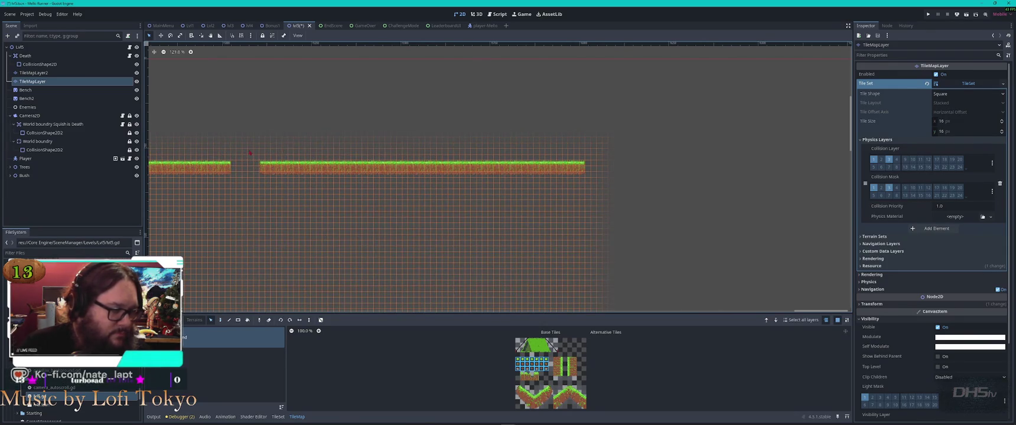
Delete the middle platform to leave a gap and shift the right platform left and lower.
drag(192, 188, 197, 189)
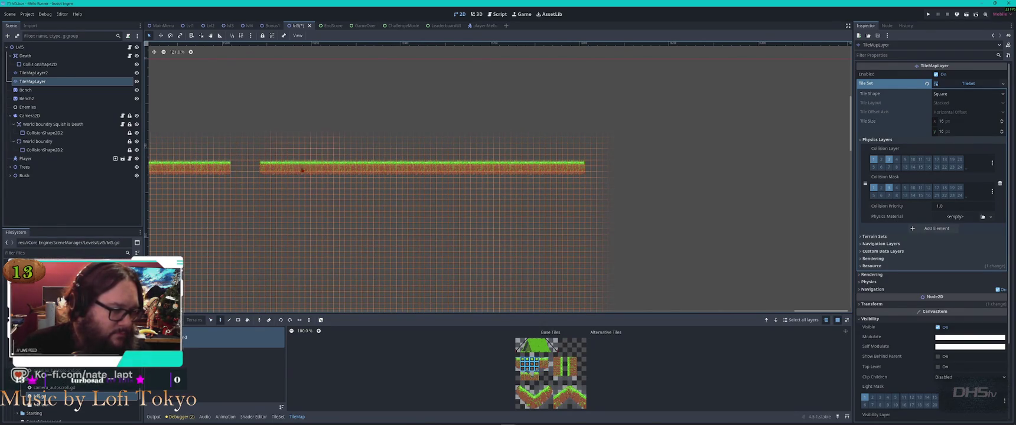
drag(320, 150, 388, 201)
key(Delete)
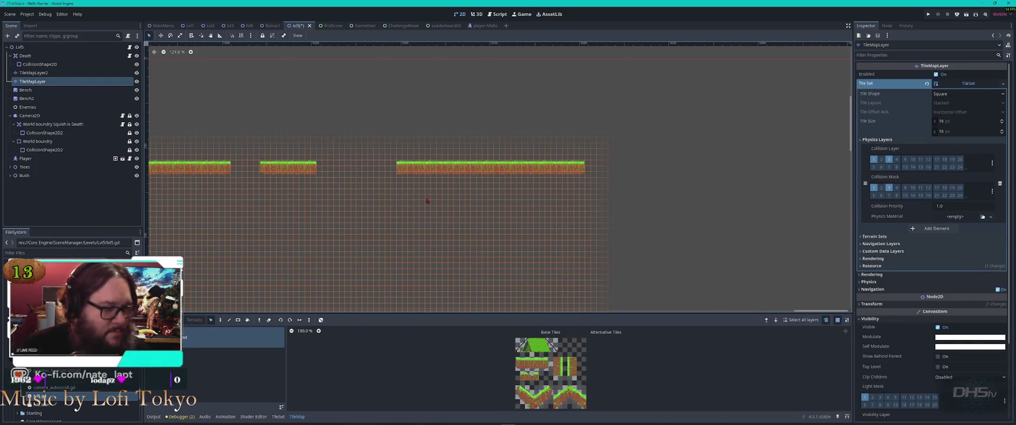
drag(642, 118, 309, 198)
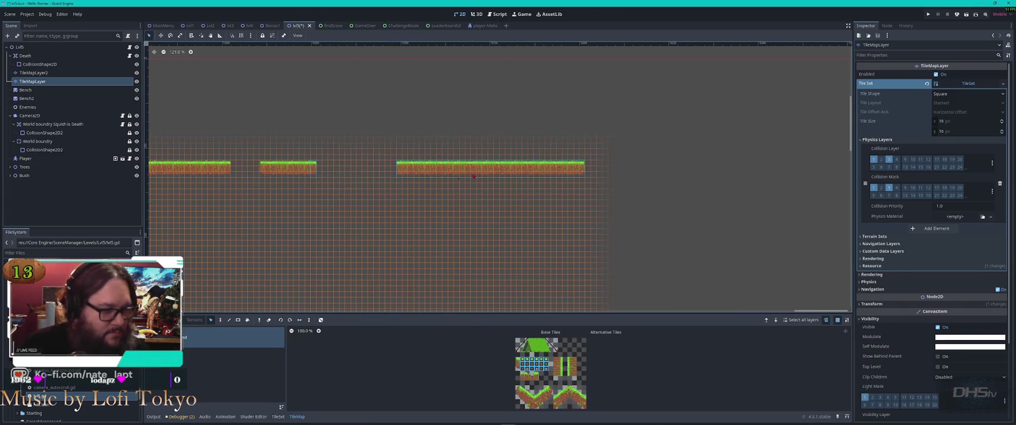
drag(423, 176, 358, 180)
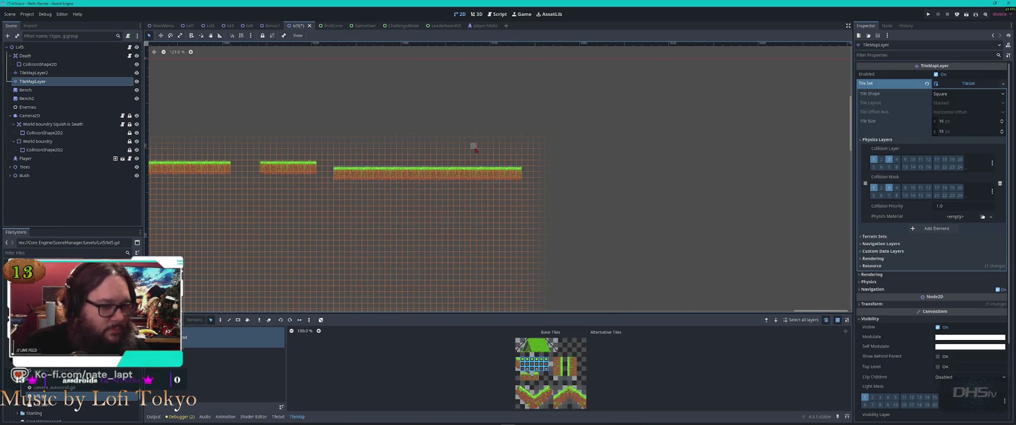
Place a flat grass strip at the bottom end of the slope.
scroll(406, 99, down, 2)
scroll(336, 203, left, 10)
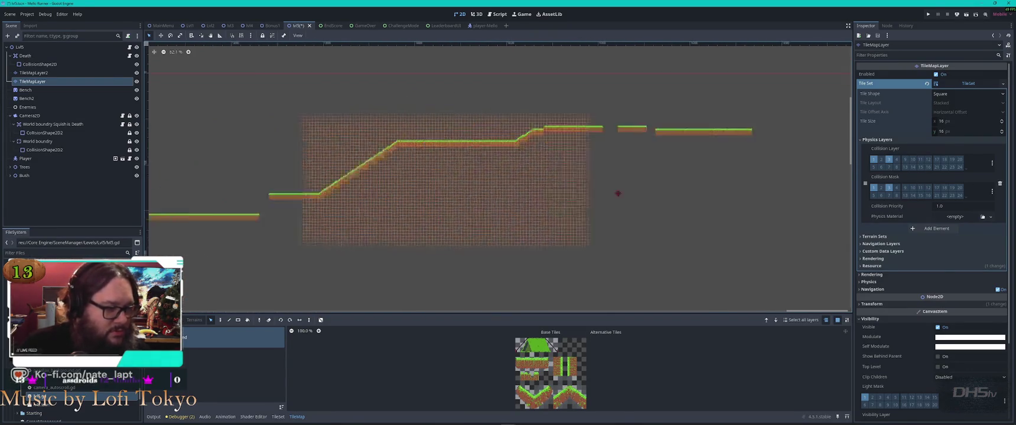
mouse_move(406, 179)
mouse_down()
mouse_move(447, 226)
mouse_move(479, 240)
mouse_up()
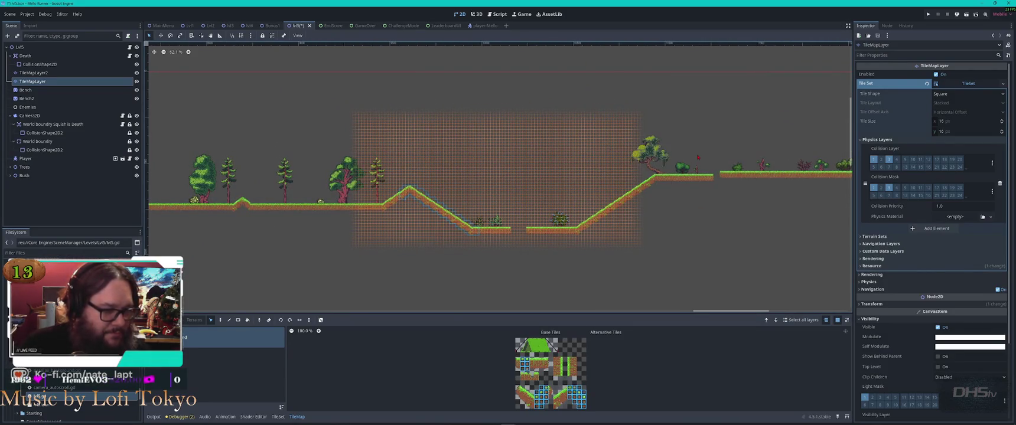
scroll(499, 177, right, 15)
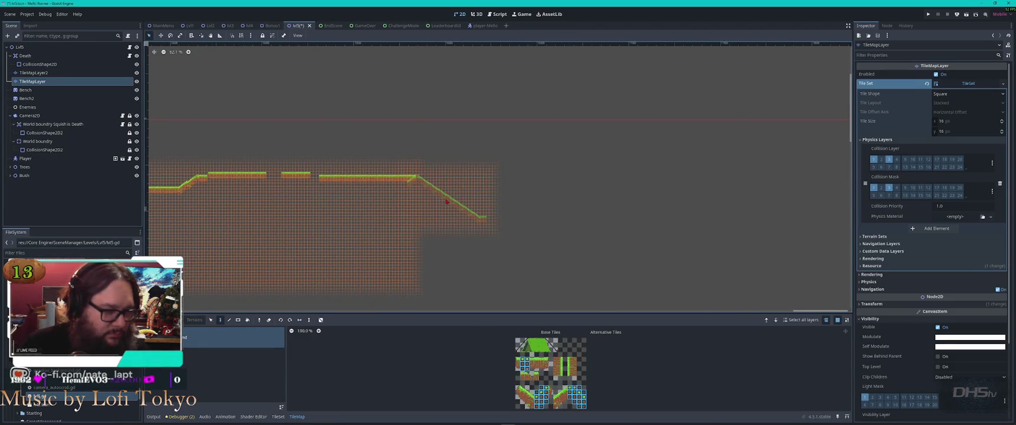
scroll(403, 172, up, 4)
drag(412, 143, 356, 187)
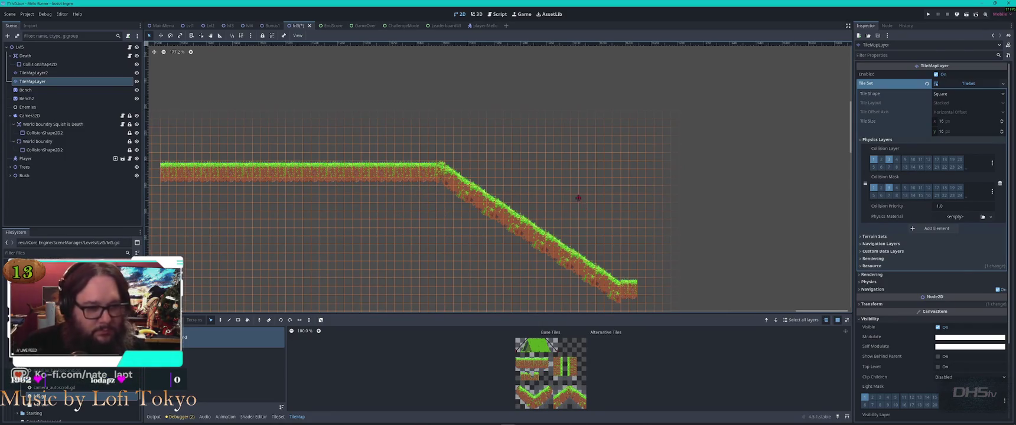
scroll(493, 122, right, 8)
scroll(493, 121, down, 2)
key(d)
click(425, 219)
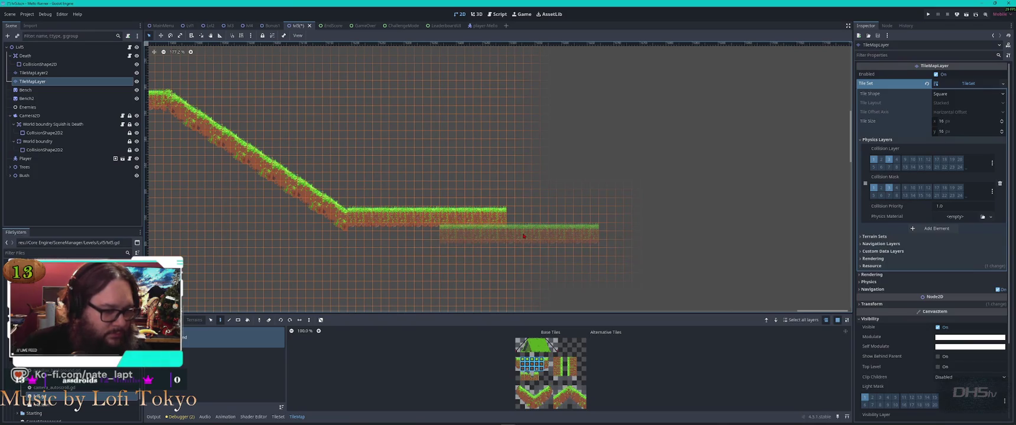
key(Escape)
Copy the end of the new strip and place it as a separate platform further right.
drag(531, 190, 431, 239)
key(ctrl+c)
key(ctrl+v)
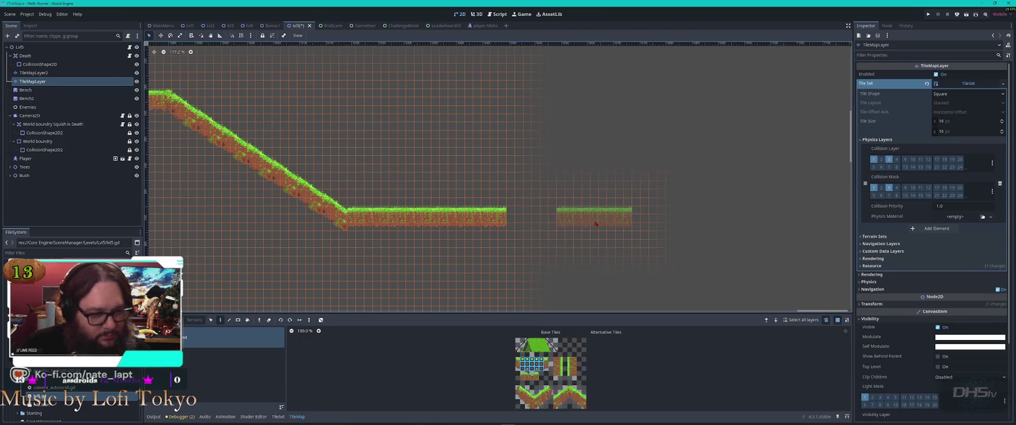
click(579, 223)
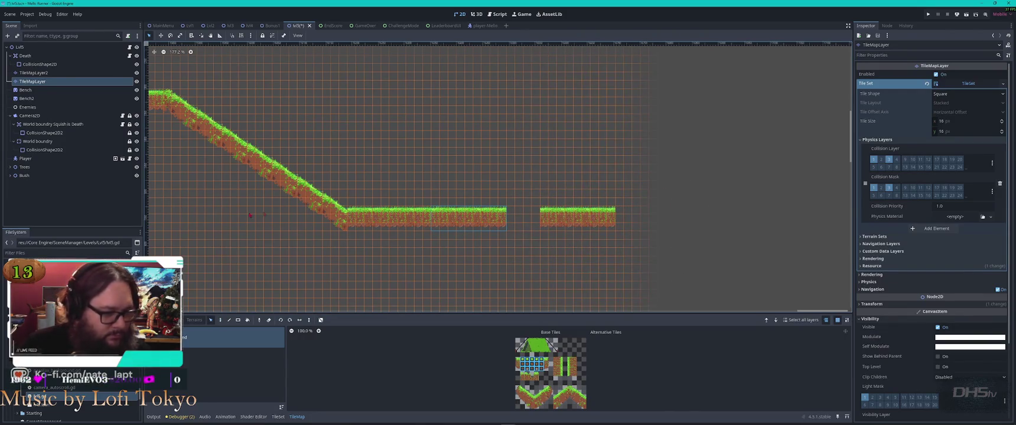
scroll(610, 361, up, 5)
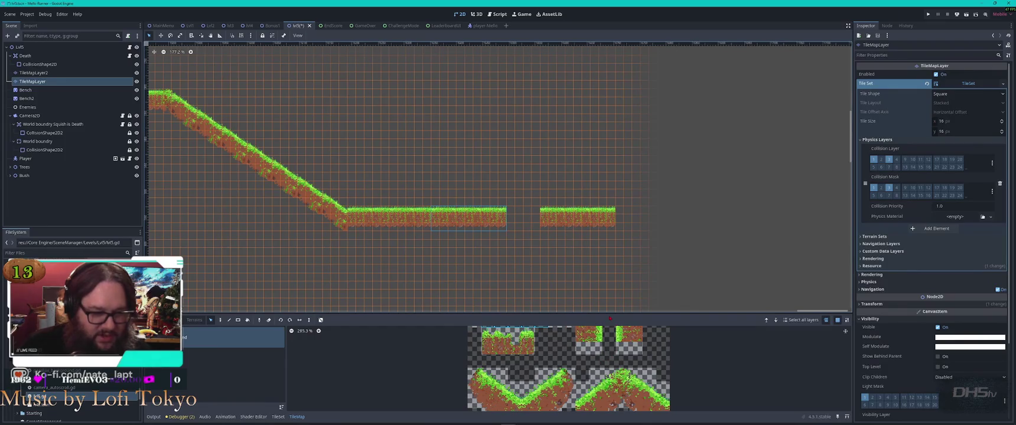
Pick grass edge and corner tiles from the enlarged TileSet atlas for the end platform.
mouse_move(606, 313)
mouse_down()
mouse_move(605, 220)
mouse_move(606, 246)
mouse_up()
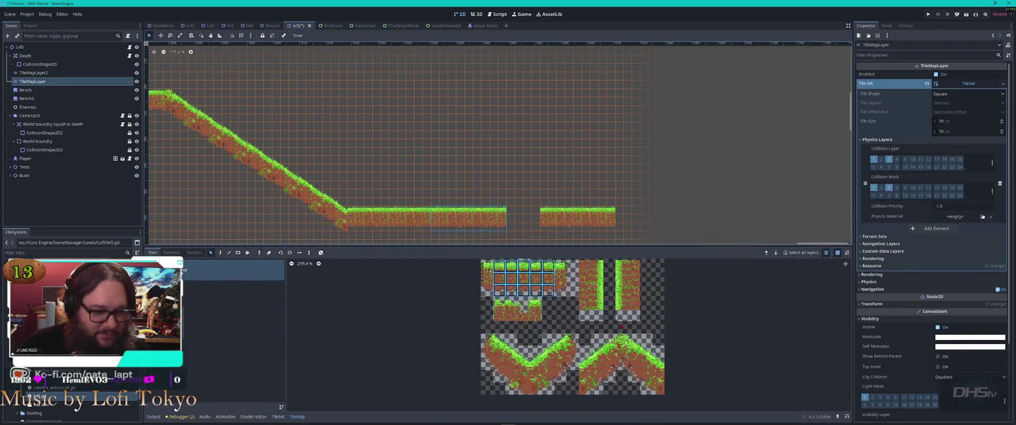
drag(496, 300, 514, 319)
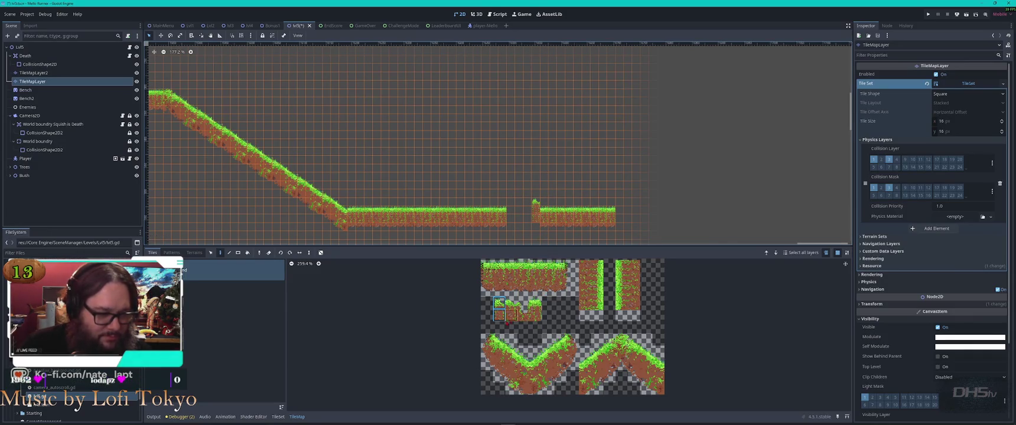
drag(509, 308, 511, 323)
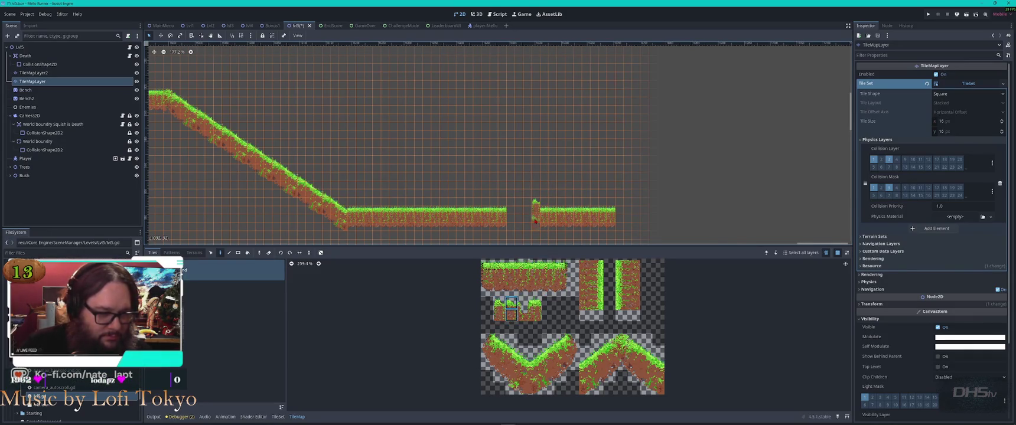
key(s)
click(537, 207)
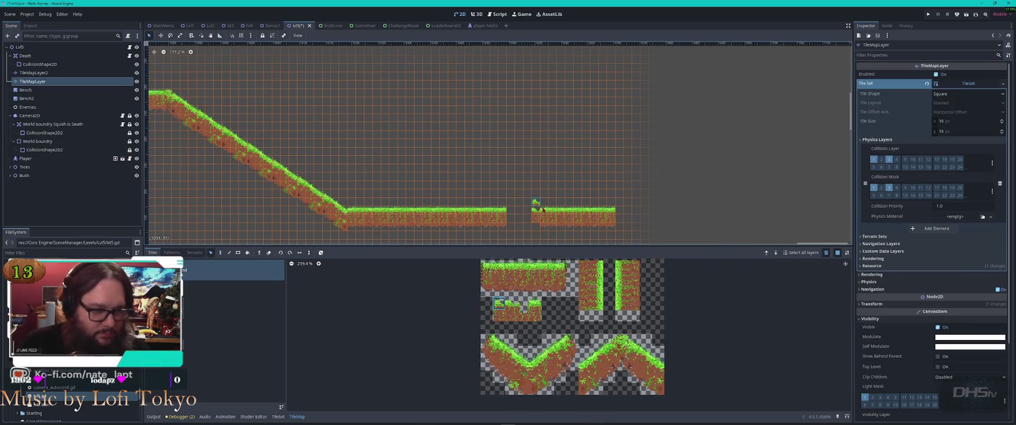
Paint the full tent tile block onto the end platform.
scroll(602, 355, up, 2)
scroll(601, 355, down, 3)
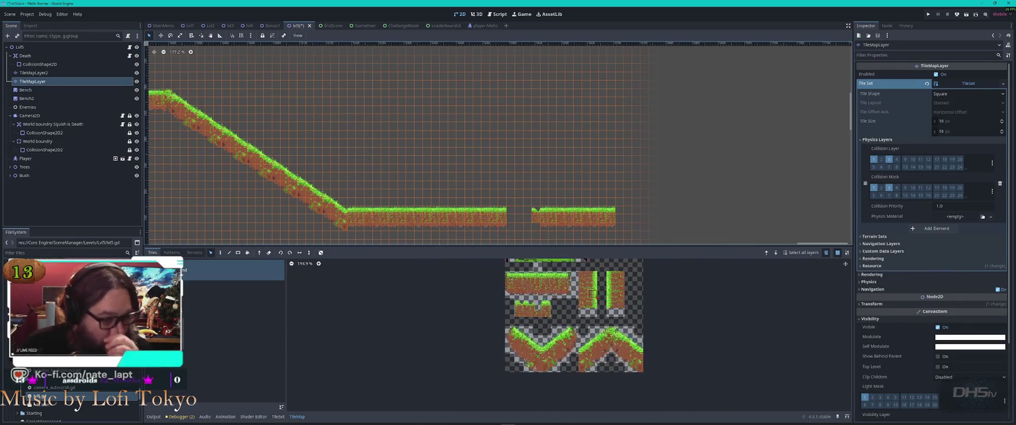
scroll(582, 342, down, 2)
drag(590, 276, 515, 296)
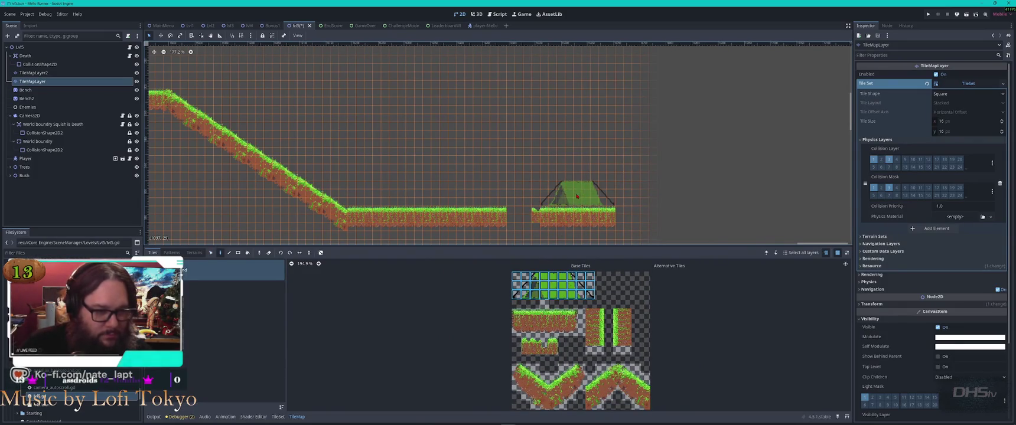
click(578, 197)
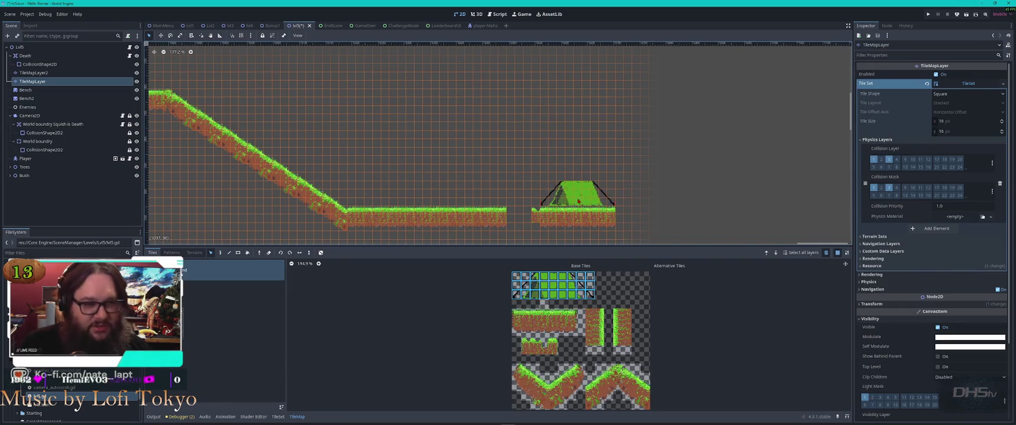
scroll(602, 203, down, 4)
scroll(567, 192, down, 5)
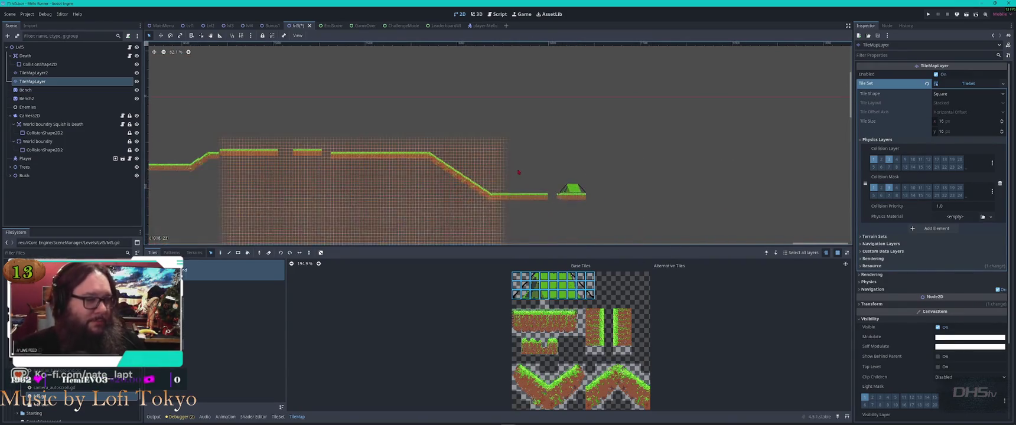
scroll(443, 266, down, 1)
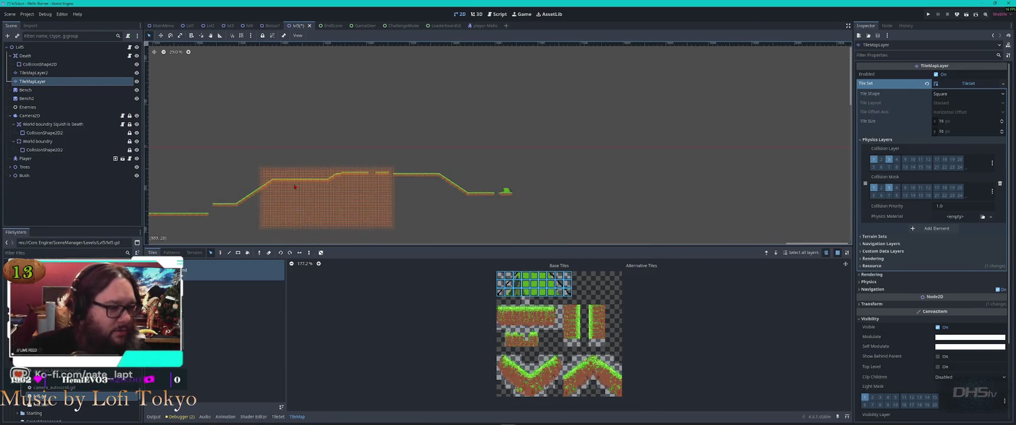
scroll(331, 150, down, 3)
scroll(411, 151, up, 3)
scroll(412, 152, up, 10)
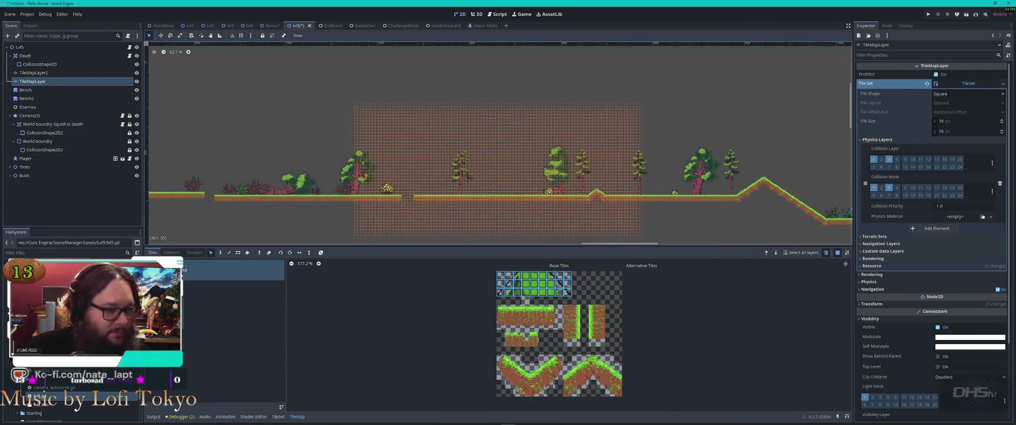
key(Escape)
click(358, 175)
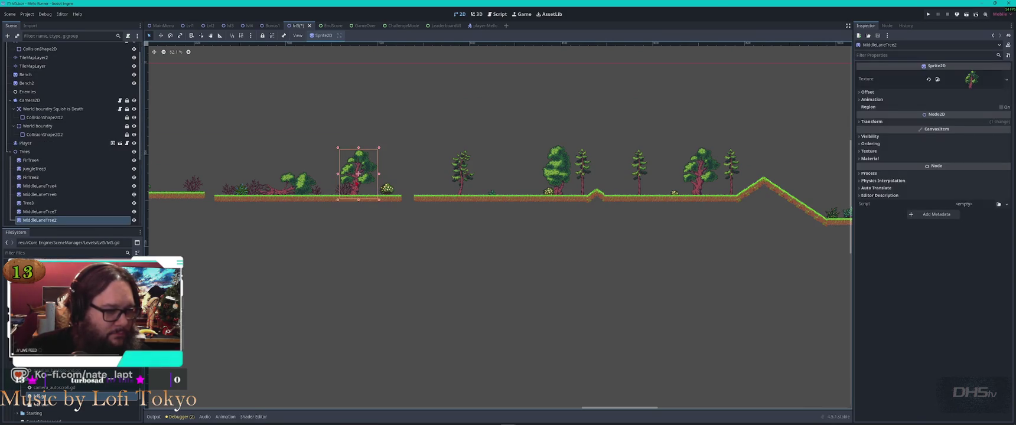
Duplicate the MiddleLaneTree2 tree and move the copy onto the platform before the slope.
scroll(588, 201, right, 15)
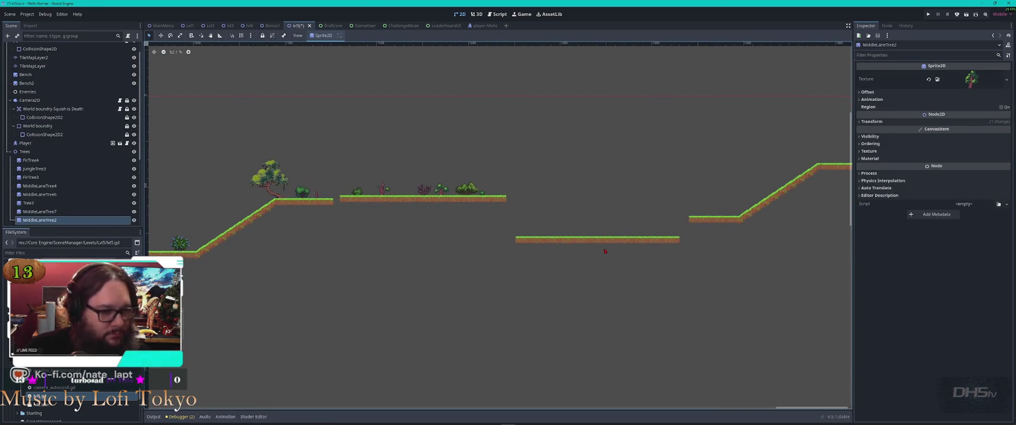
scroll(625, 223, down, 10)
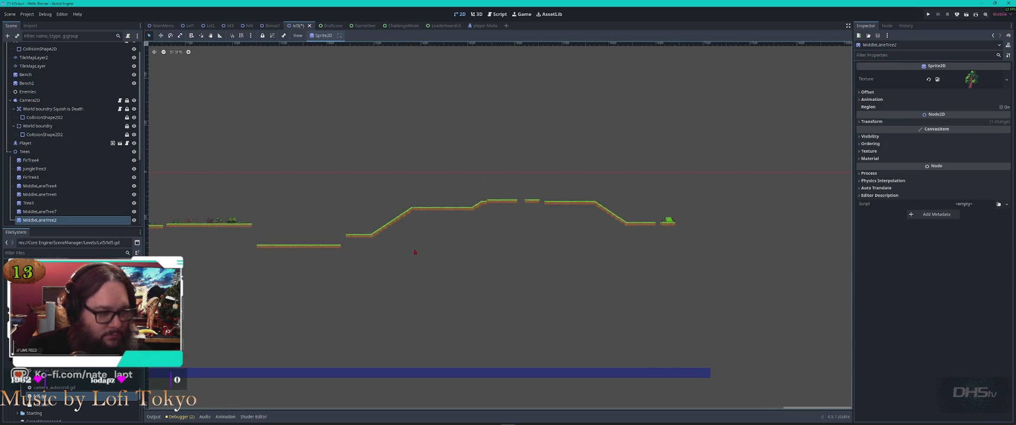
key(ctrl+v)
drag(472, 277, 497, 241)
scroll(498, 241, up, 8)
scroll(483, 238, up, 2)
drag(423, 234, 454, 239)
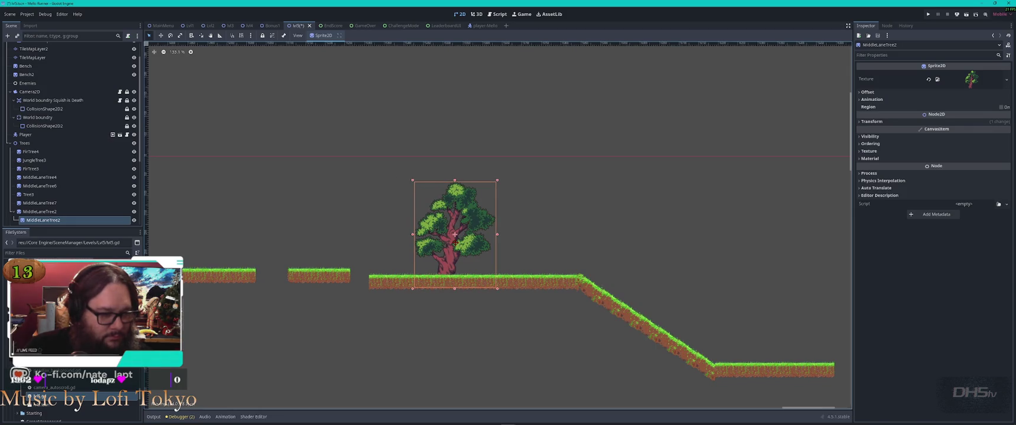
scroll(366, 267, down, 8)
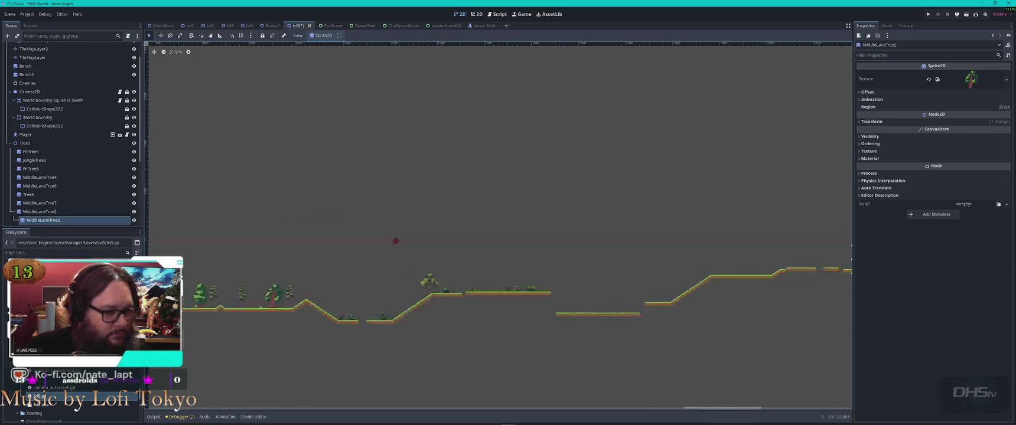
scroll(666, 242, up, 6)
Delete Bush12, the red plant and the blue bush, then undo to restore them.
click(667, 242)
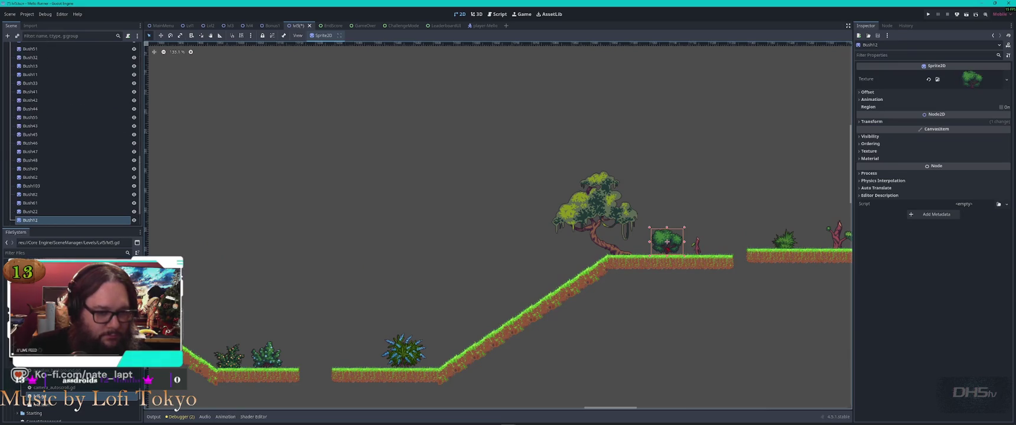
shift+click(696, 245)
shift+click(403, 351)
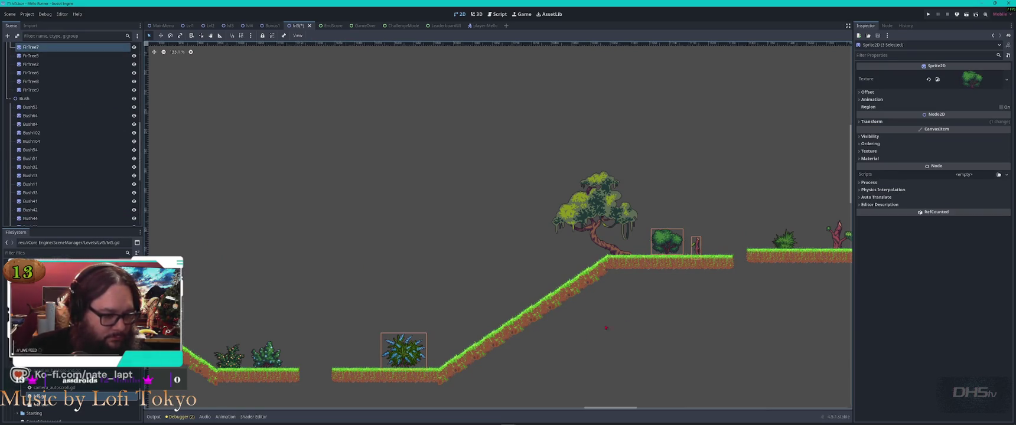
key(Delete)
key(ctrl+z)
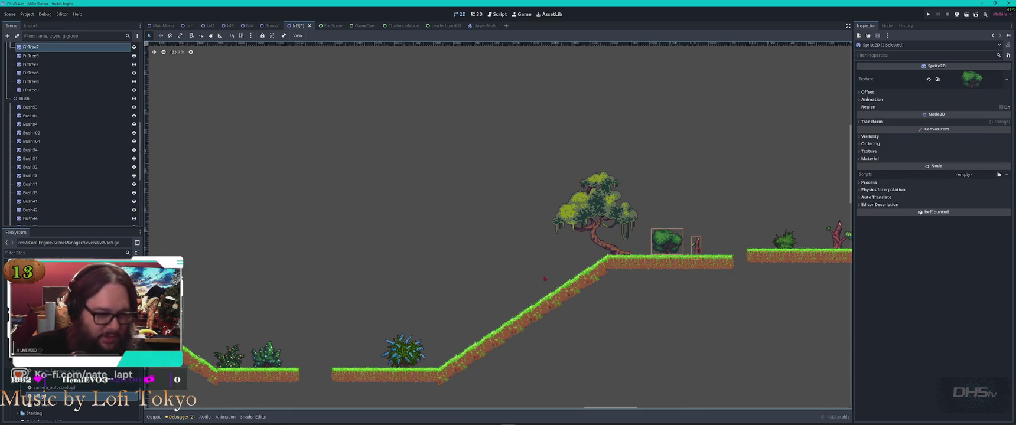
shift+click(403, 350)
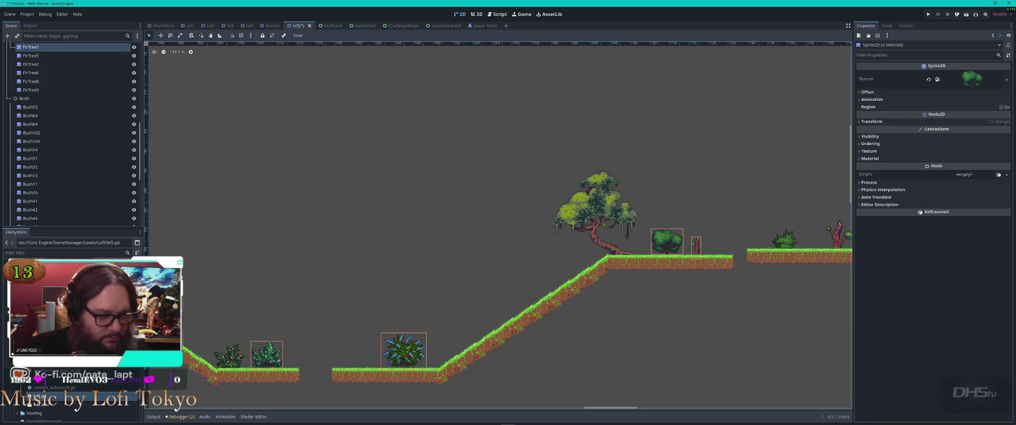
scroll(654, 213, down, 8)
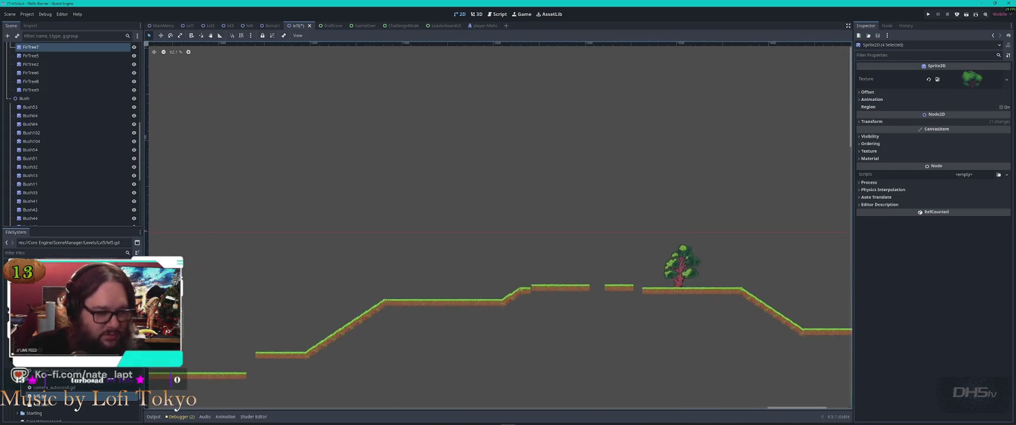
scroll(474, 300, down, 10)
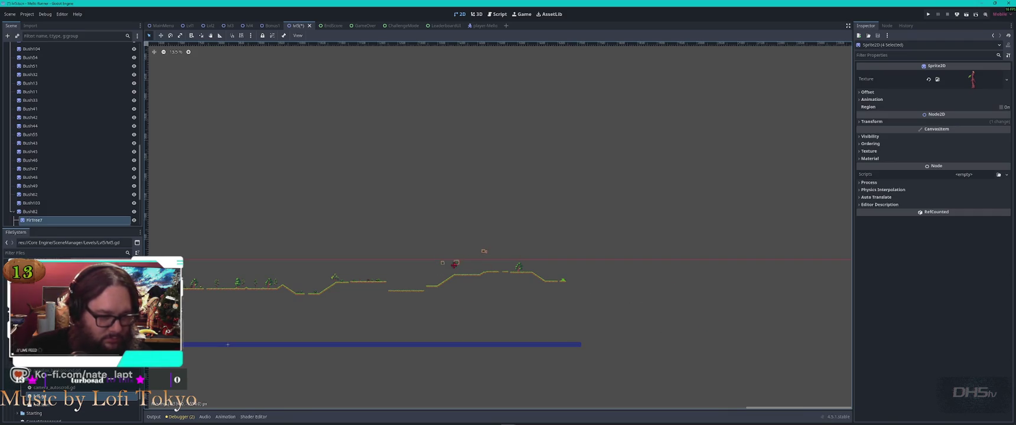
scroll(475, 279, up, 13)
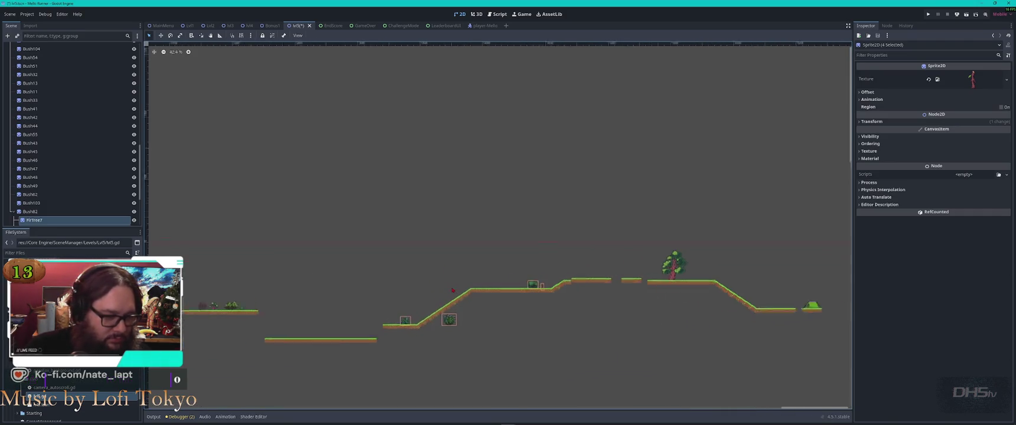
click(477, 324)
Move Bush61 up onto the upper grass ledge and nudge the FirTree7 sapling.
mouse_move(356, 342)
mouse_down()
mouse_move(451, 171)
mouse_move(462, 193)
mouse_up()
click(716, 254)
click(747, 201)
click(738, 248)
mouse_move(746, 201)
mouse_down()
mouse_move(749, 161)
mouse_move(745, 197)
mouse_up()
scroll(462, 290, right, 10)
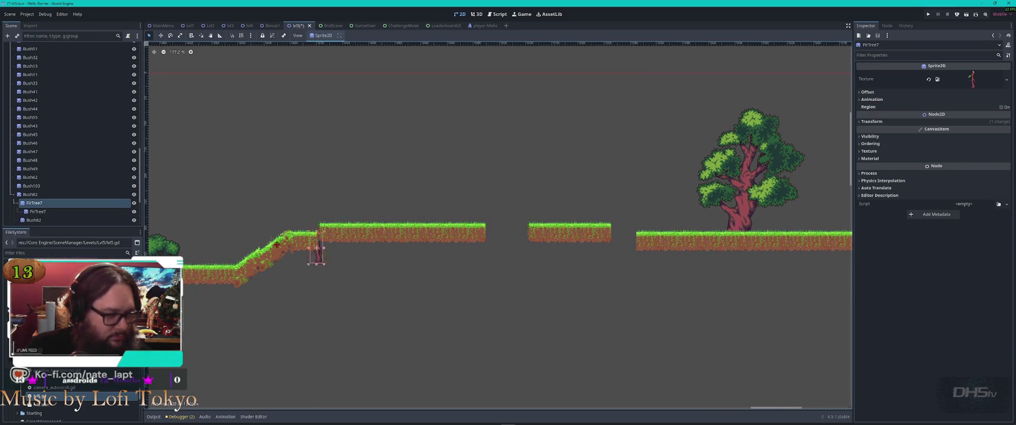
Duplicate the FirTree7 sapling, leaving its name unchanged.
scroll(261, 260, down, 8)
scroll(303, 279, down, 9)
scroll(472, 266, down, 5)
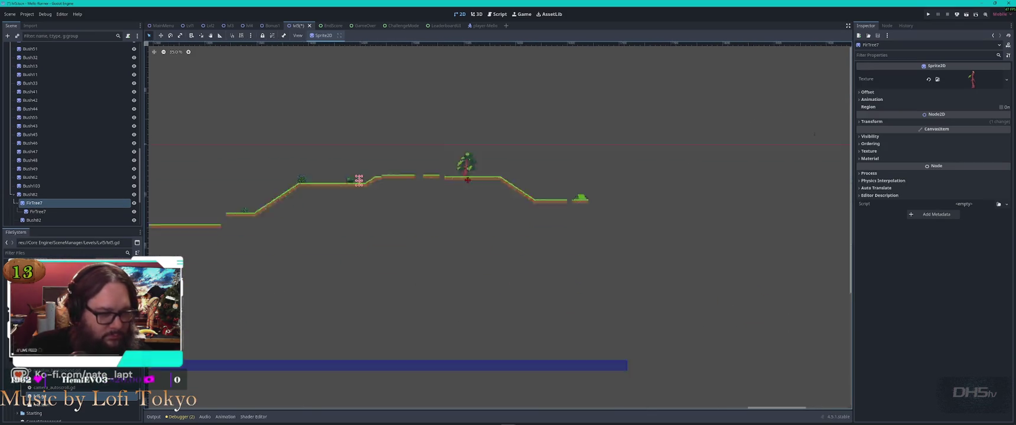
scroll(741, 246, left, 8)
scroll(633, 224, down, 8)
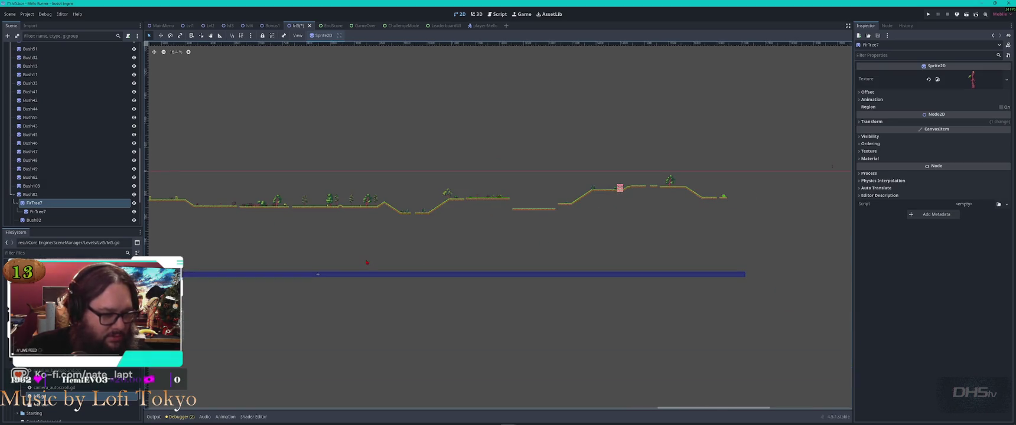
scroll(626, 195, up, 20)
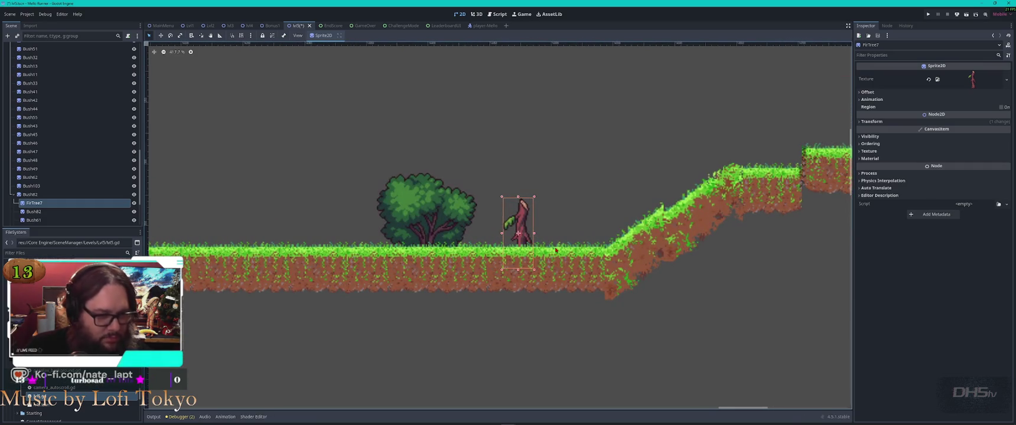
key(ctrl+d)
scroll(608, 332, down, 18)
scroll(607, 332, down, 12)
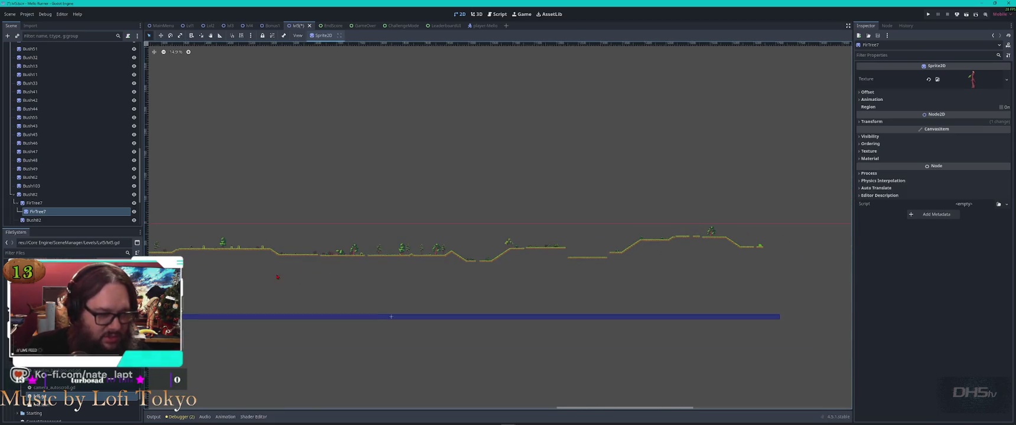
scroll(407, 164, up, 10)
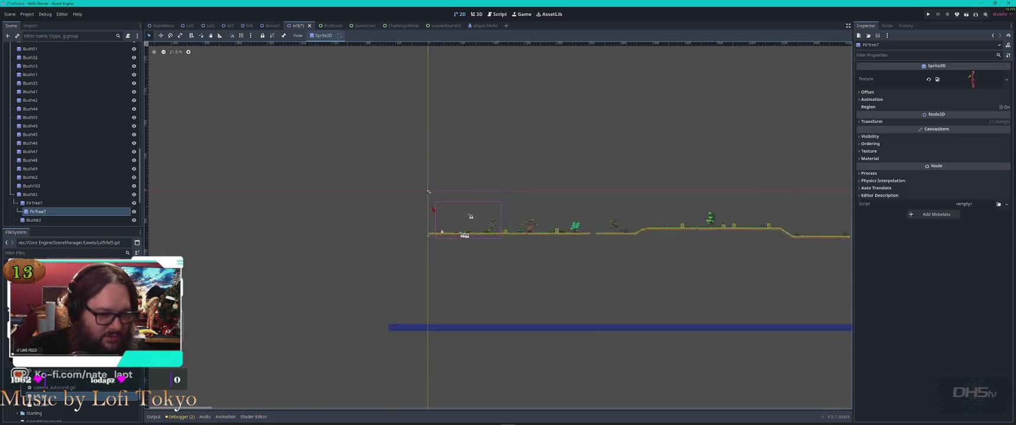
scroll(476, 239, up, 7)
scroll(490, 225, down, 2)
scroll(413, 147, up, 2)
scroll(397, 137, down, 1)
scroll(598, 158, down, 6)
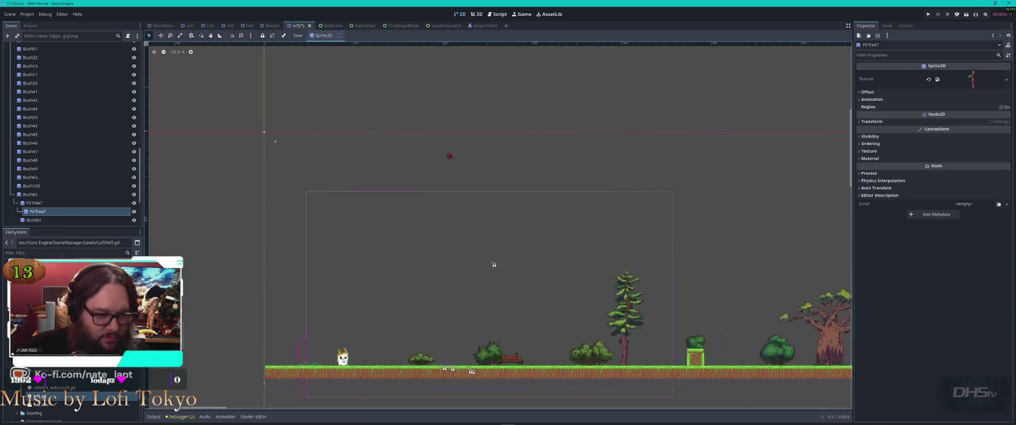
scroll(417, 252, up, 3)
scroll(520, 270, right, 5)
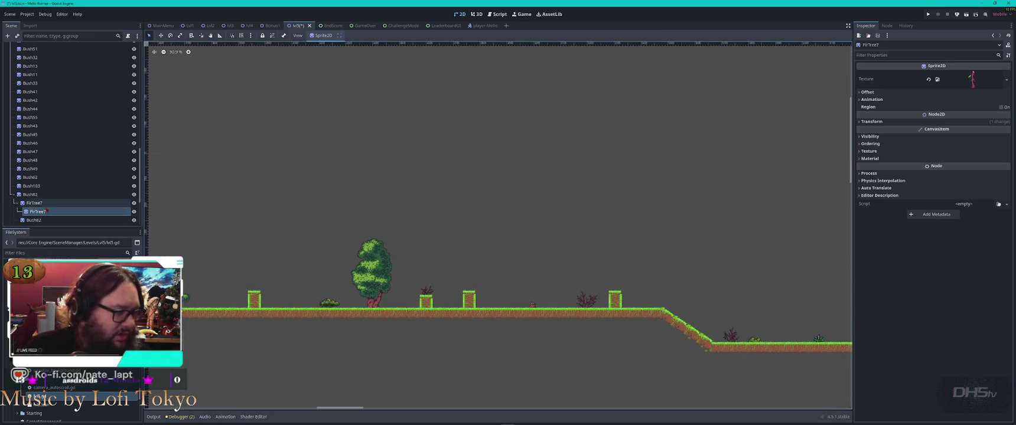
key(F2)
key(Return)
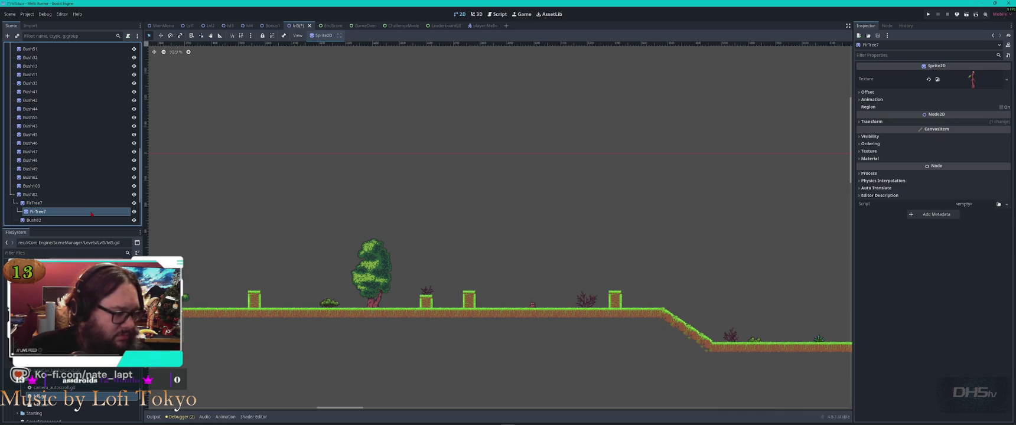
Settle FirTree7 onto the ground and move FirTree8 up onto the upper-right ledge.
scroll(97, 123, up, 10)
scroll(96, 123, up, 5)
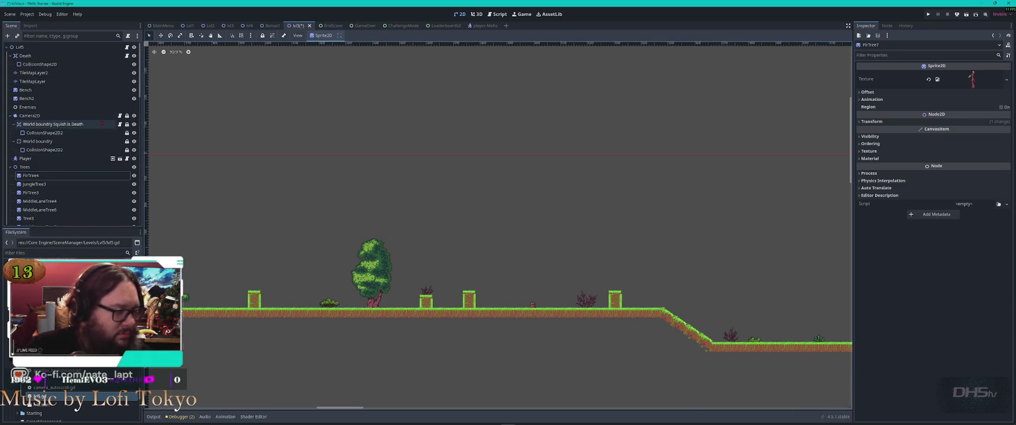
scroll(646, 226, right, 5)
scroll(673, 236, down, 10)
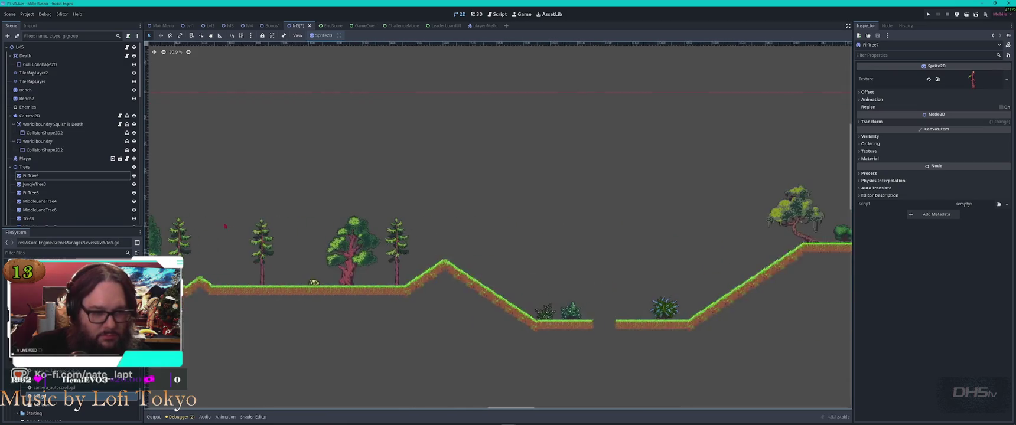
scroll(459, 214, up, 20)
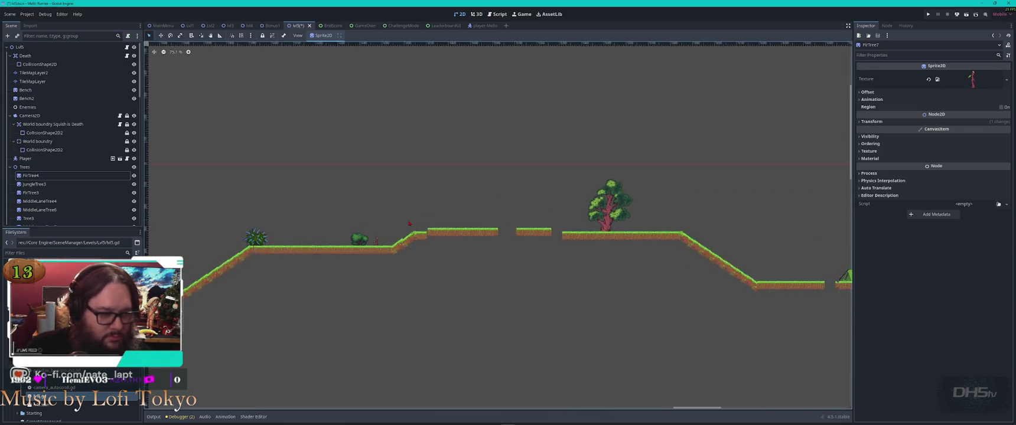
click(459, 215)
click(368, 242)
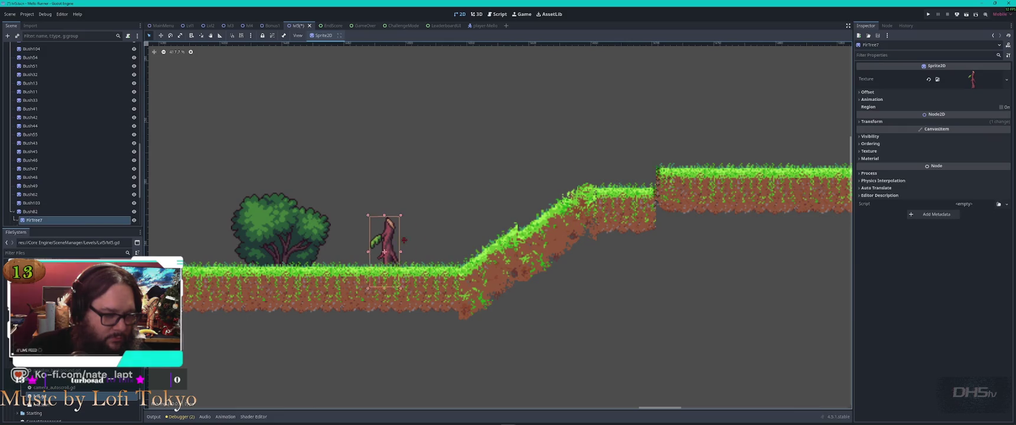
drag(367, 243, 373, 253)
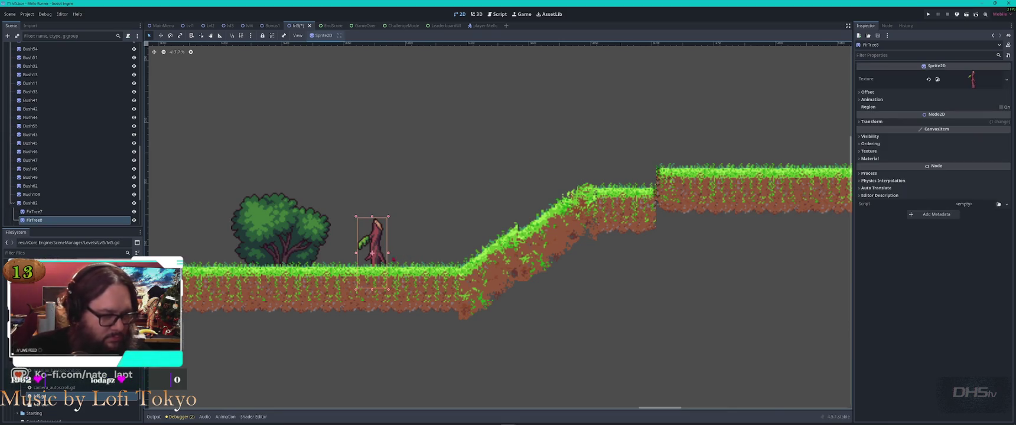
drag(371, 252, 781, 144)
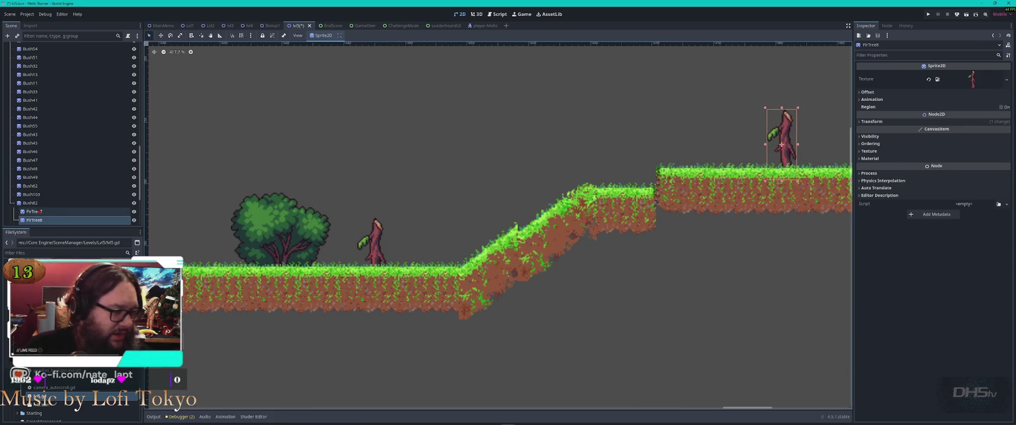
scroll(39, 212, down, 3)
click(37, 126)
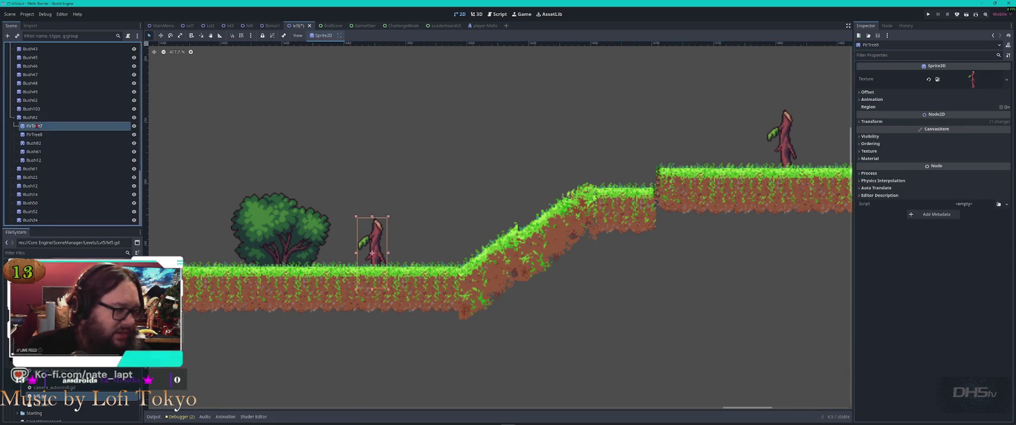
click(34, 135)
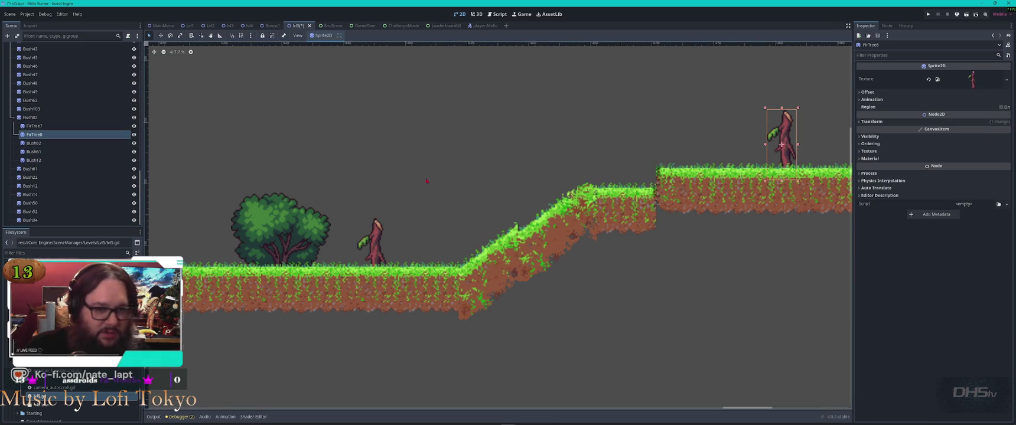
scroll(640, 256, down, 4)
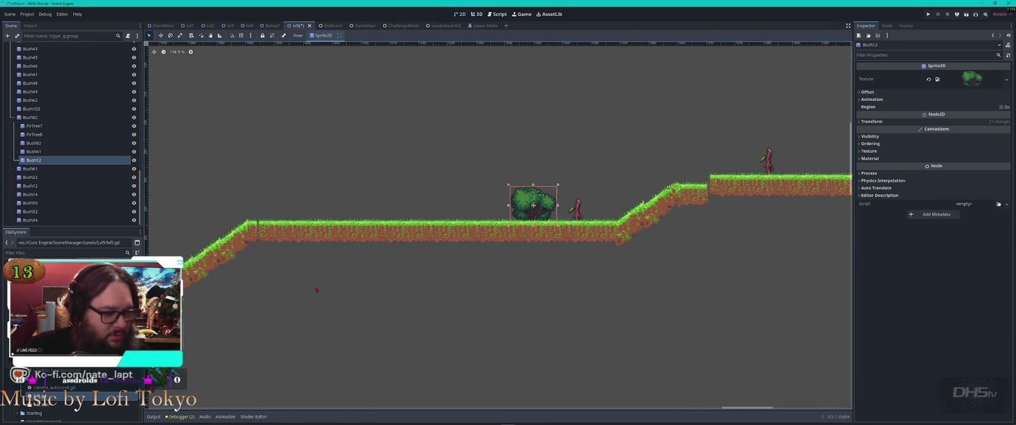
Move Bush61 onto the higher ledge and place a copy of Bush82 on the upper-right ledge.
click(528, 289)
mouse_move(528, 290)
mouse_down()
mouse_move(650, 83)
mouse_move(646, 126)
mouse_up()
click(330, 298)
key(ctrl+d)
mouse_move(328, 300)
mouse_down()
mouse_move(760, 159)
mouse_move(794, 137)
mouse_up()
Duplicate the small Bush14 onto the lower ground and offset a second stacked copy slightly right.
scroll(825, 263, right, 10)
scroll(825, 263, right, 1)
scroll(622, 197, down, 3)
scroll(408, 222, left, 10)
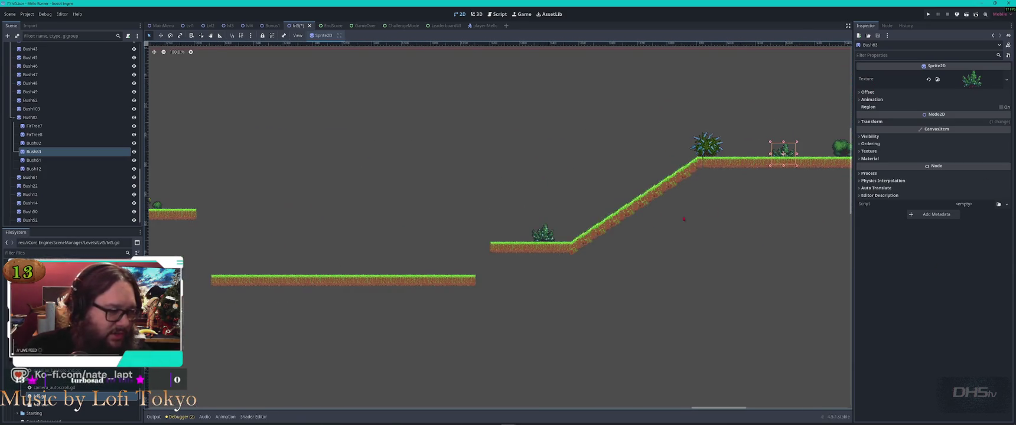
scroll(491, 168, up, 3)
click(514, 192)
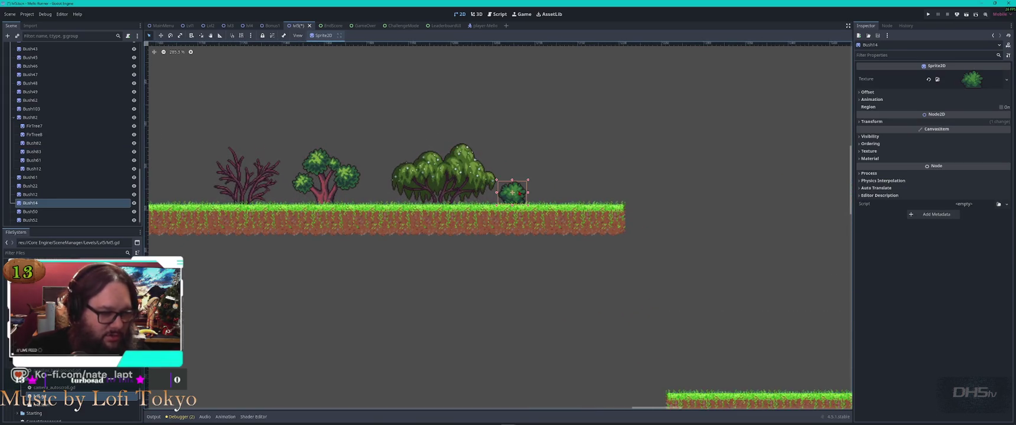
key(ctrl+d)
mouse_move(513, 192)
mouse_down()
mouse_move(643, 170)
mouse_move(787, 385)
mouse_move(785, 356)
mouse_move(761, 385)
mouse_up()
key(ctrl+d)
key(ctrl+d)
click(607, 269)
mouse_move(512, 193)
mouse_down()
mouse_move(538, 193)
mouse_move(499, 193)
mouse_move(517, 197)
mouse_up()
click(512, 193)
Move small tree MiddleLaneTree10 onto the lower-right ground and shift the red bush further right.
click(327, 172)
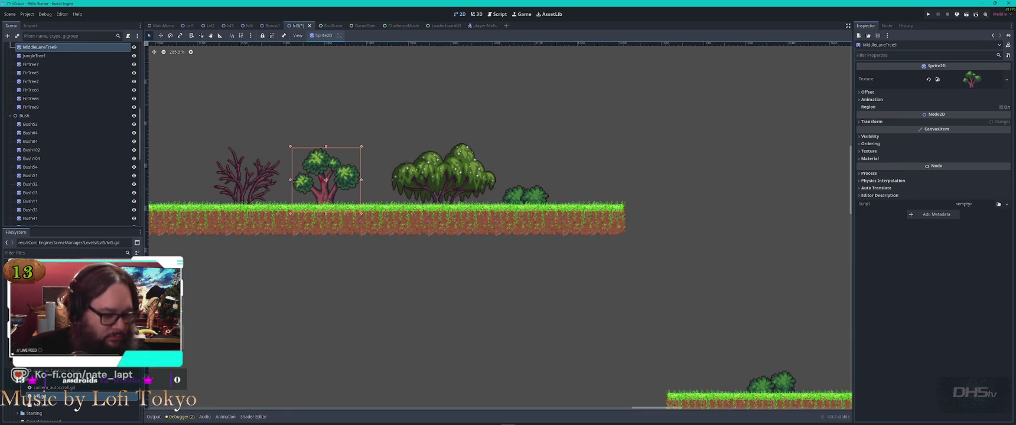
mouse_move(297, 168)
mouse_down()
mouse_move(830, 273)
mouse_move(743, 252)
mouse_up()
mouse_move(326, 173)
mouse_down()
mouse_move(589, 167)
mouse_move(785, 369)
mouse_move(801, 371)
mouse_up()
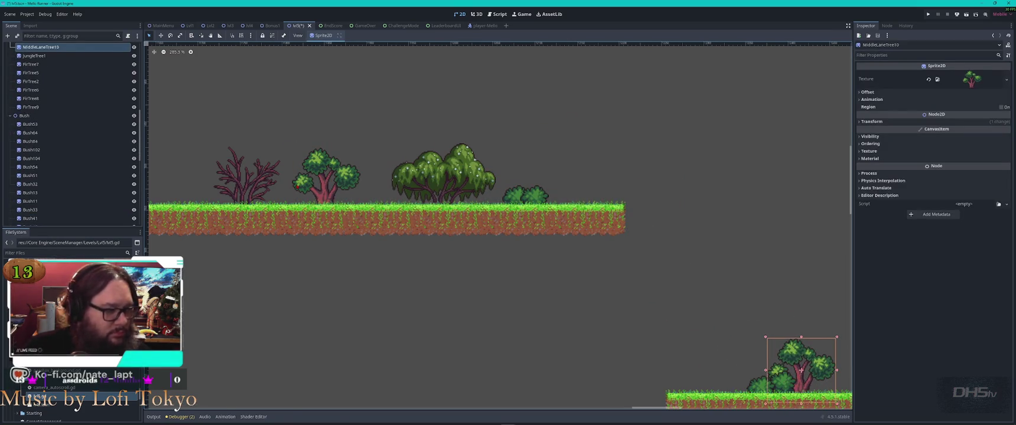
click(247, 178)
mouse_move(848, 320)
mouse_down()
mouse_move(242, 176)
mouse_move(329, 143)
mouse_up()
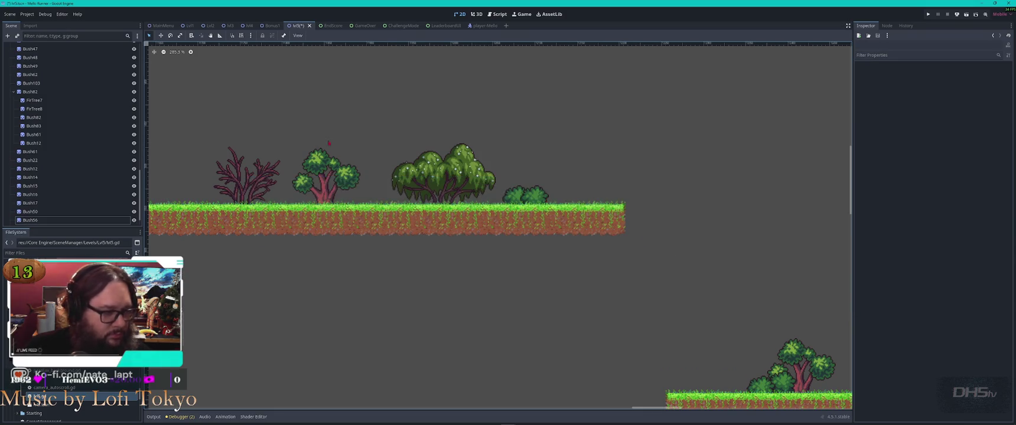
click(247, 177)
mouse_move(247, 177)
mouse_down()
mouse_move(817, 255)
mouse_move(465, 154)
mouse_move(524, 207)
mouse_move(633, 222)
mouse_move(776, 156)
mouse_move(838, 145)
mouse_up()
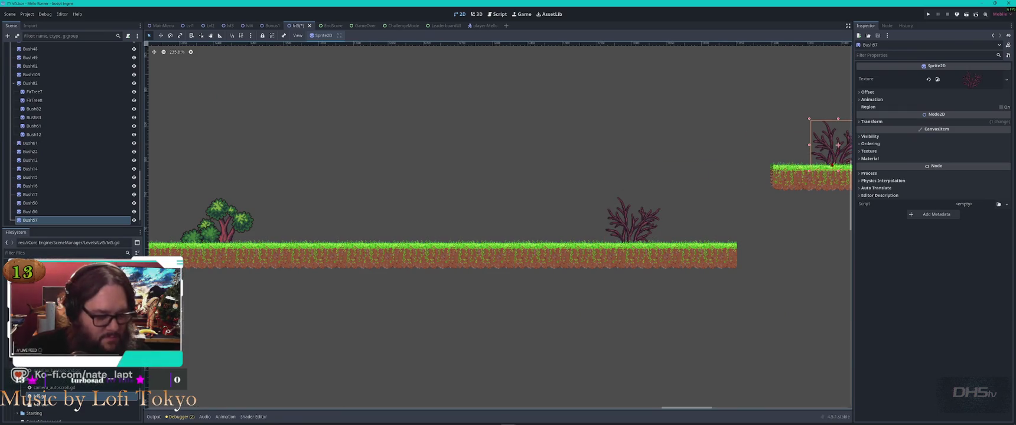
Place Bush57 beside the green bush near the ramp.
scroll(837, 145, up, 5)
key(Escape)
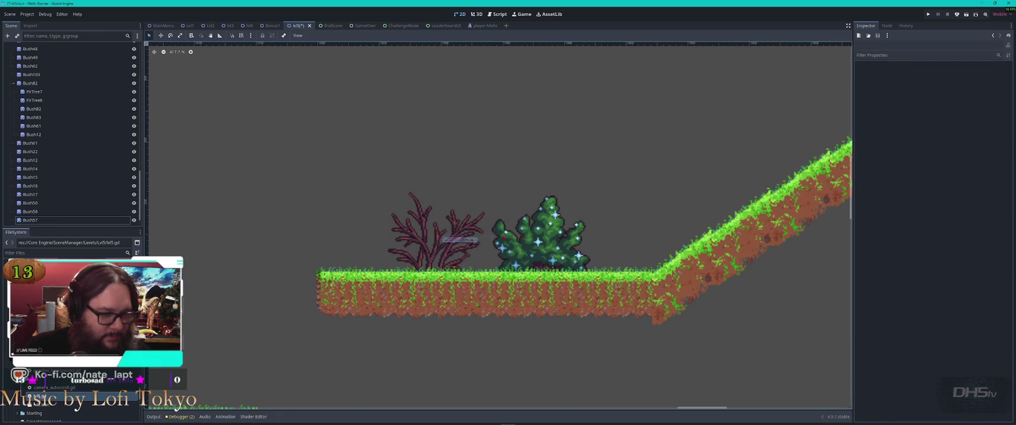
drag(437, 232, 594, 230)
scroll(594, 230, down, 10)
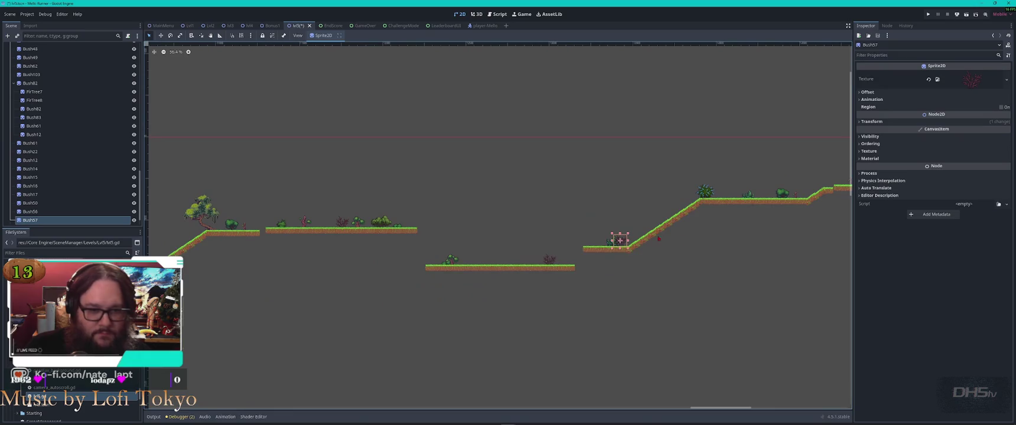
scroll(499, 224, right, 5)
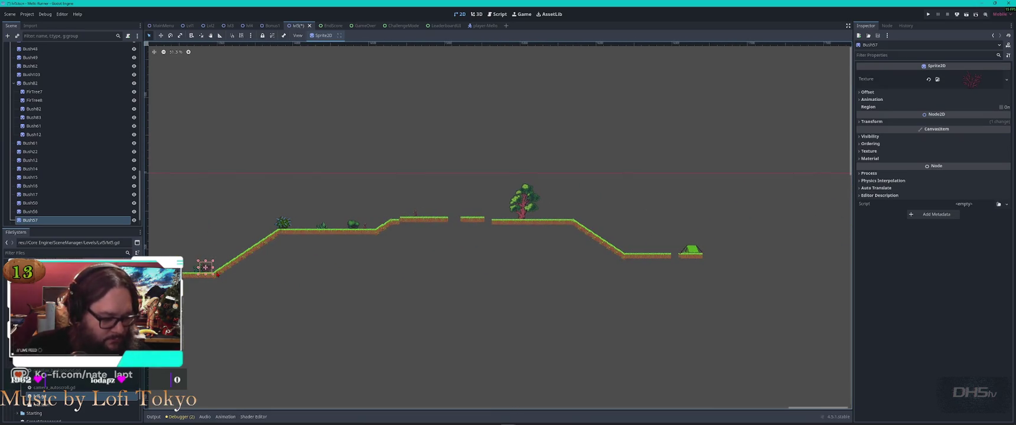
drag(208, 275, 386, 238)
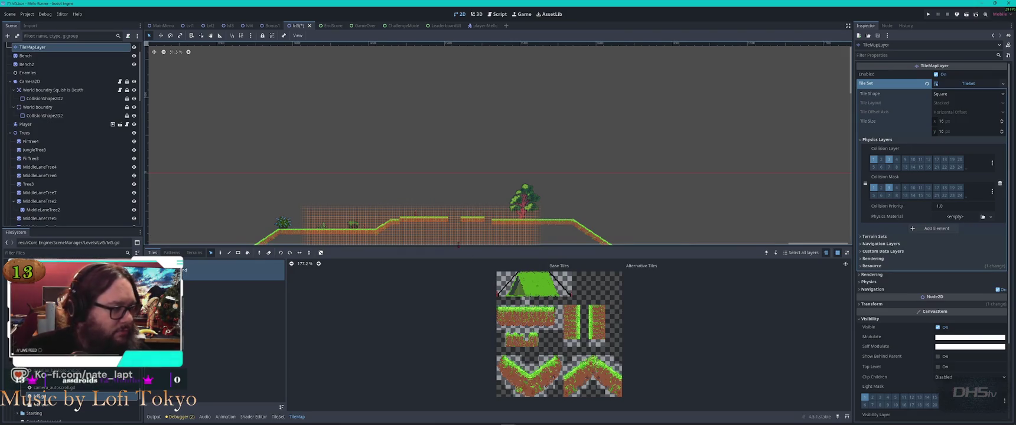
Close the TileMap panel and move Bush58 up onto the slope at the large tree's foot.
scroll(576, 201, down, 1)
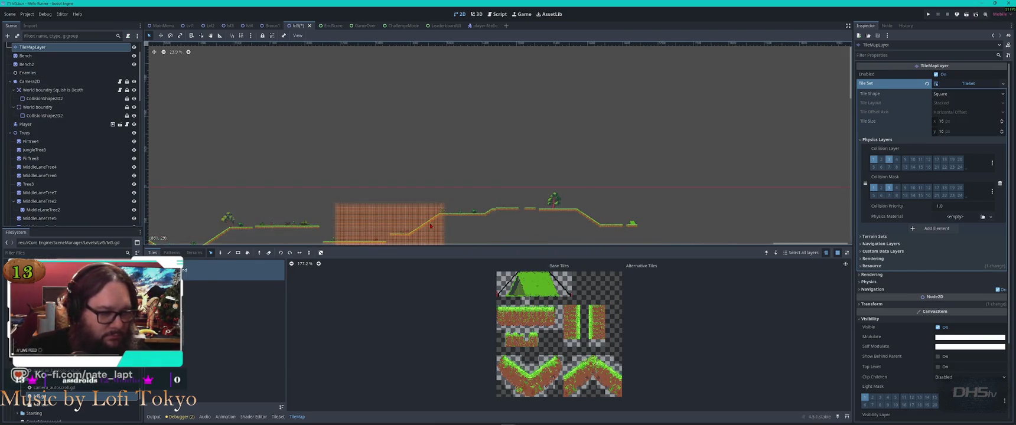
scroll(434, 223, up, 2)
click(470, 127)
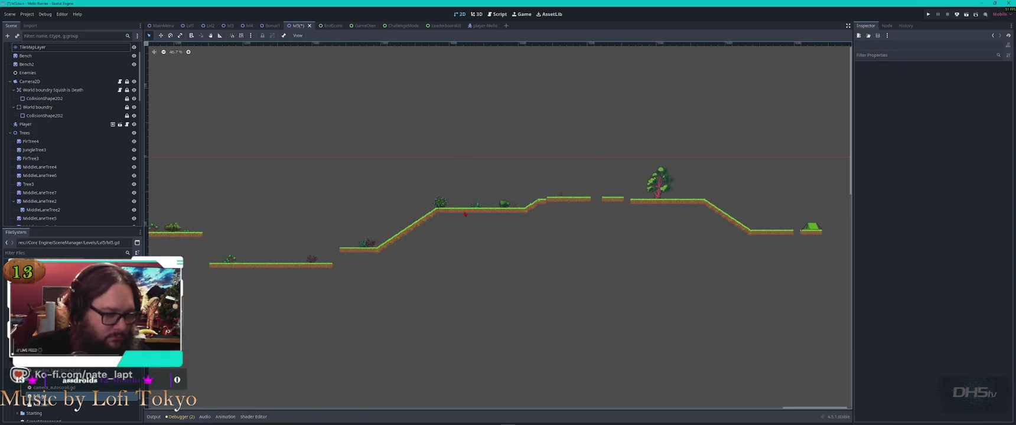
scroll(370, 226, up, 2)
click(373, 249)
mouse_move(373, 250)
mouse_down()
mouse_move(827, 139)
mouse_move(442, 277)
mouse_move(371, 277)
mouse_move(695, 278)
mouse_up()
scroll(370, 276, up, 2)
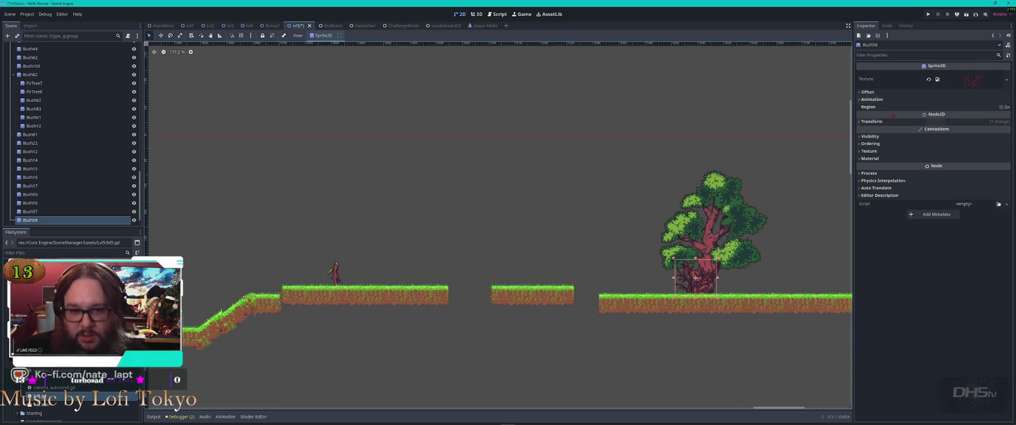
Set Bush58's Z Index to -40 and tuck it behind the tree trunk.
click(870, 144)
click(952, 152)
text(-40)
key(Return)
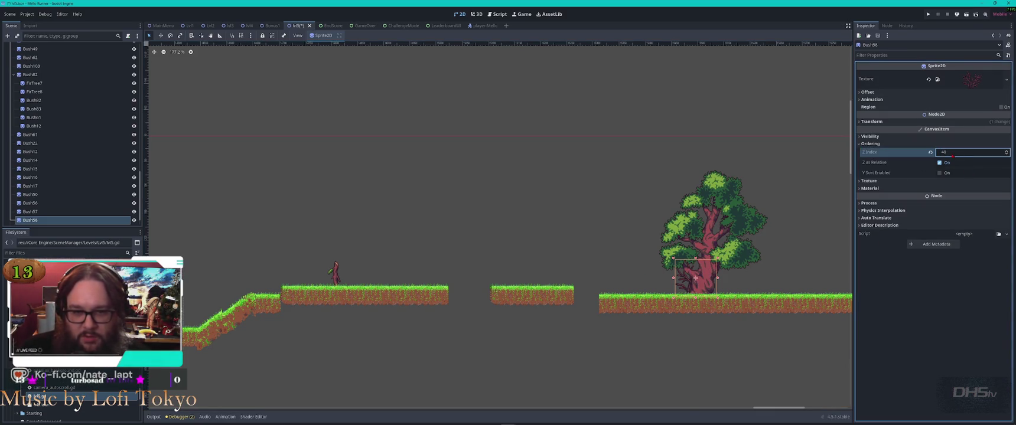
scroll(716, 292, up, 5)
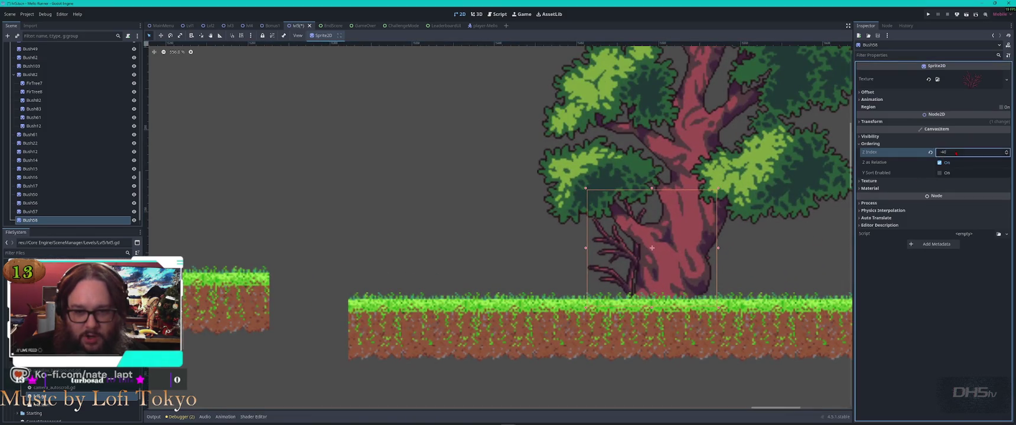
text(-1)
key(Return)
drag(626, 254, 590, 254)
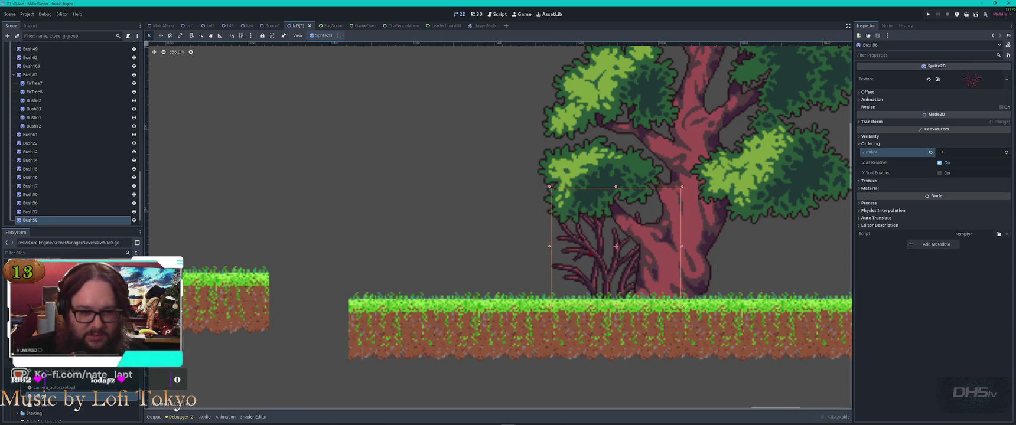
Move Bush13 onto the flat ground just right of the big tree MiddleLaneTree2.
scroll(594, 284, down, 7)
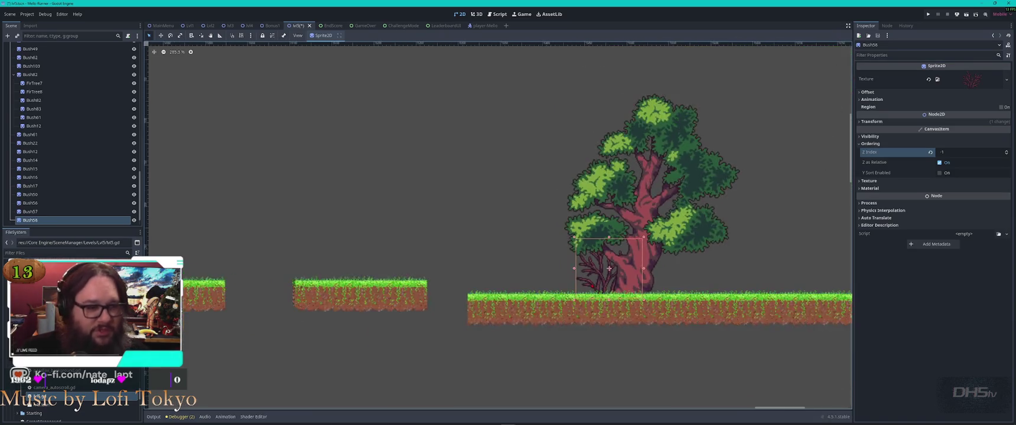
click(599, 276)
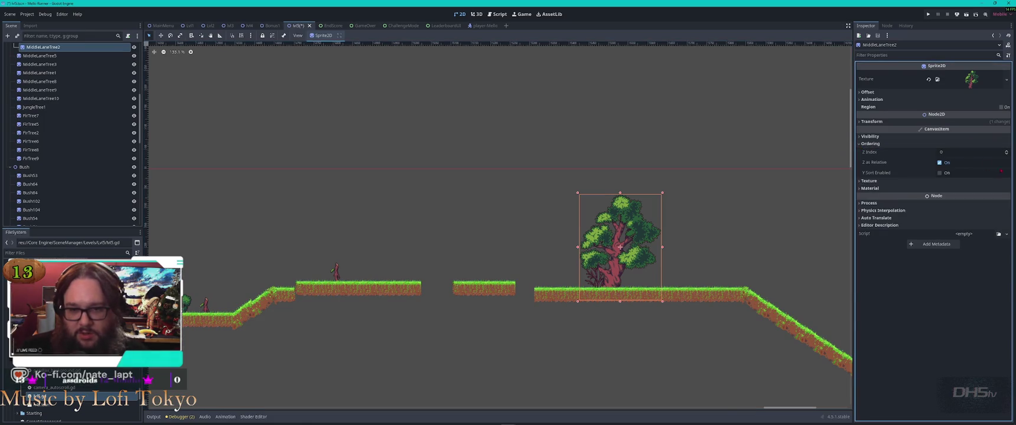
scroll(561, 178, down, 4)
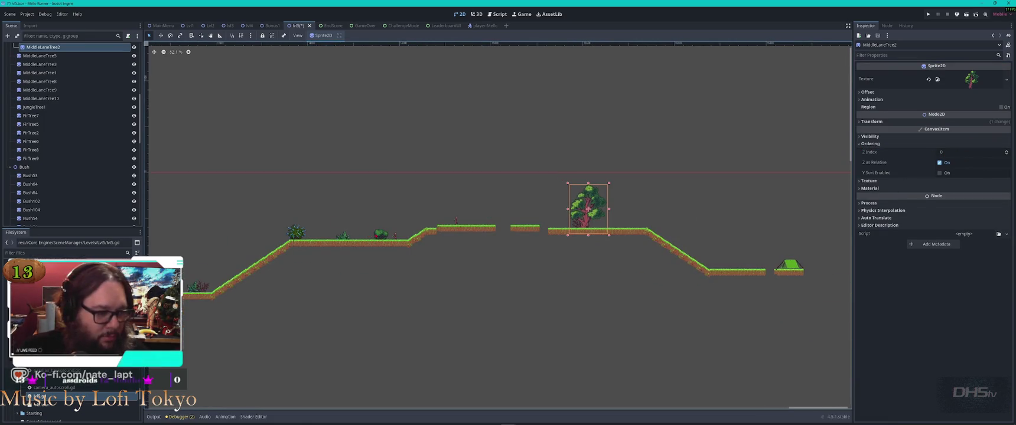
click(380, 235)
mouse_move(381, 235)
mouse_down()
mouse_move(666, 229)
mouse_move(596, 225)
mouse_up()
scroll(598, 225, up, 3)
scroll(614, 230, up, 1)
drag(614, 230, 744, 226)
scroll(745, 226, down, 11)
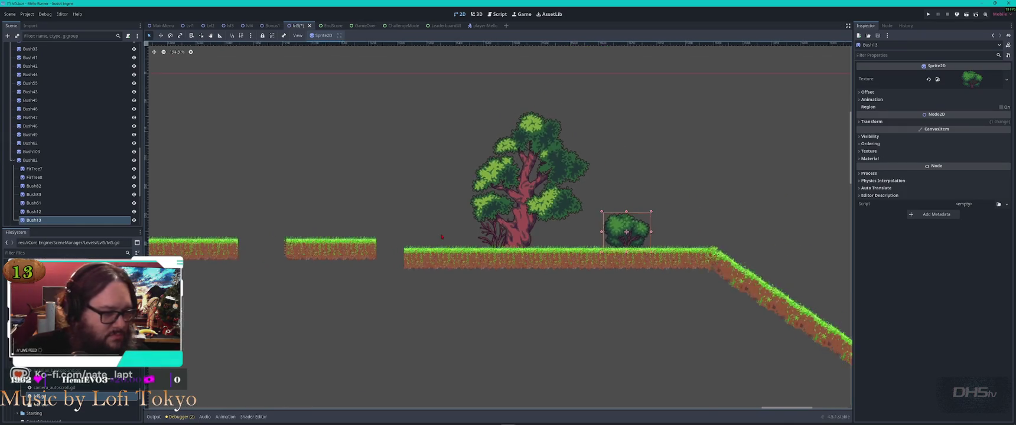
Duplicate flowering bush Bush103 and position the copy on a lower right platform.
scroll(454, 207, down, 3)
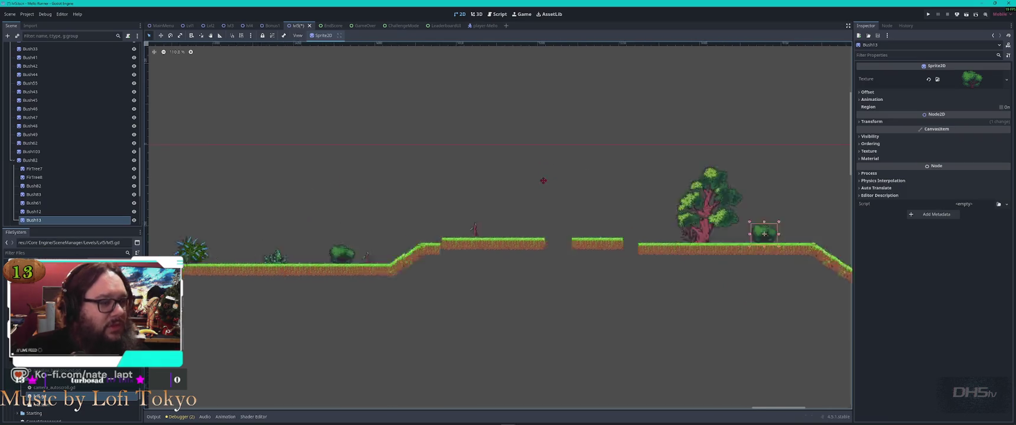
scroll(325, 215, left, 5)
scroll(325, 215, left, 8)
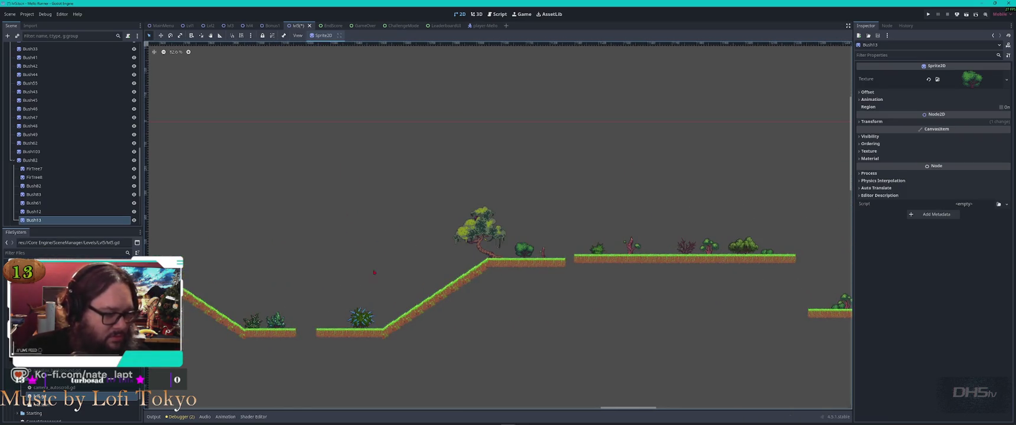
scroll(519, 293, up, 13)
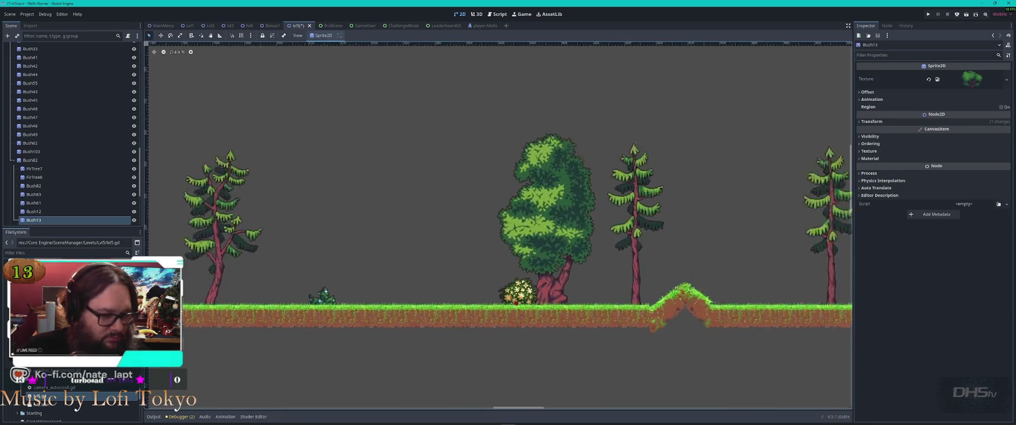
click(519, 291)
key(ctrl+d)
mouse_move(519, 293)
mouse_down()
mouse_move(738, 313)
mouse_move(790, 347)
mouse_up()
scroll(738, 313, down, 8)
scroll(560, 283, right, 5)
scroll(559, 282, down, 2)
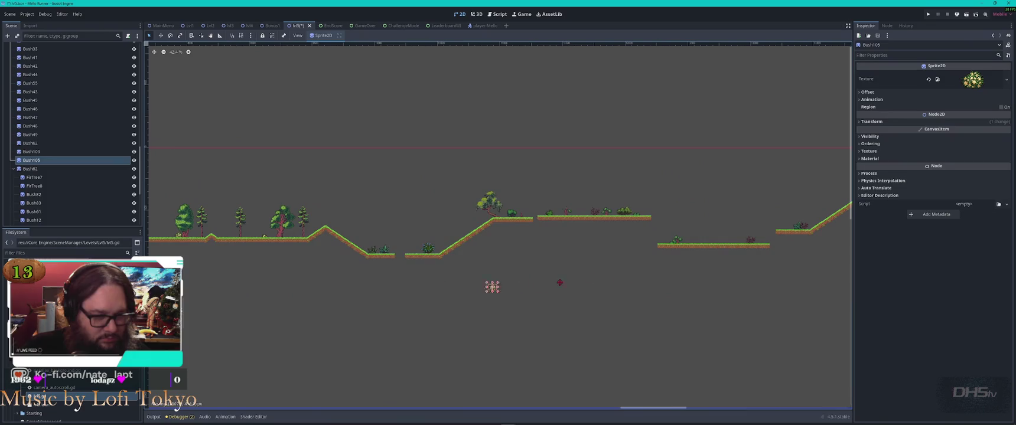
scroll(737, 241, up, 18)
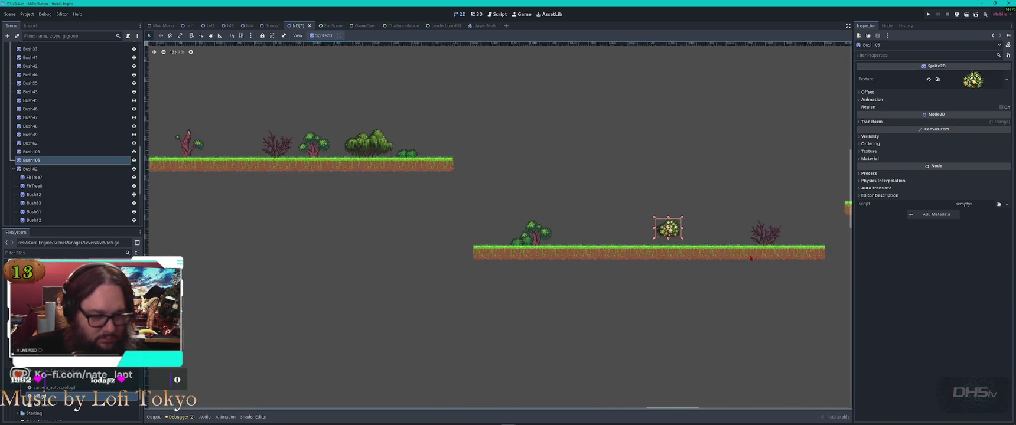
mouse_move(640, 222)
mouse_down()
mouse_move(748, 233)
mouse_move(778, 309)
mouse_up()
Make another copy of the flowering bush for the end platform beside the tent.
key(ctrl+d)
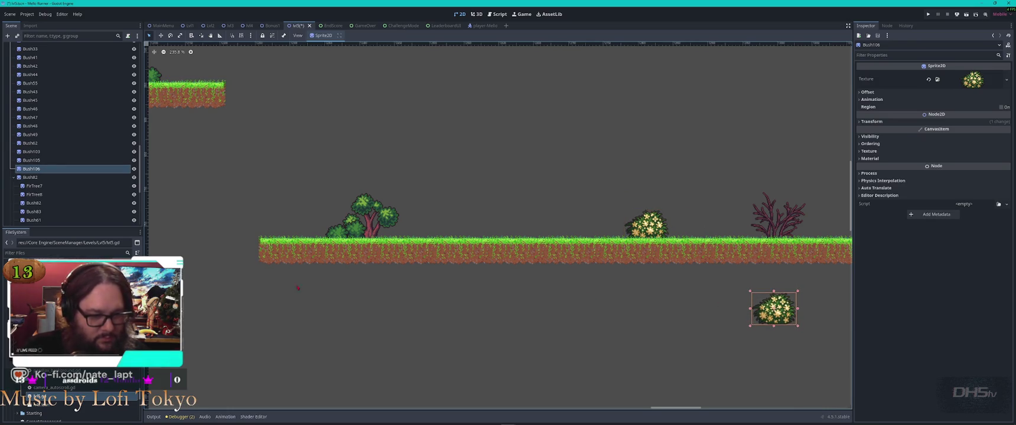
scroll(297, 288, down, 5)
scroll(748, 238, down, 6)
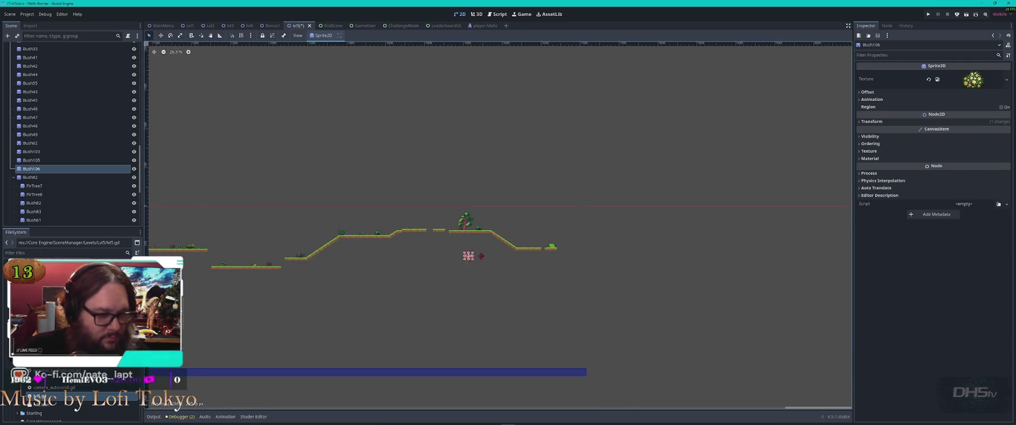
scroll(535, 247, up, 13)
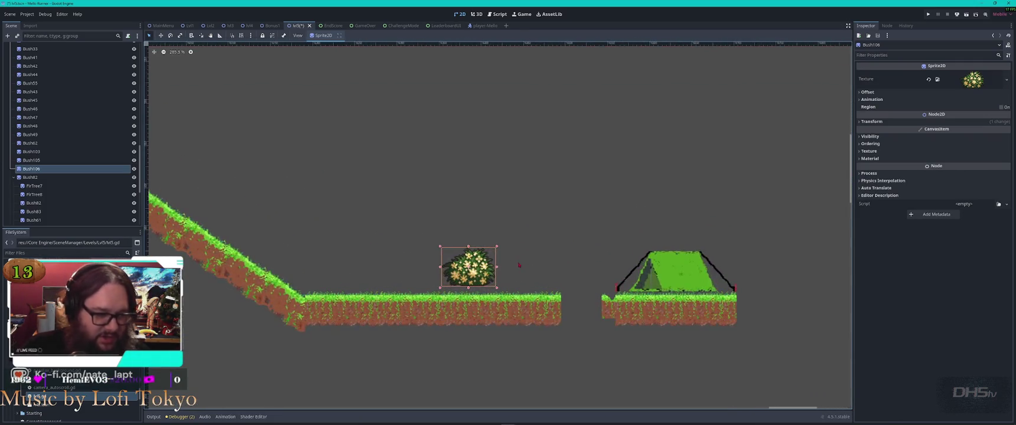
scroll(447, 285, down, 4)
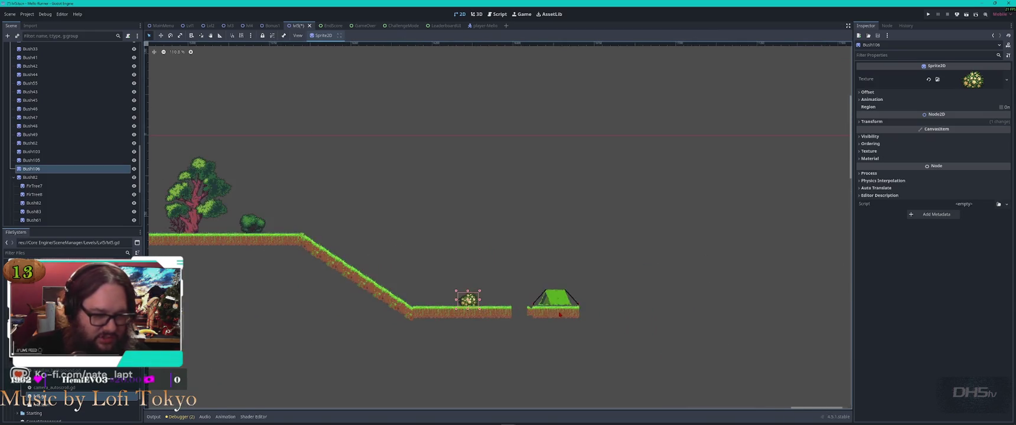
scroll(571, 317, up, 3)
scroll(571, 317, up, 3)
click(544, 252)
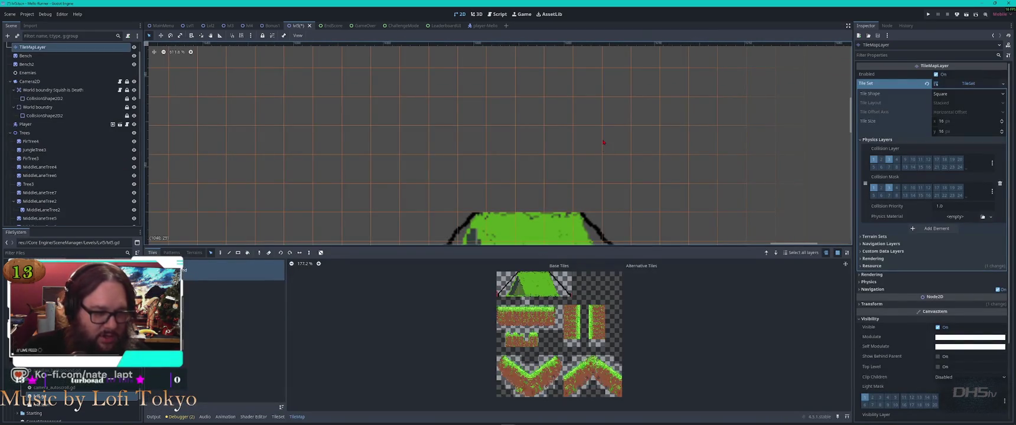
Erase the tiles around the tent from the main tile layer.
scroll(603, 142, down, 4)
scroll(50, 101, up, 2)
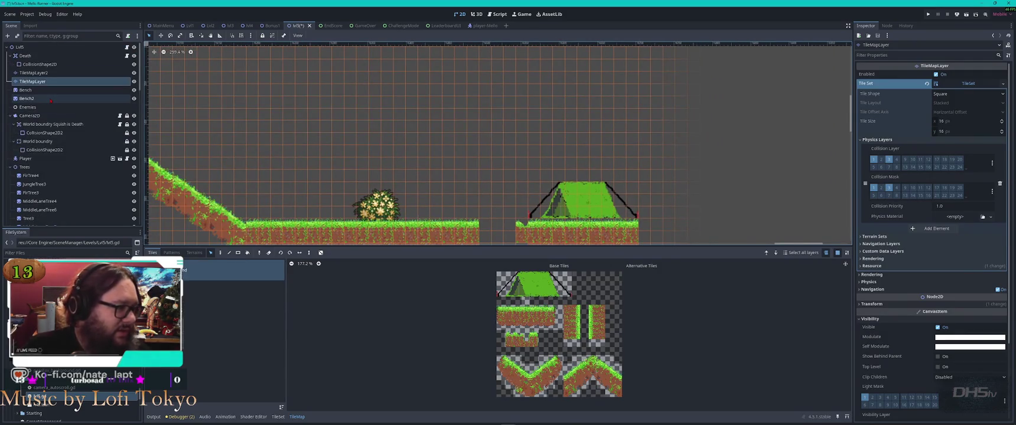
click(34, 72)
click(35, 82)
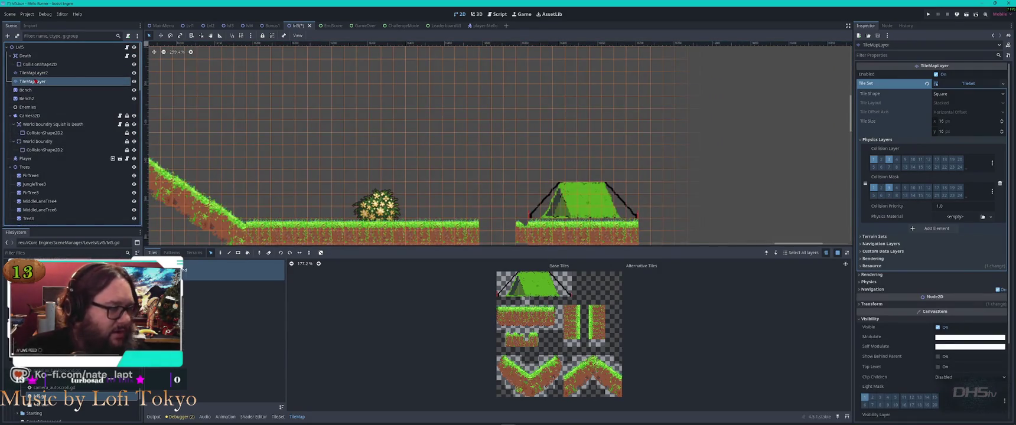
drag(524, 187, 635, 210)
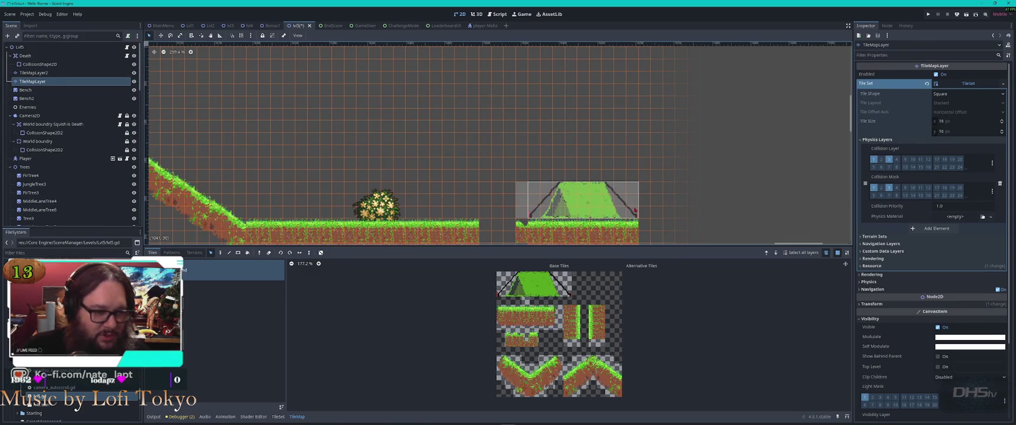
key(Delete)
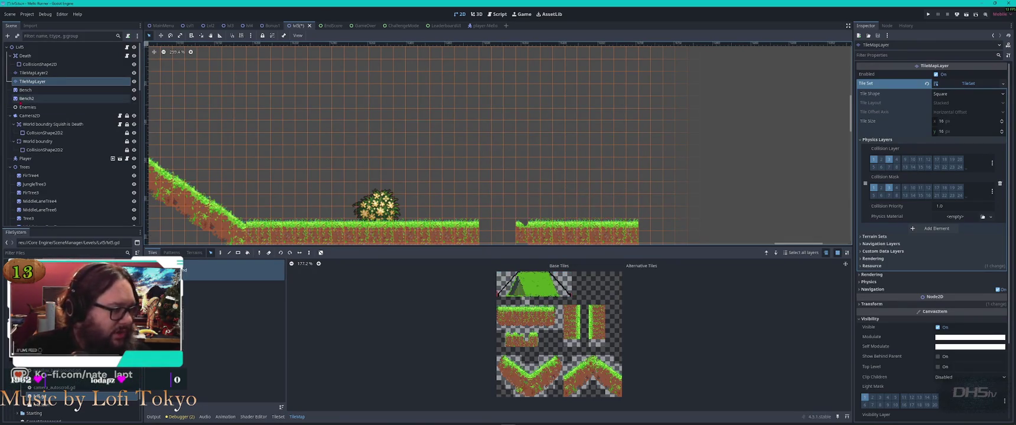
On TileMapLayer2, select the tent tiles and move them one tile up and left.
click(51, 73)
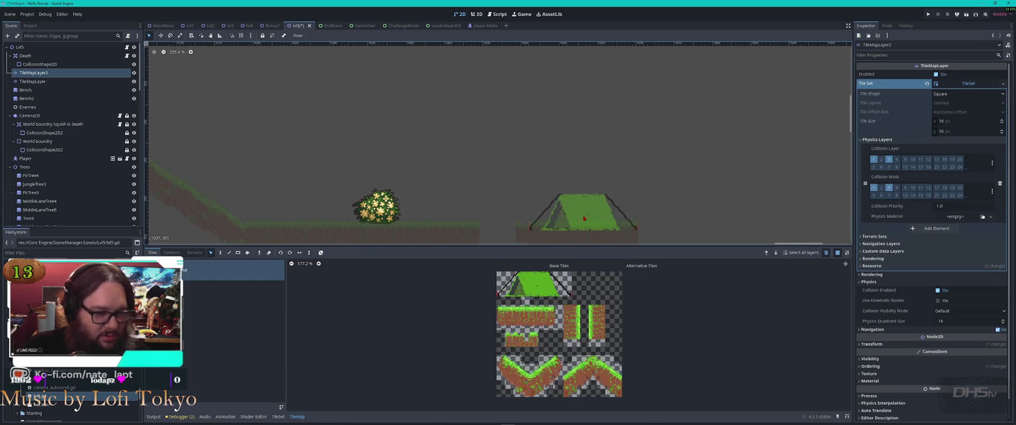
scroll(627, 215, up, 1)
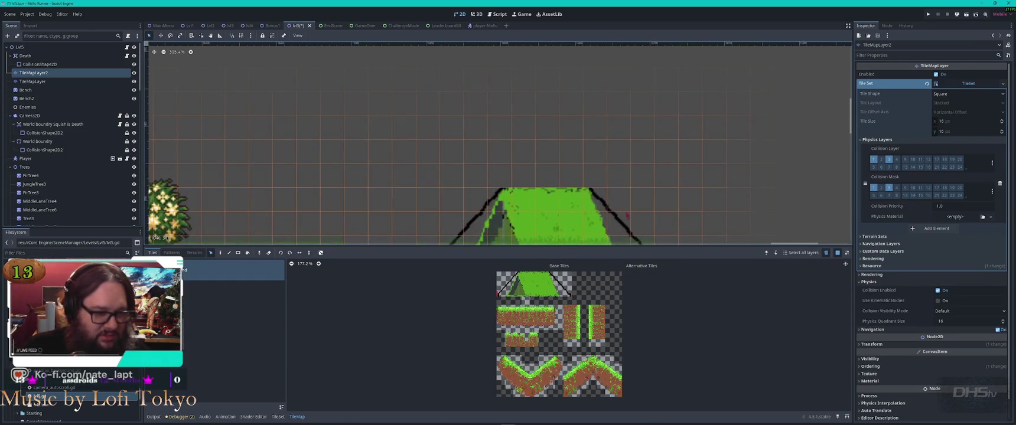
scroll(627, 216, down, 3)
click(730, 190)
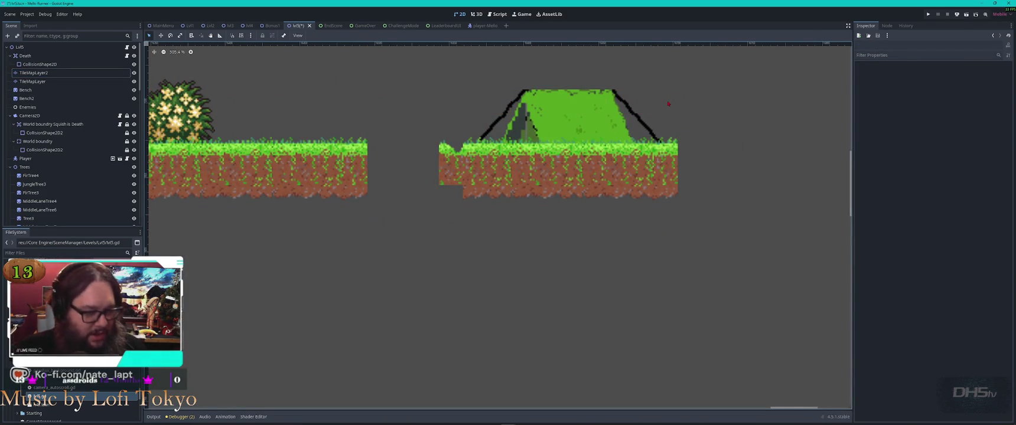
click(605, 98)
drag(725, 64, 440, 183)
mouse_move(577, 150)
mouse_down()
mouse_move(568, 125)
mouse_move(553, 125)
mouse_up()
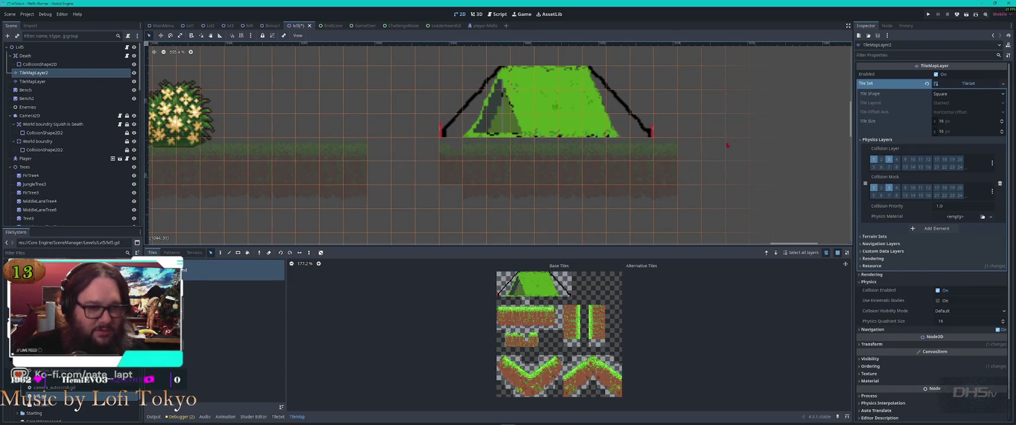
key(Escape)
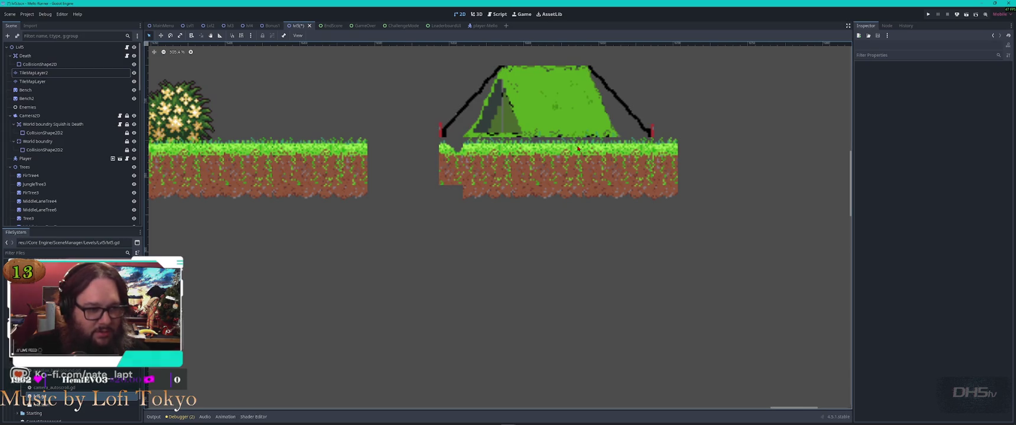
scroll(578, 149, down, 5)
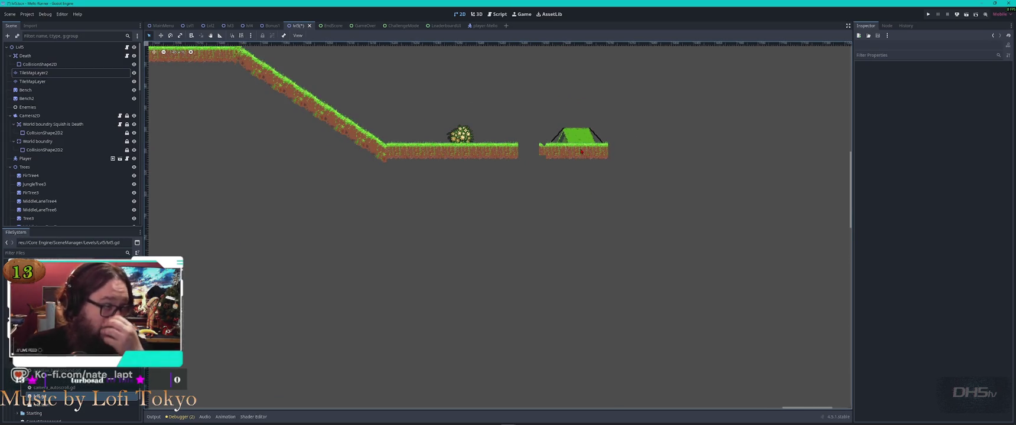
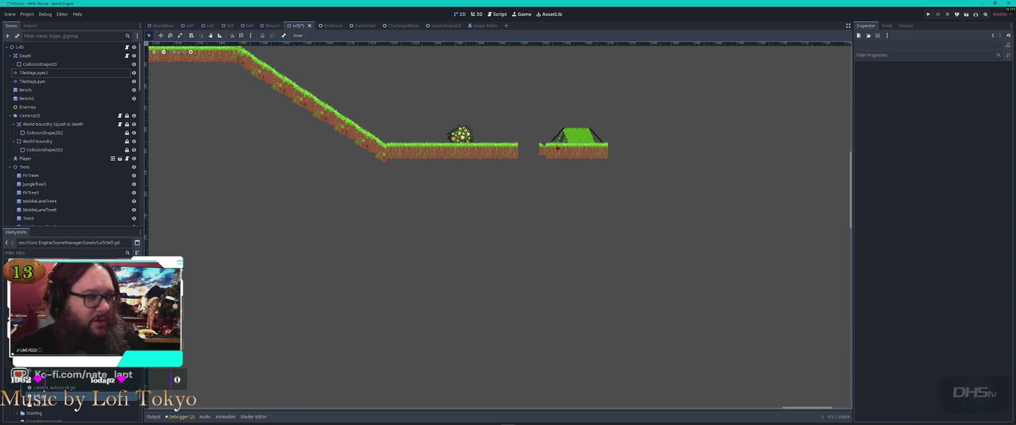
Duplicate the baobab tree and park the copy below the level.
scroll(382, 171, down, 4)
scroll(382, 172, down, 5)
scroll(256, 195, down, 4)
scroll(433, 218, up, 3)
scroll(432, 218, up, 8)
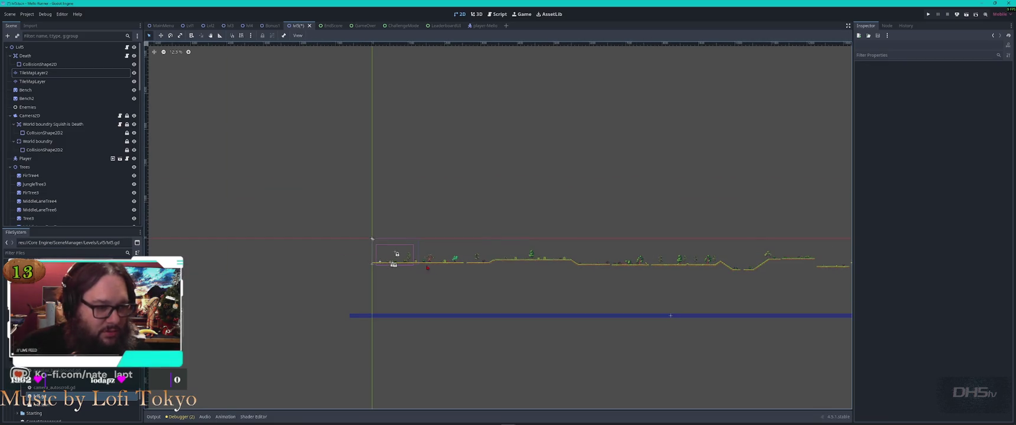
click(476, 288)
key(ctrl+d)
scroll(800, 339, down, 1)
mouse_move(464, 293)
mouse_down()
mouse_move(801, 339)
mouse_move(818, 387)
mouse_up()
Duplicate the bench, then select the TileMapLayer2 ground layer.
click(339, 296)
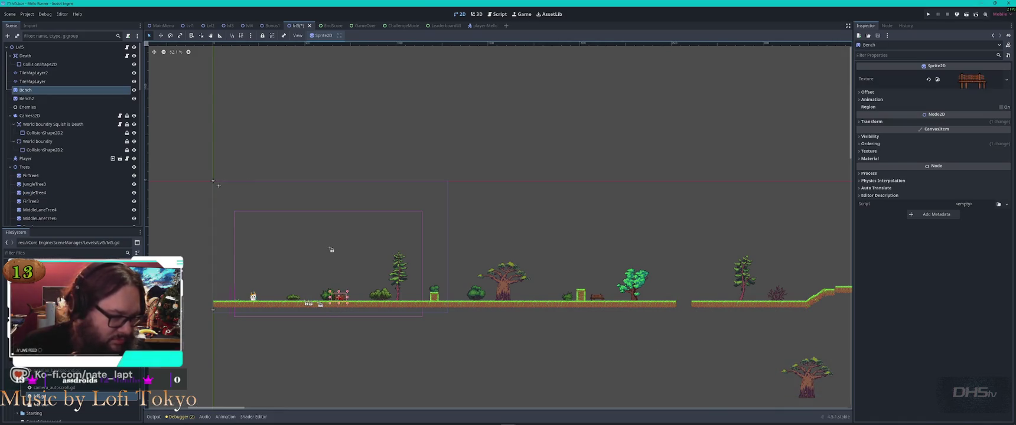
key(ctrl+d)
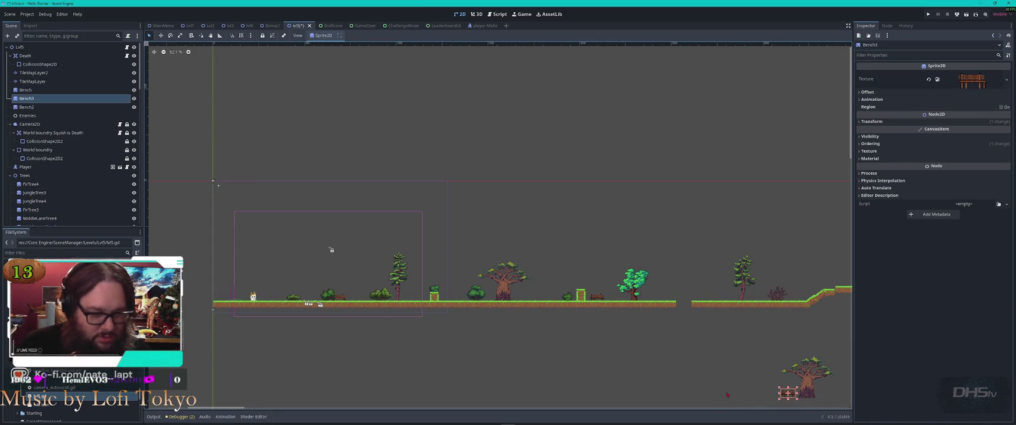
scroll(574, 309, up, 5)
click(574, 309)
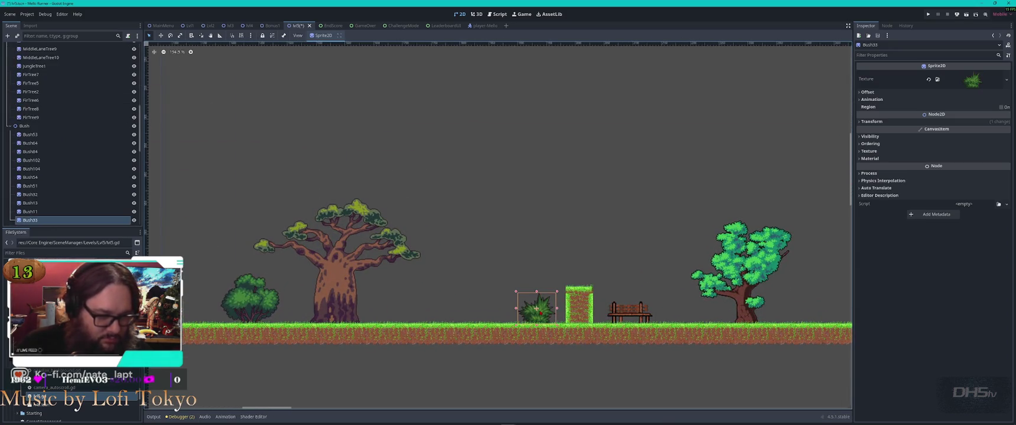
scroll(510, 201, down, 4)
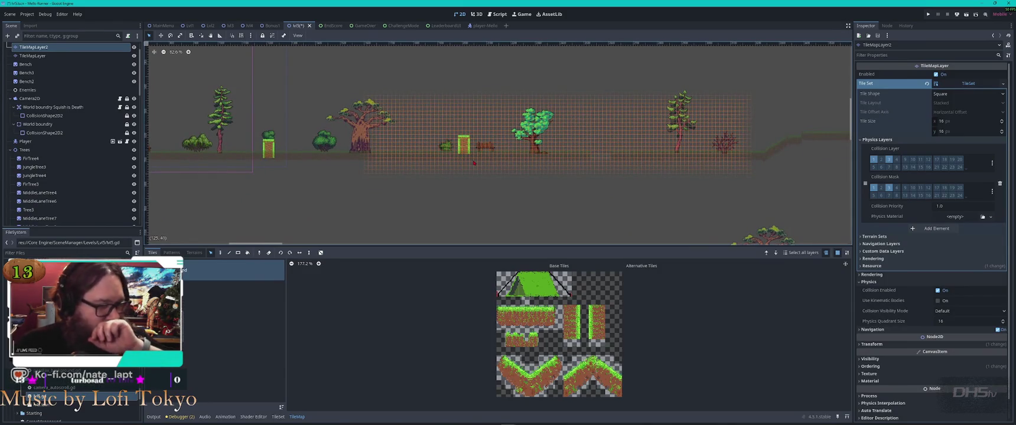
Duplicate the green tree and fir tree, placing both copies beside the lower baobab.
click(464, 181)
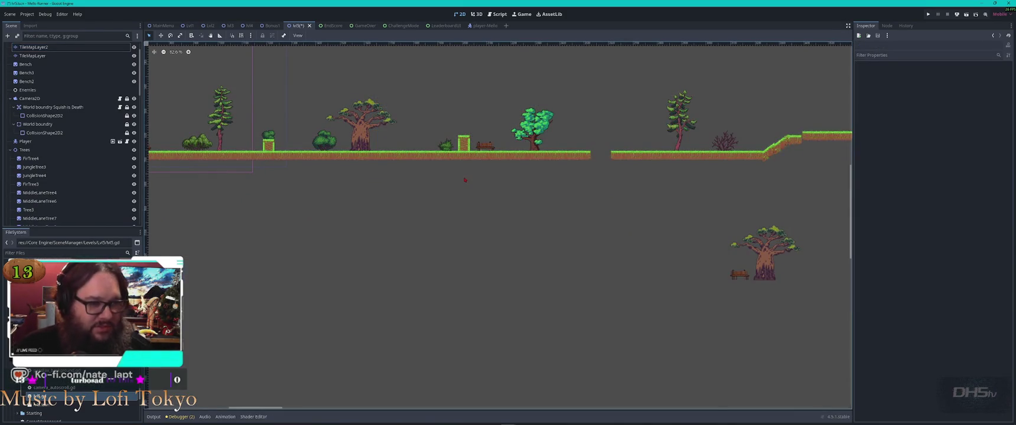
click(533, 125)
key(ctrl+d)
mouse_move(533, 125)
mouse_down()
mouse_move(794, 267)
mouse_move(811, 261)
mouse_up()
click(682, 119)
key(ctrl+d)
mouse_move(682, 119)
mouse_down()
mouse_move(789, 301)
mouse_move(819, 257)
mouse_up()
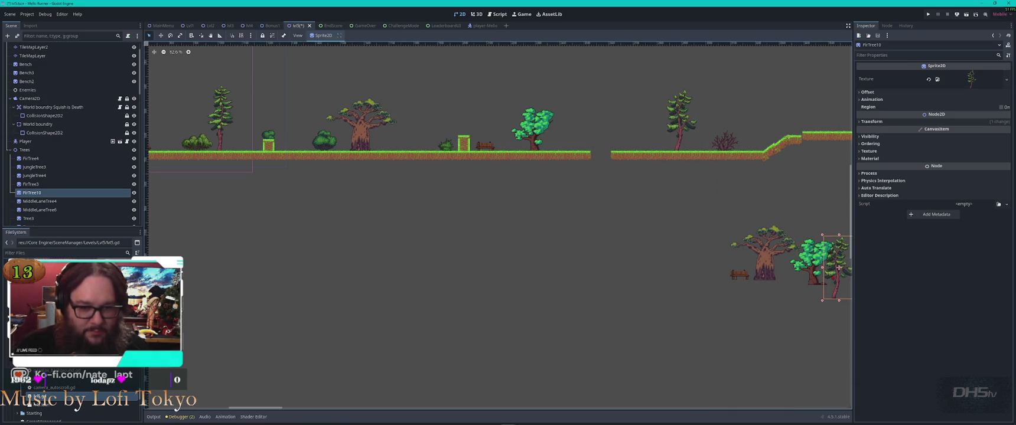
Gather the spare bench and tree copies into one group below the level.
scroll(499, 225, right, 10)
drag(359, 195, 631, 343)
scroll(650, 357, down, 5)
mouse_move(502, 270)
mouse_down()
mouse_move(836, 292)
mouse_move(383, 341)
mouse_move(601, 300)
mouse_move(526, 289)
mouse_move(785, 295)
mouse_move(329, 313)
mouse_move(760, 283)
mouse_move(318, 285)
mouse_move(473, 266)
mouse_move(500, 273)
mouse_up()
Move FirTree10 up and place a horizontally flipped fir copy on the upper platform.
scroll(836, 293, right, 10)
scroll(760, 283, right, 10)
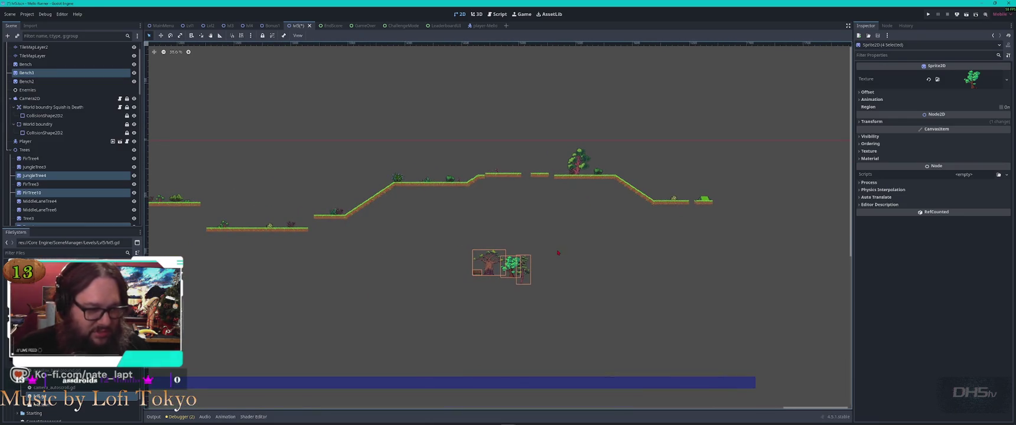
scroll(544, 259, up, 6)
click(506, 309)
mouse_move(506, 308)
mouse_down()
mouse_move(551, 288)
mouse_move(719, 91)
mouse_move(766, 136)
mouse_up()
key(ctrl+d)
key(ctrl+d)
drag(538, 269, 466, 80)
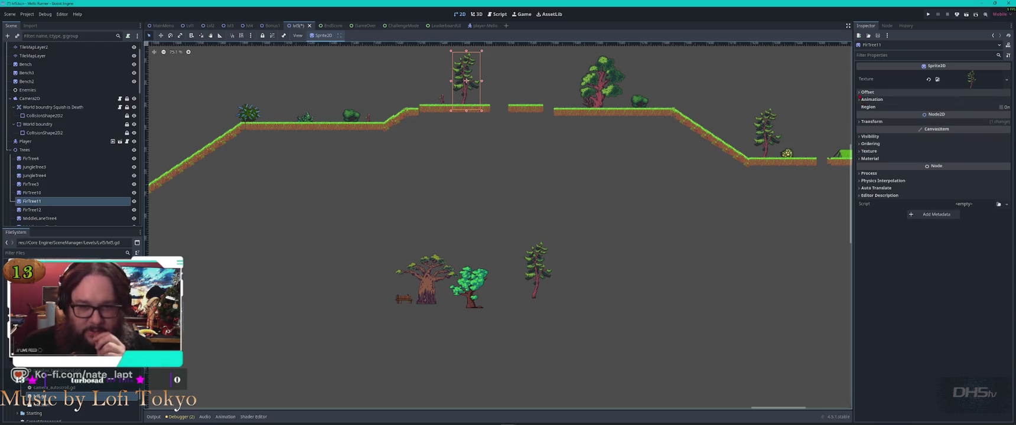
click(867, 92)
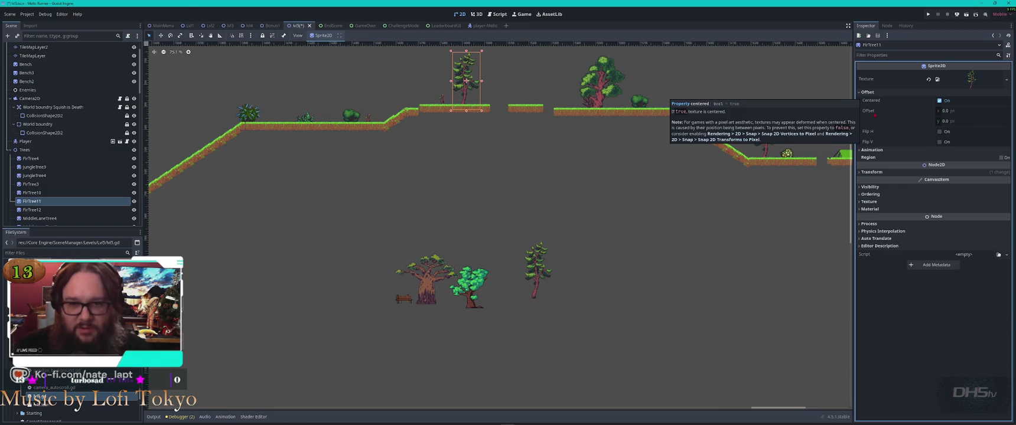
click(939, 131)
Put a flipped green tree on the upper right platform and baobabs on the left and tent platforms.
mouse_move(471, 285)
mouse_down()
mouse_move(520, 244)
mouse_move(657, 69)
mouse_move(658, 88)
mouse_up()
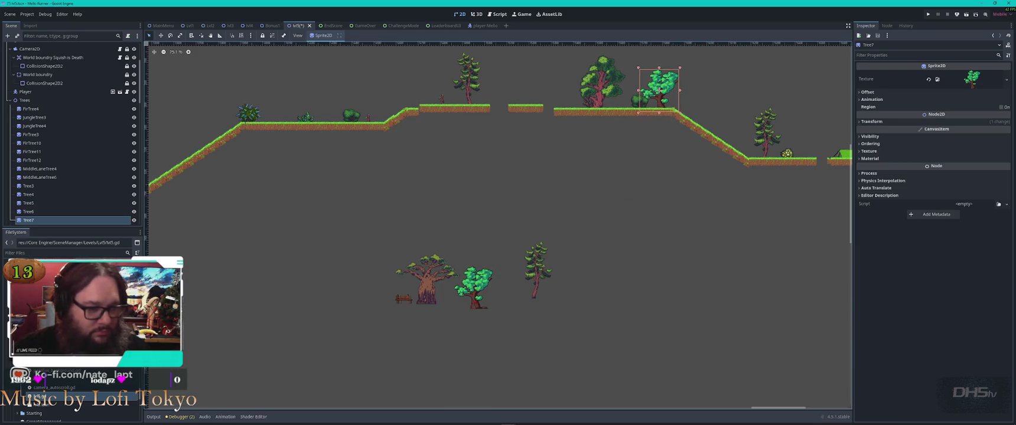
click(921, 92)
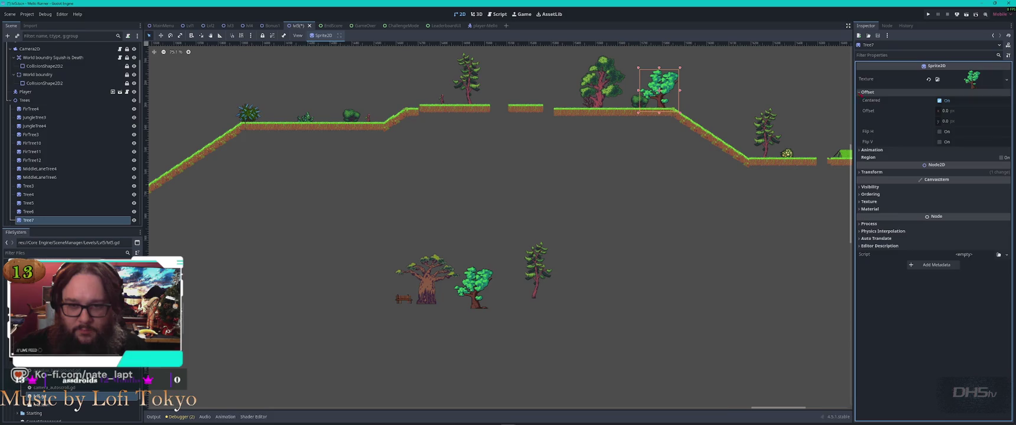
click(939, 131)
mouse_move(424, 278)
mouse_down()
mouse_move(442, 256)
mouse_move(326, 102)
mouse_up()
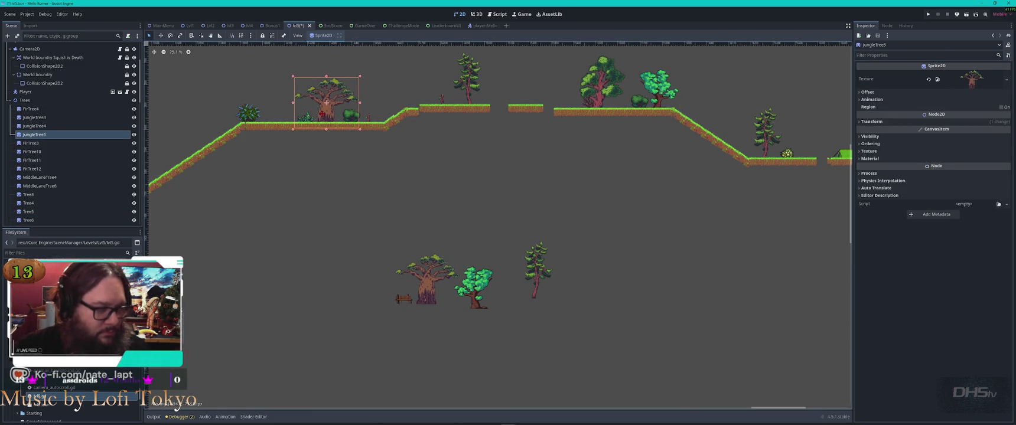
click(446, 296)
mouse_move(443, 289)
mouse_down()
mouse_move(836, 185)
mouse_move(836, 231)
mouse_move(393, 300)
mouse_move(431, 179)
mouse_move(404, 212)
mouse_move(419, 207)
mouse_up()
Select TileMapLayer and box-select the grass-topped platform tiles in the atlas.
click(416, 239)
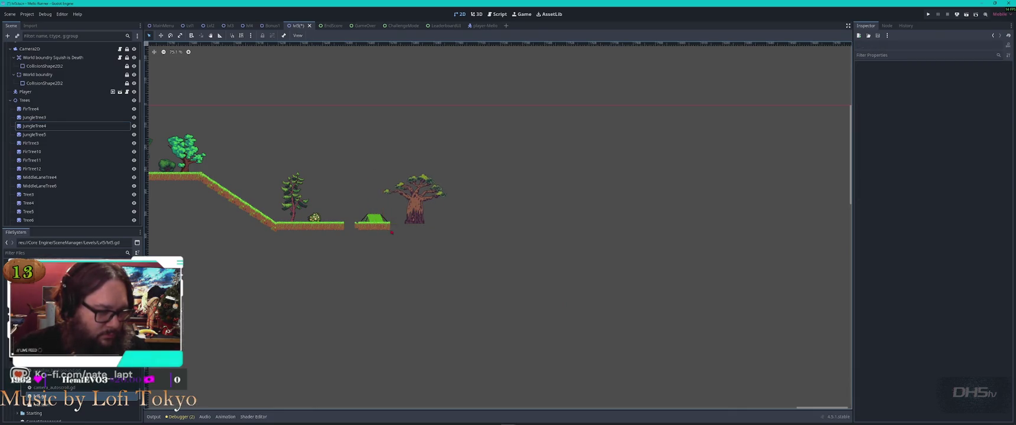
scroll(416, 239, up, 5)
drag(528, 155, 479, 142)
drag(538, 154, 480, 135)
Paint the chosen platform tiles to extend the right platform further right.
key(d)
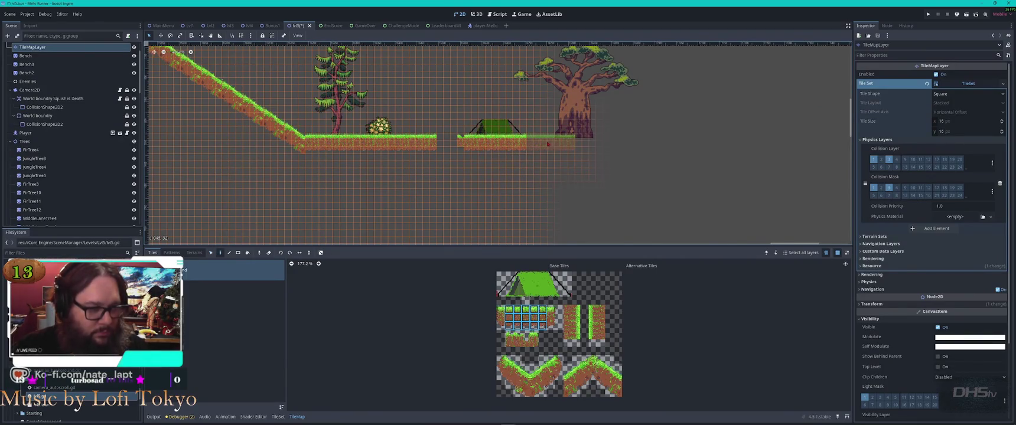
click(547, 142)
click(586, 147)
click(639, 149)
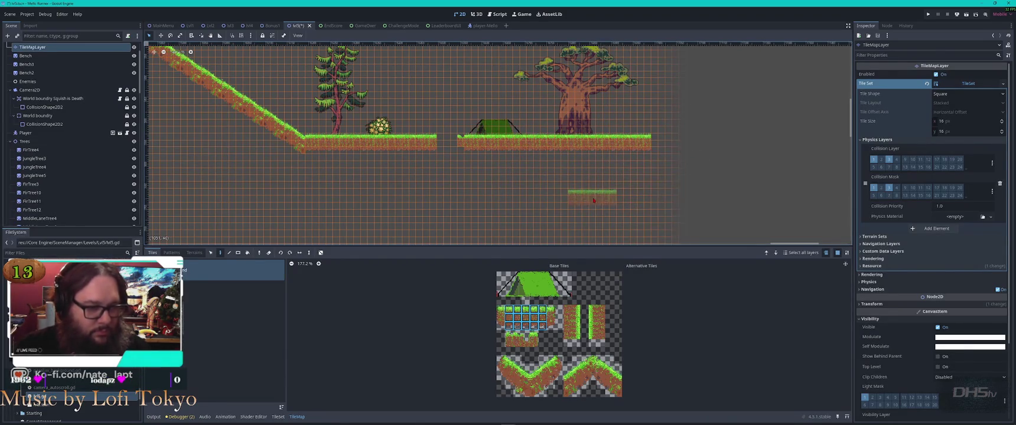
key(Escape)
Duplicate the flowering bush and place the copy beside the baobab.
click(392, 134)
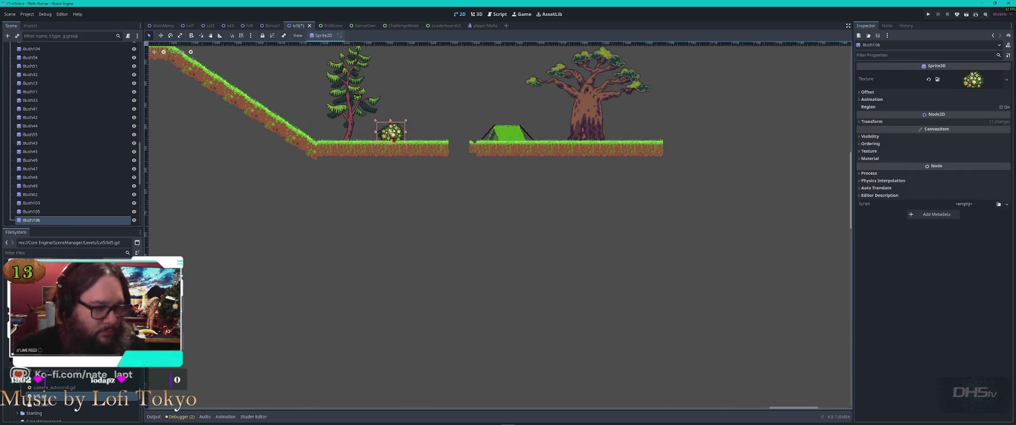
key(ctrl+d)
drag(406, 142, 615, 131)
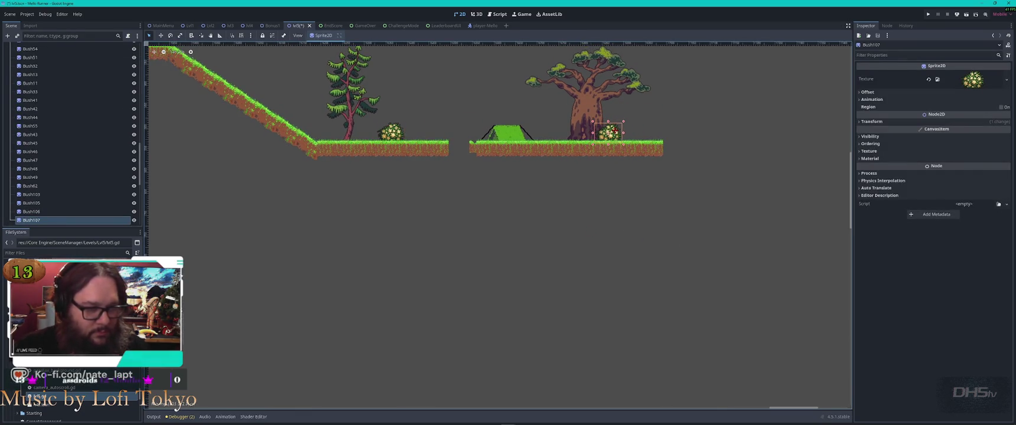
Move the spare bench, Bench3, next to the tent.
scroll(469, 251, down, 5)
drag(336, 276, 574, 273)
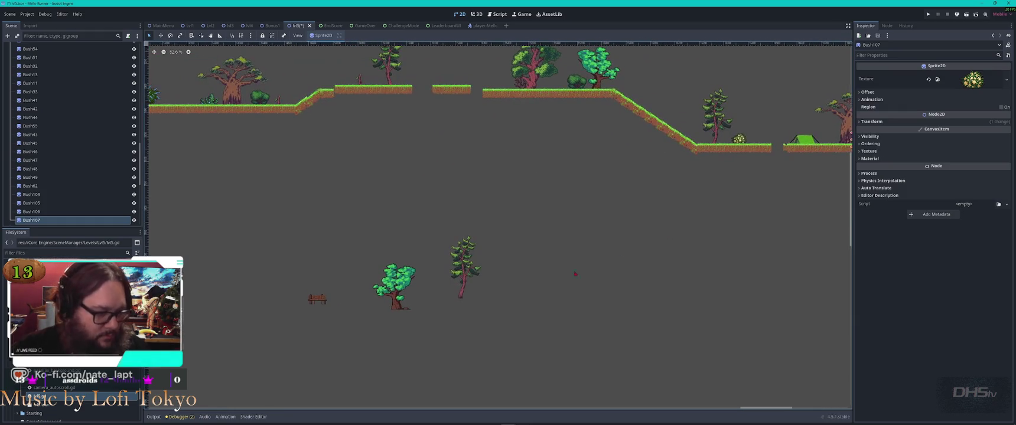
click(317, 298)
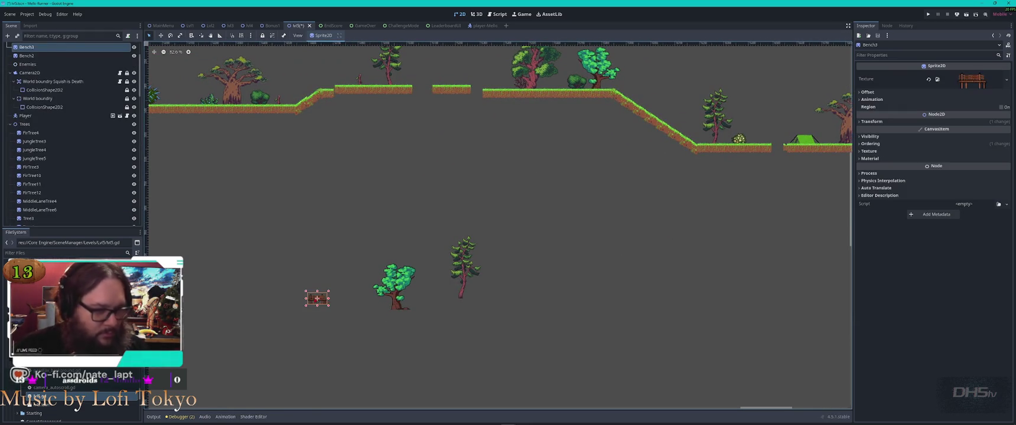
key(shift+f)
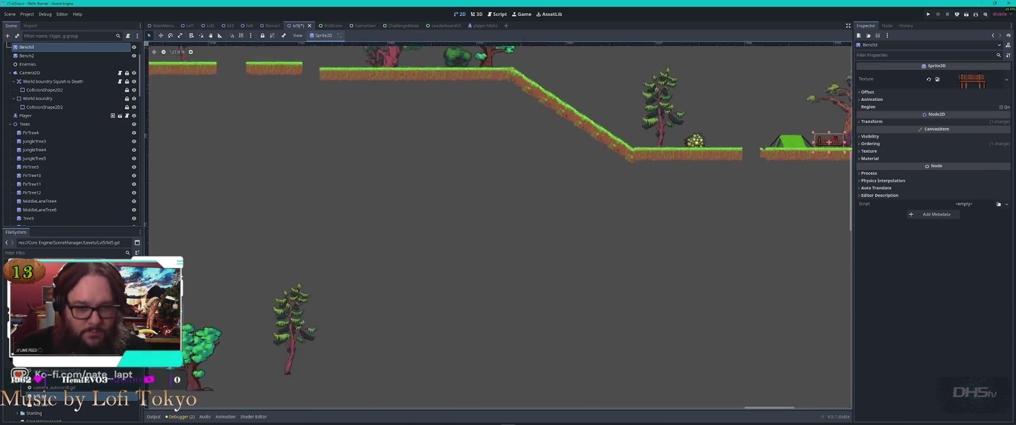
mouse_move(540, 206)
mouse_down()
mouse_move(537, 189)
mouse_move(527, 198)
mouse_up()
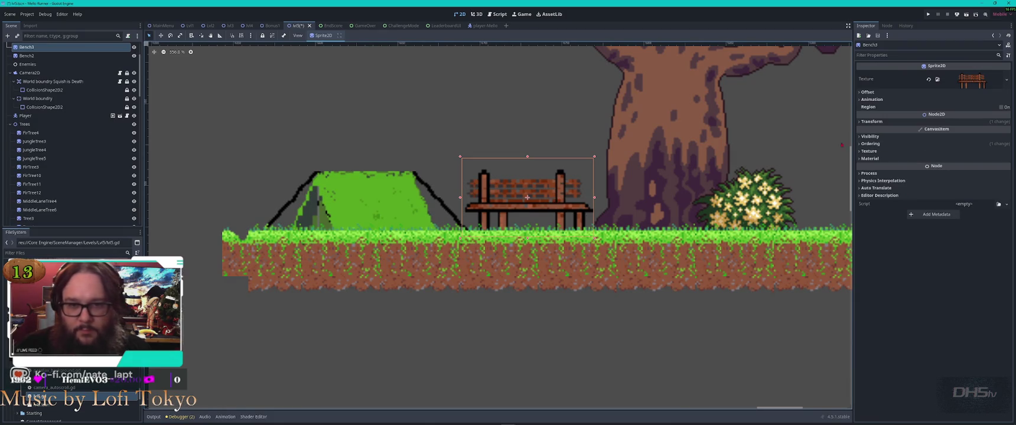
Mirror Bench3 horizontally with Flip H.
click(886, 93)
click(940, 132)
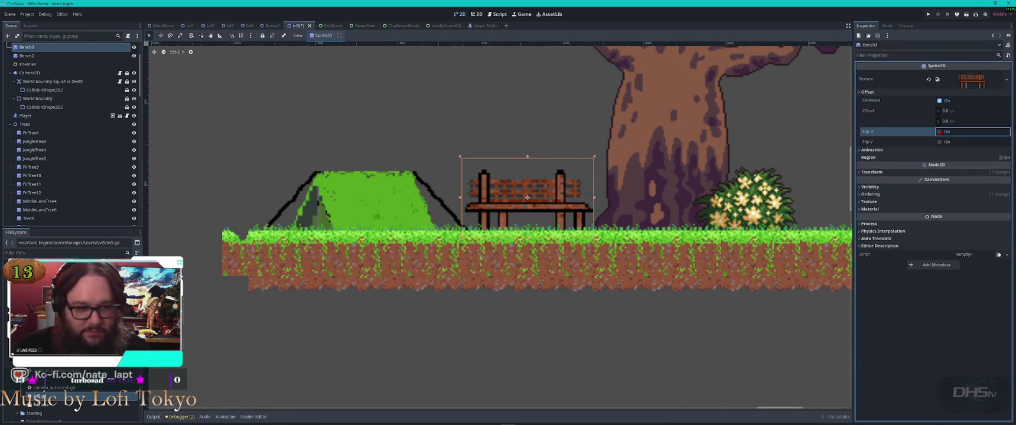
scroll(475, 272, down, 6)
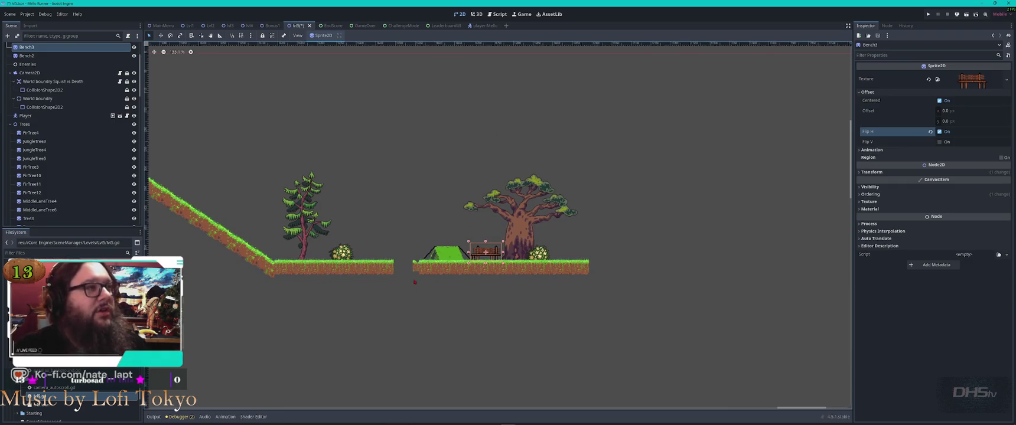
scroll(415, 282, down, 8)
scroll(532, 178, up, 4)
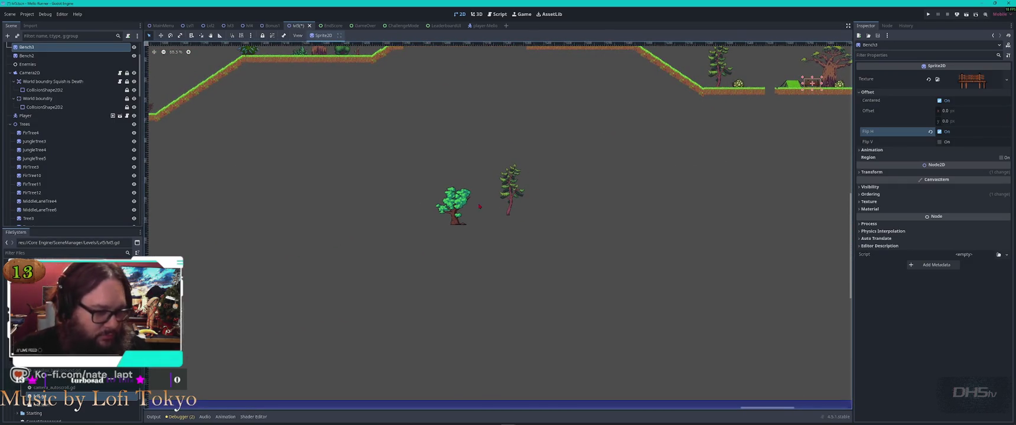
Duplicate the green tree and place the copy on the slope.
click(455, 204)
key(ctrl+d)
mouse_move(455, 203)
mouse_down()
mouse_move(471, 157)
mouse_move(698, 94)
mouse_move(609, 262)
mouse_move(607, 154)
mouse_up()
scroll(608, 154, left, 5)
mouse_move(341, 186)
mouse_down()
mouse_move(454, 169)
mouse_move(502, 148)
mouse_up()
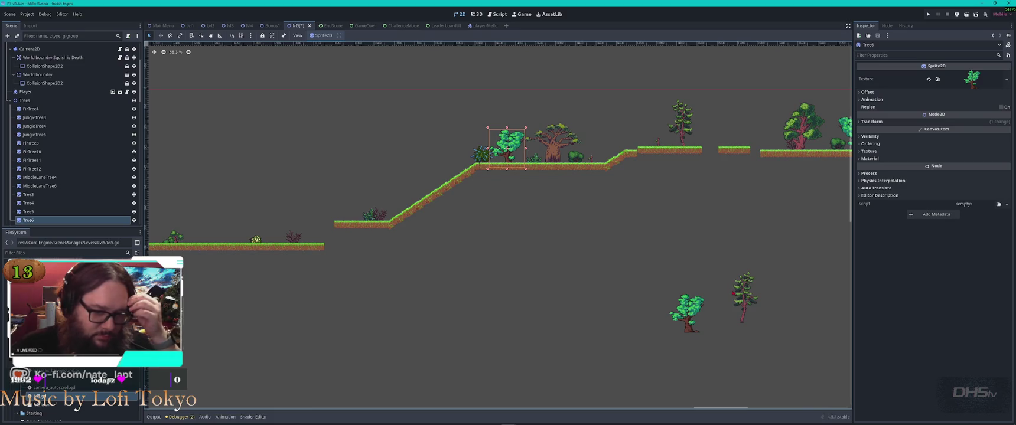
Nudge FirTree10 slightly and save the lvl5 scene.
click(743, 295)
mouse_move(743, 295)
mouse_down()
mouse_move(693, 265)
mouse_move(754, 294)
mouse_up()
key(ctrl+s)
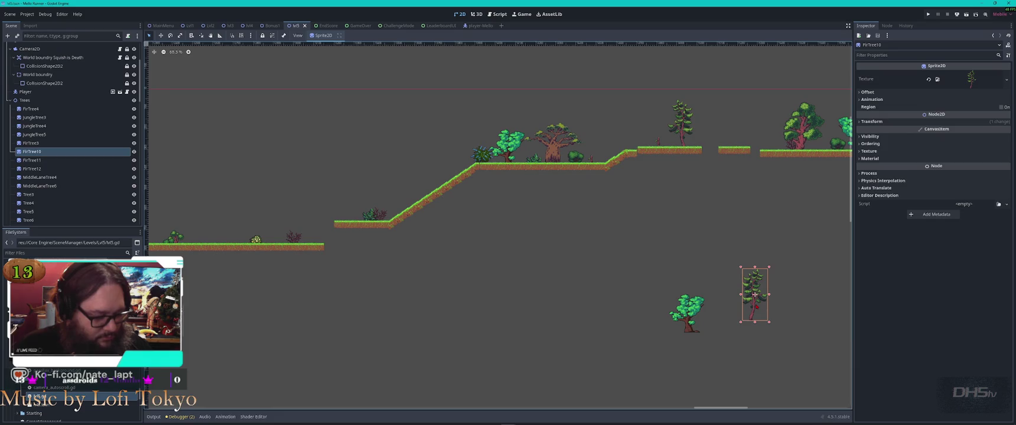
Place fir copies on the upper platform and slope, and move FirTree10 toward the lower platforms.
key(ctrl+d)
key(ctrl+d)
key(ctrl+d)
mouse_move(755, 295)
mouse_down()
mouse_move(759, 262)
mouse_move(735, 124)
mouse_up()
mouse_move(755, 295)
mouse_down()
mouse_move(467, 231)
mouse_move(409, 187)
mouse_move(753, 293)
mouse_move(354, 199)
mouse_up()
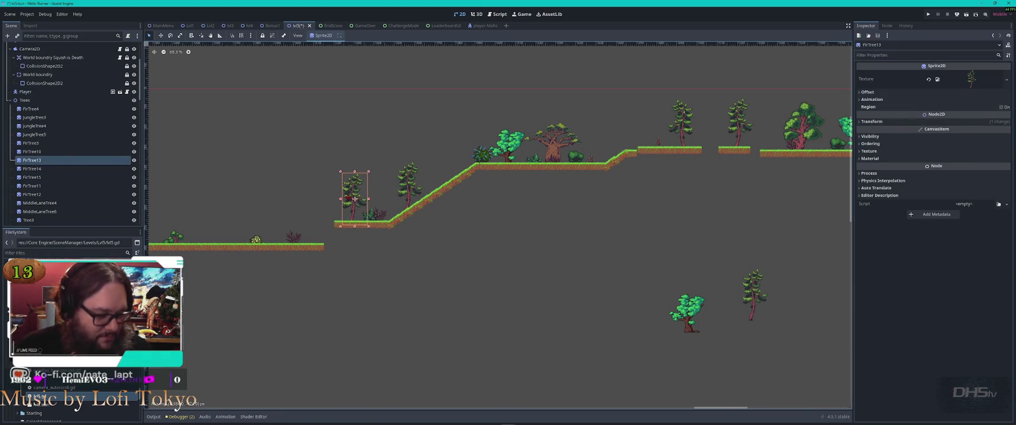
mouse_move(755, 295)
mouse_down()
mouse_move(773, 335)
mouse_move(740, 306)
mouse_move(219, 222)
mouse_up()
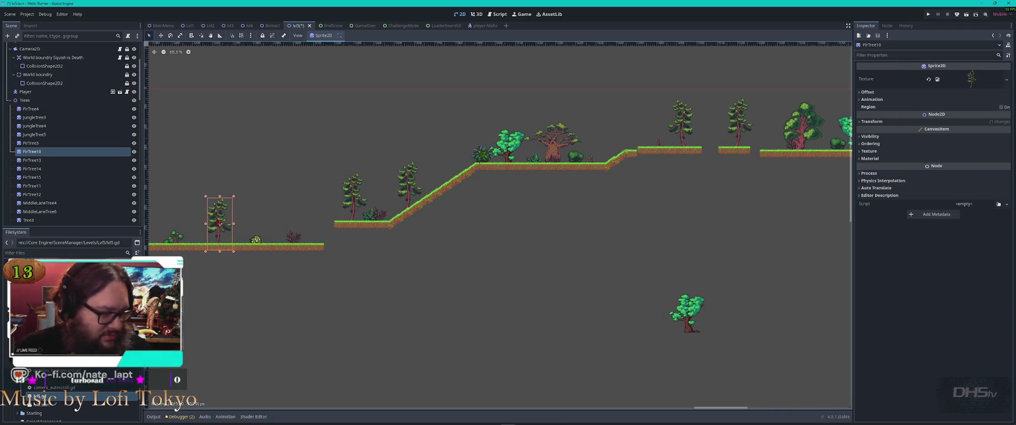
scroll(220, 221, left, 5)
click(545, 277)
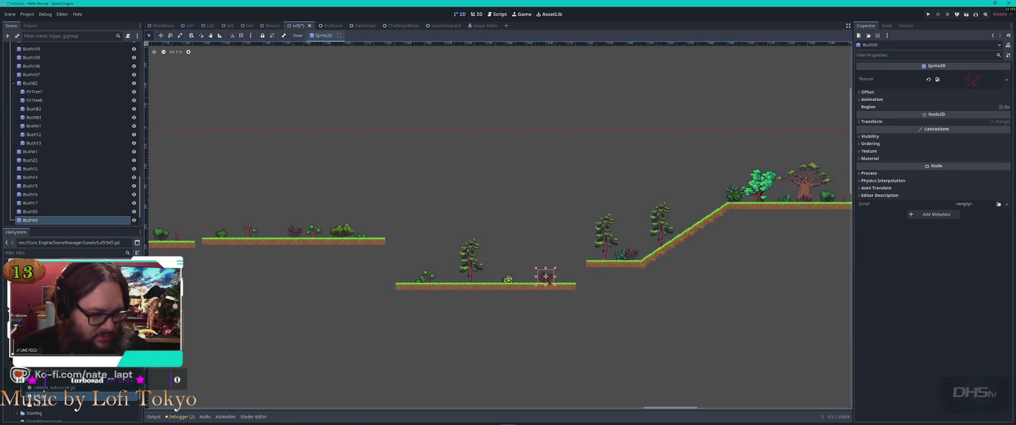
Duplicate the small bush Bush15 and move the copy to the empty lower area.
scroll(785, 358, down, 4)
scroll(784, 358, right, 8)
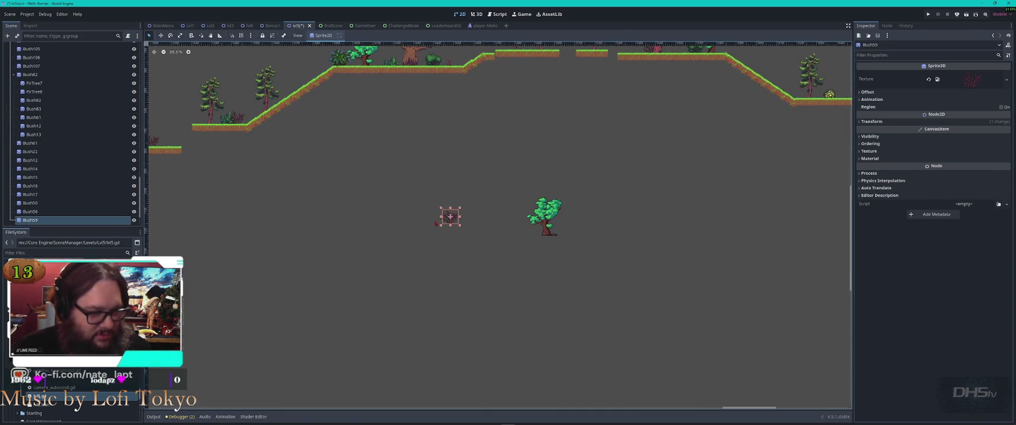
scroll(642, 282, up, 3)
scroll(642, 282, left, 8)
click(354, 184)
scroll(353, 184, up, 5)
click(430, 199)
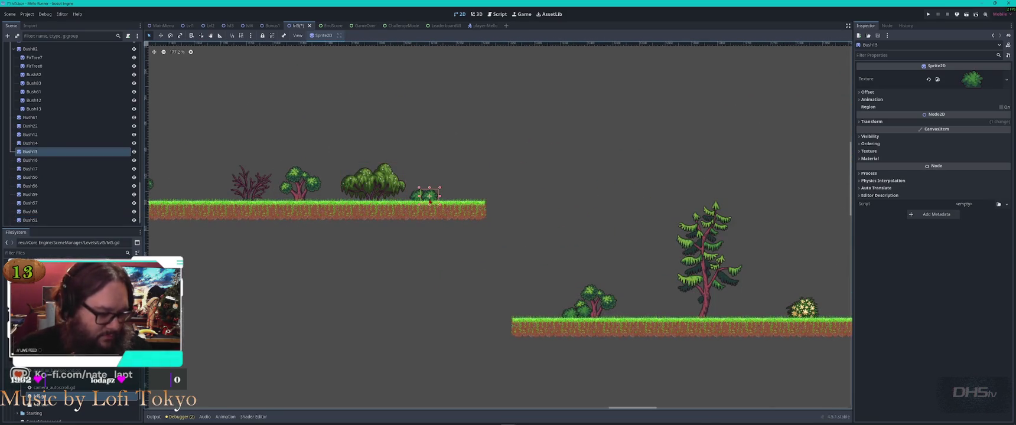
key(ctrl+d)
mouse_move(429, 199)
mouse_down()
mouse_move(740, 339)
mouse_move(597, 360)
mouse_up()
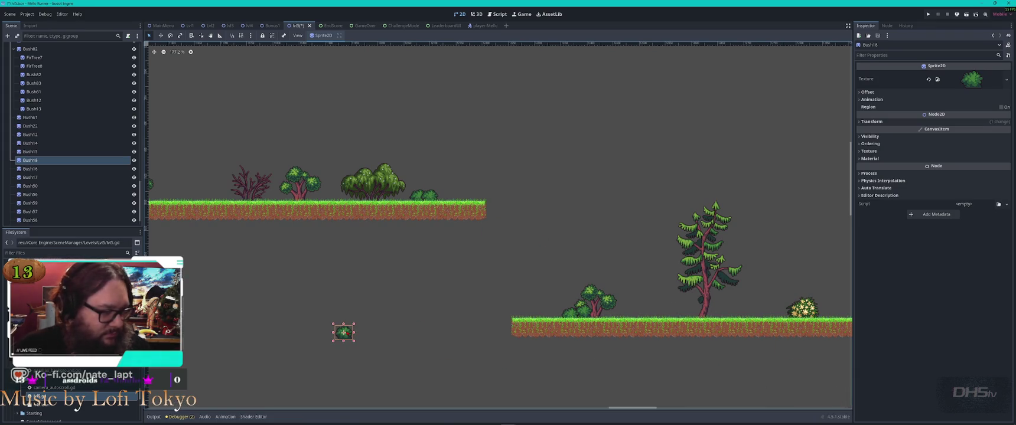
Duplicate the fir stump FirTree7 and move the FirTree16 copy to the lower area.
click(331, 278)
click(298, 187)
mouse_move(296, 186)
mouse_down()
mouse_move(308, 330)
mouse_move(302, 195)
mouse_move(306, 320)
mouse_move(538, 362)
mouse_move(710, 367)
mouse_move(583, 303)
mouse_up()
click(219, 179)
key(ctrl+d)
drag(219, 179, 559, 315)
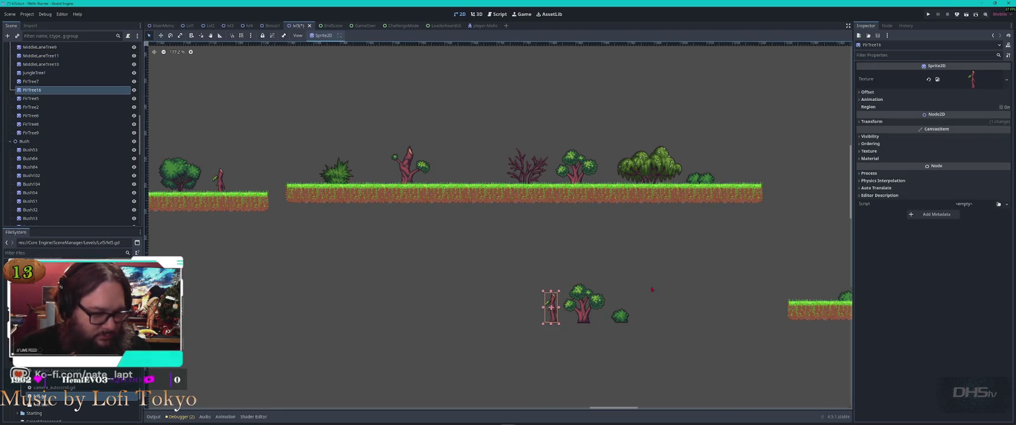
drag(652, 289, 541, 326)
scroll(532, 170, down, 5)
drag(250, 169, 242, 167)
scroll(590, 198, up, 5)
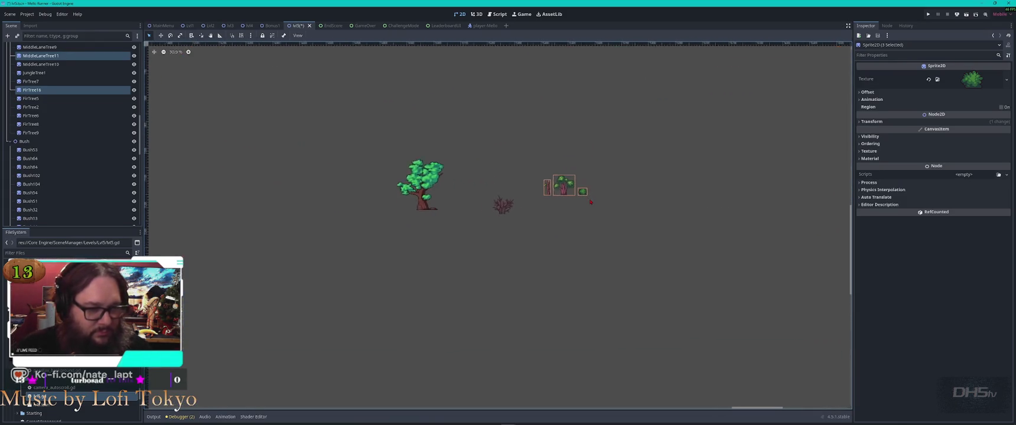
key(Escape)
Duplicate trees, placing MiddleLaneTree14 and Bush21 on the right platform, MiddleLaneTree13 upper-left.
click(559, 184)
key(ctrl+d)
mouse_move(557, 54)
mouse_down()
mouse_move(679, 186)
mouse_move(731, 126)
mouse_up()
mouse_move(339, 388)
mouse_down()
mouse_move(459, 292)
mouse_move(623, 205)
mouse_up()
mouse_move(338, 389)
mouse_down()
mouse_move(362, 349)
mouse_move(379, 140)
mouse_up()
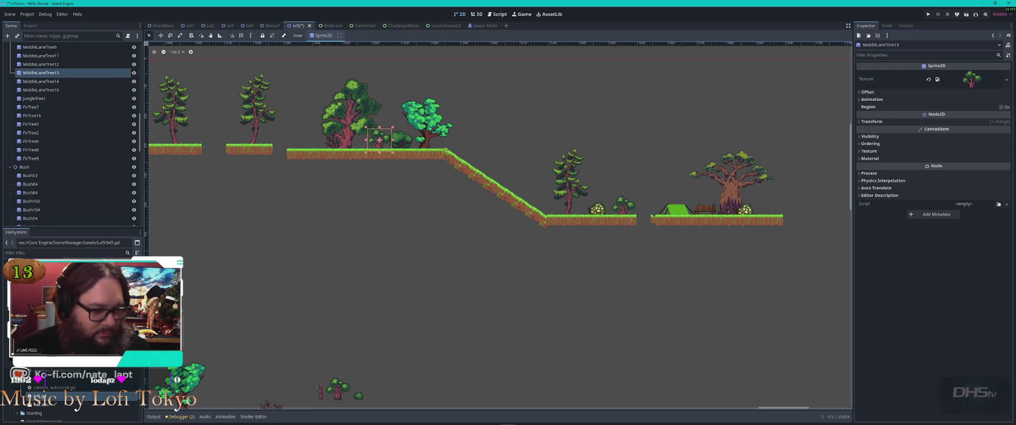
mouse_move(358, 395)
mouse_down()
mouse_move(714, 212)
mouse_move(762, 210)
mouse_move(679, 212)
mouse_move(750, 208)
mouse_up()
Duplicate the bush as Bush23, flip it horizontally, and set Z Index -1 behind its neighbour.
scroll(782, 213, up, 8)
key(ctrl+d)
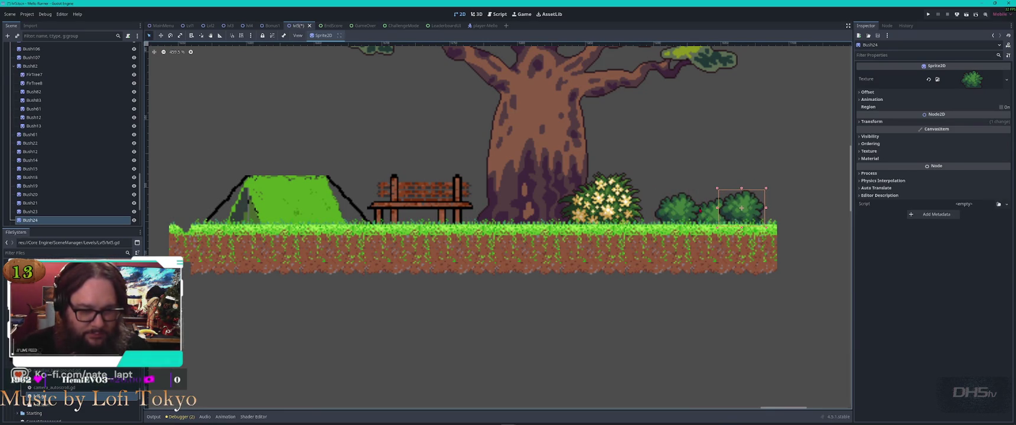
click(697, 211)
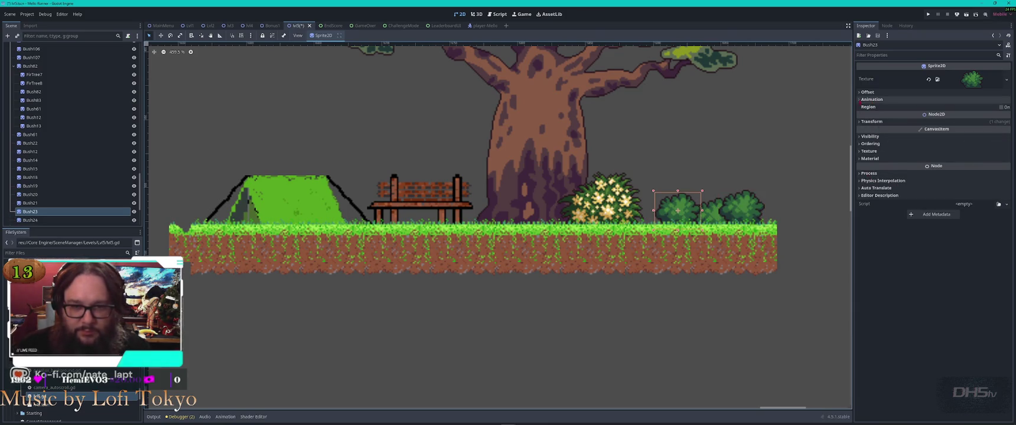
click(863, 92)
click(941, 131)
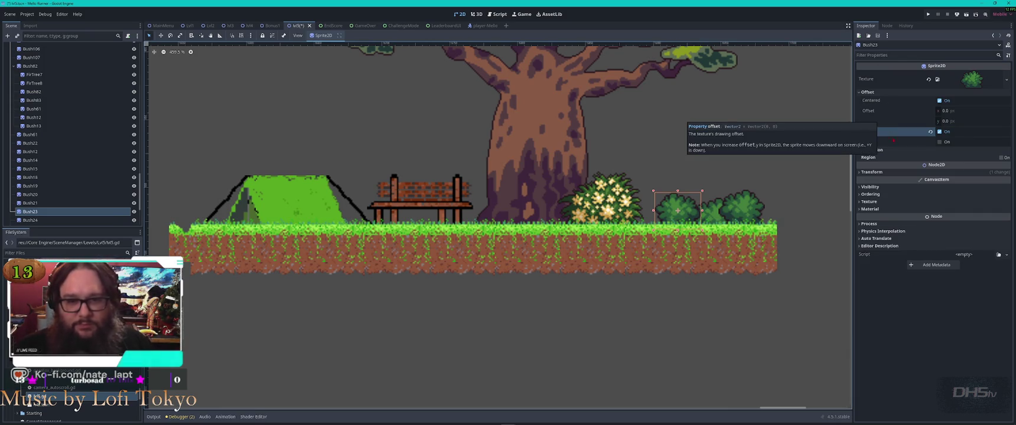
click(870, 194)
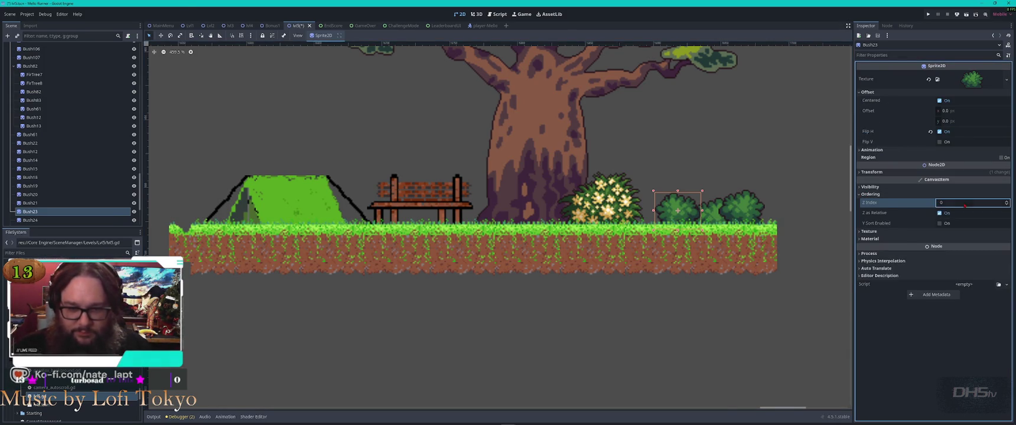
text(-1)
key(Return)
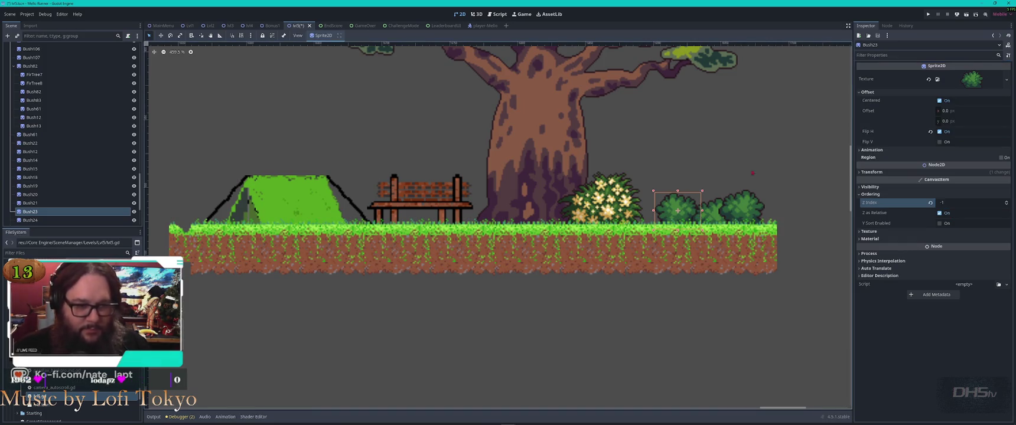
drag(679, 210, 691, 211)
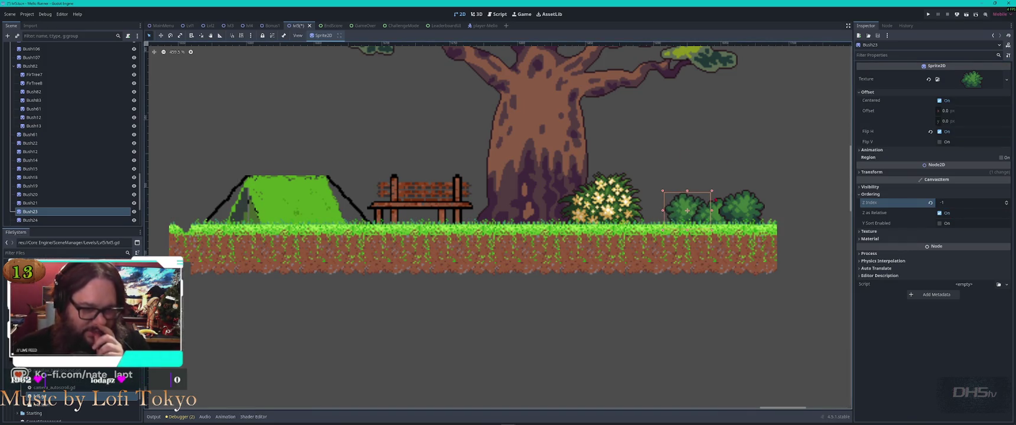
Place Bush20 on the platform edge and Bush19 on the slope.
scroll(575, 290, down, 5)
scroll(375, 304, down, 3)
scroll(374, 305, left, 5)
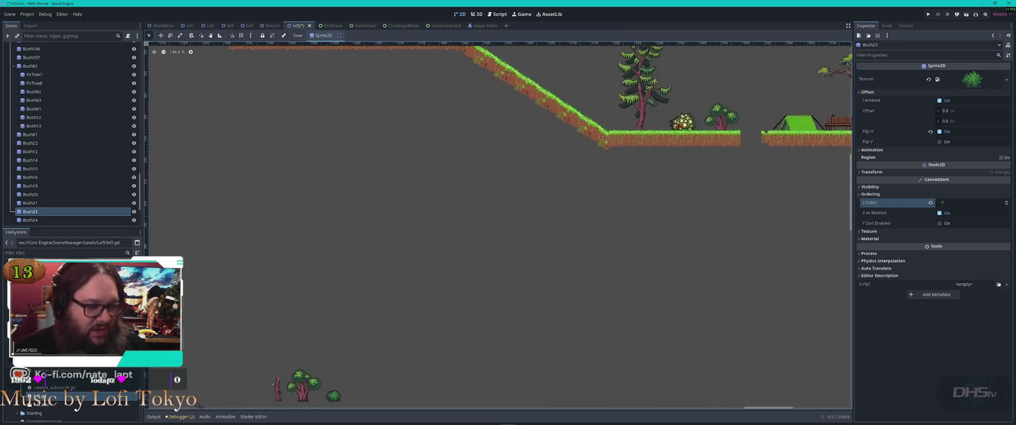
mouse_move(334, 394)
mouse_down()
mouse_move(550, 163)
mouse_move(609, 123)
mouse_up()
mouse_move(345, 391)
mouse_down()
mouse_move(404, 310)
mouse_move(540, 62)
mouse_move(532, 77)
mouse_up()
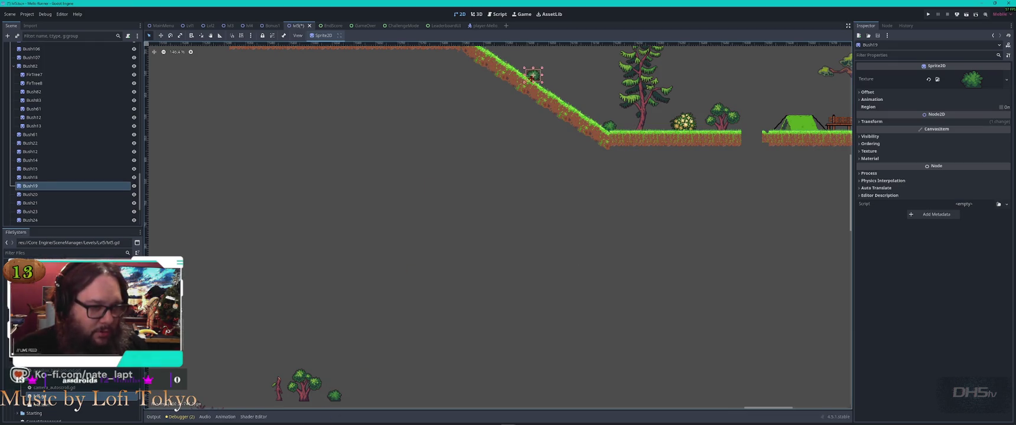
Rotate Bush19 to 27.5° so it follows the slope.
scroll(573, 94, down, 3)
scroll(537, 171, up, 6)
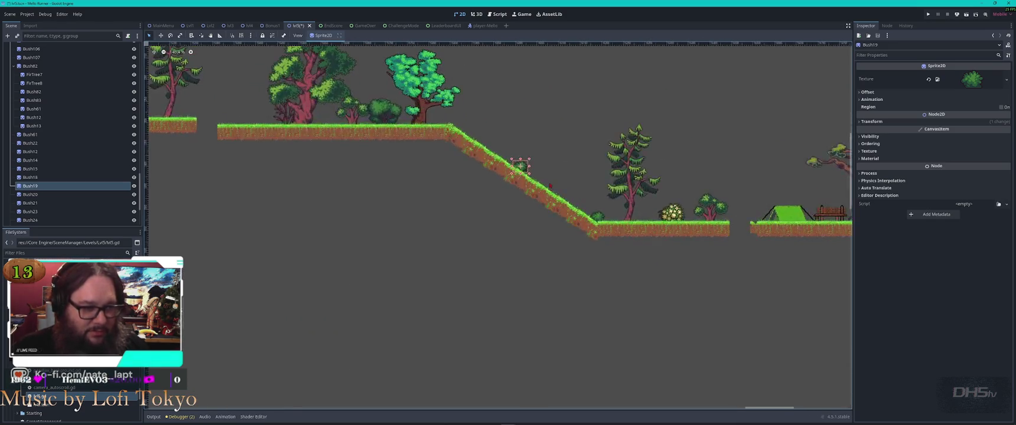
click(950, 121)
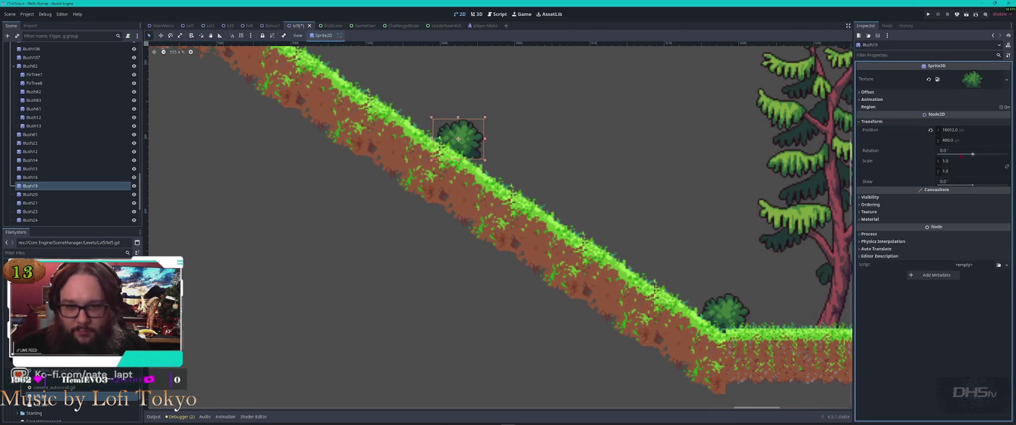
drag(973, 154, 989, 154)
scroll(403, 387, down, 5)
scroll(403, 387, up, 3)
mouse_move(433, 327)
mouse_down()
mouse_move(423, 313)
mouse_move(230, 406)
mouse_up()
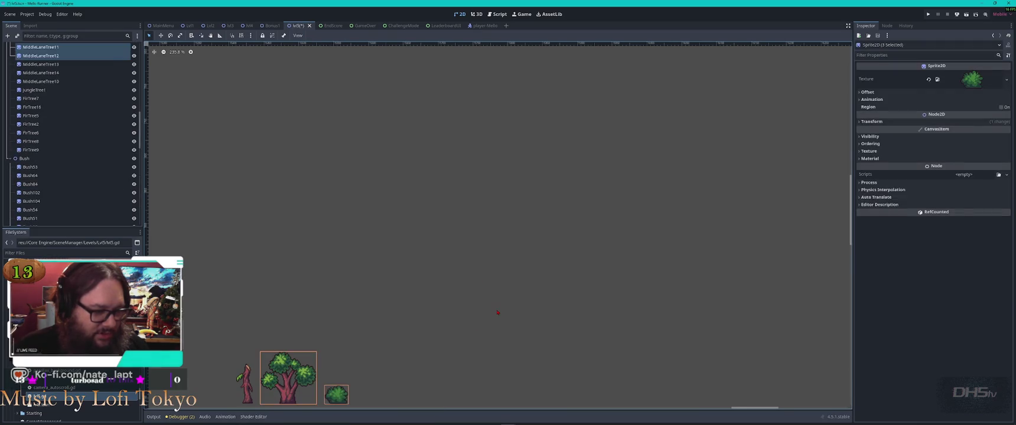
Box-select the seven loose sprites and move them up toward the level.
drag(470, 242, 752, 66)
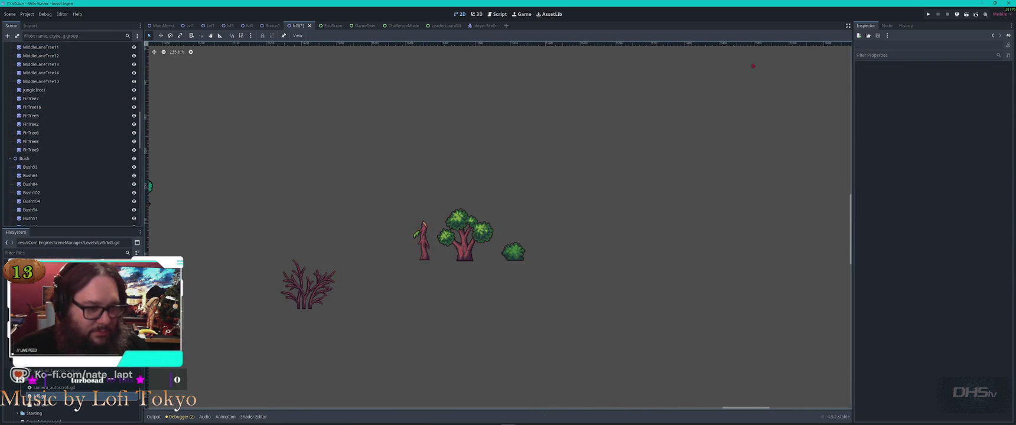
drag(617, 154, 167, 395)
scroll(427, 301, down, 8)
drag(358, 227, 517, 301)
mouse_move(439, 287)
mouse_down()
mouse_move(489, 196)
mouse_move(555, 269)
mouse_move(577, 335)
mouse_move(622, 149)
mouse_move(611, 159)
mouse_up()
scroll(532, 201, up, 8)
click(596, 317)
Place MiddleLaneTree12 on the slope and raise MiddleLaneTree11 a little.
click(561, 324)
click(568, 303)
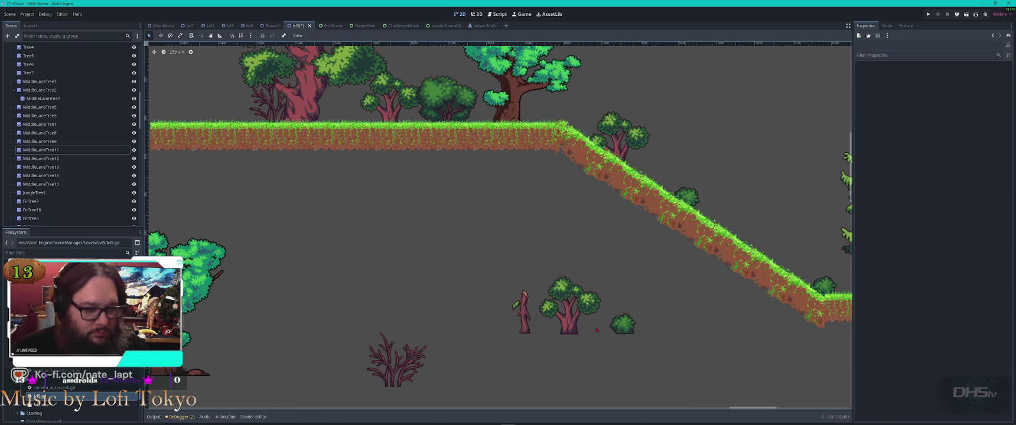
mouse_move(569, 303)
mouse_down()
mouse_move(572, 291)
mouse_move(576, 310)
mouse_move(494, 282)
mouse_move(507, 318)
mouse_move(217, 108)
mouse_up()
Duplicate fir stump FirTree16 and put FirTree18 on the right slope, rotated 57.2°.
click(524, 311)
key(ctrl+d)
key(ctrl+d)
key(ctrl+d)
click(508, 317)
mouse_move(508, 318)
mouse_down()
mouse_move(657, 291)
mouse_move(754, 231)
mouse_move(757, 241)
mouse_up()
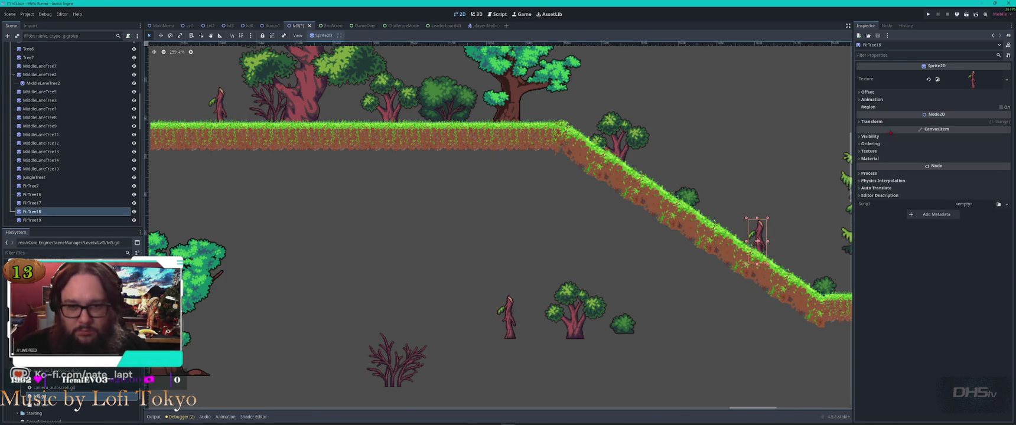
click(868, 121)
drag(972, 154, 978, 153)
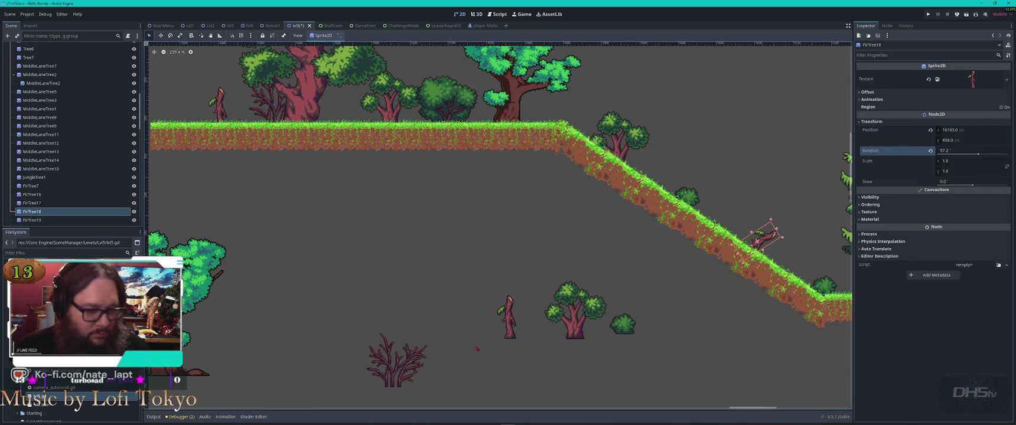
Delete the spare fir stump FirTree17.
click(506, 317)
key(Delete)
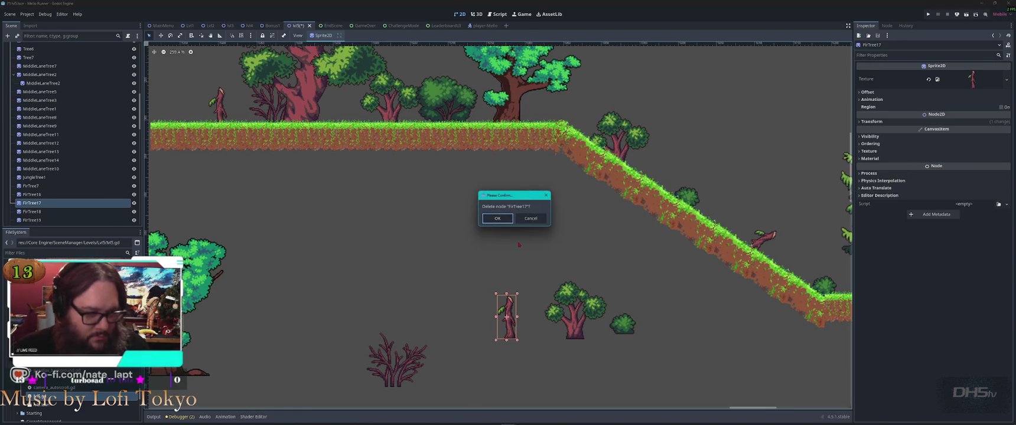
key(Return)
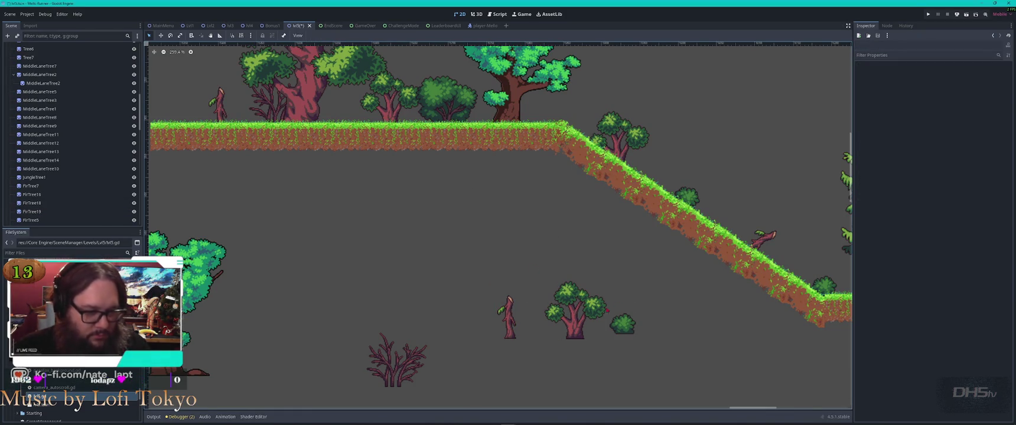
scroll(623, 324, down, 4)
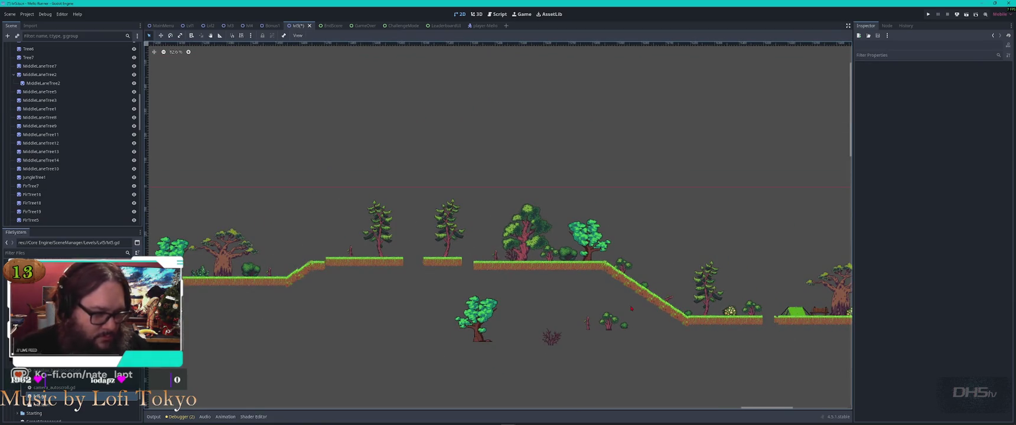
Move the small bush Bush18 up near the upper-left platforms.
scroll(275, 286, up, 3)
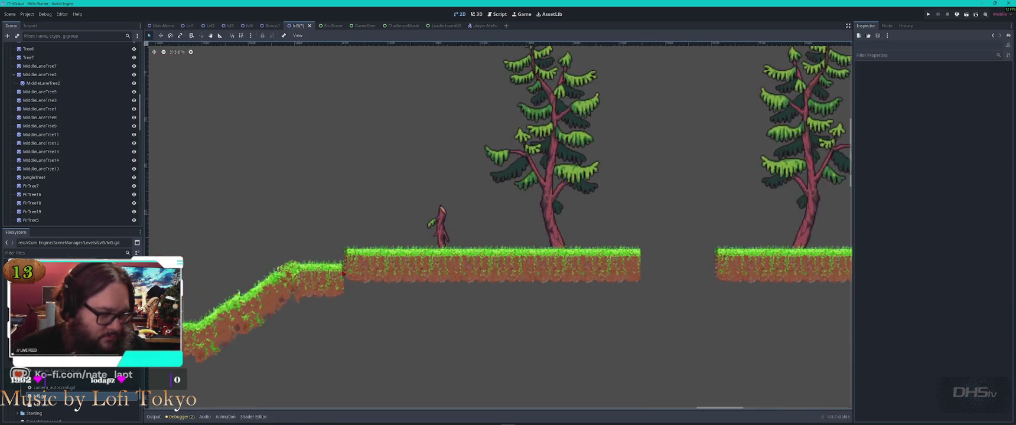
scroll(405, 263, down, 4)
drag(405, 263, 381, 211)
click(608, 273)
drag(648, 284, 305, 257)
scroll(339, 214, up, 8)
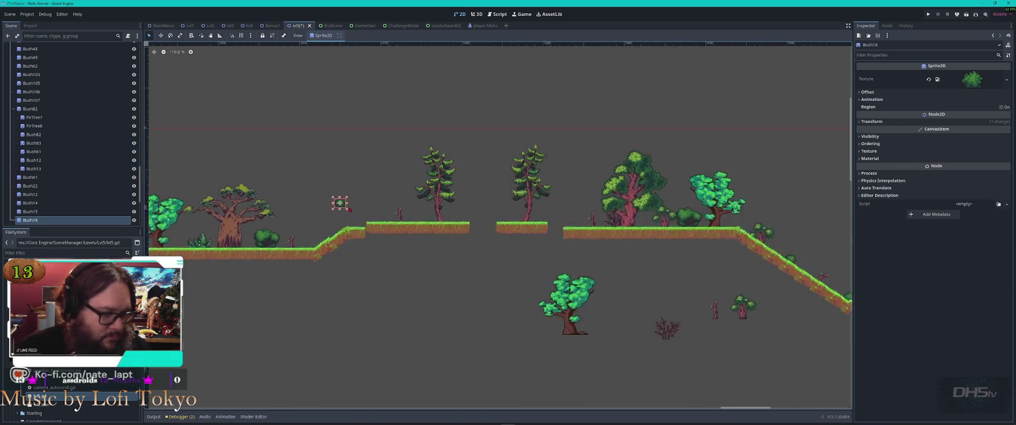
drag(467, 244, 580, 222)
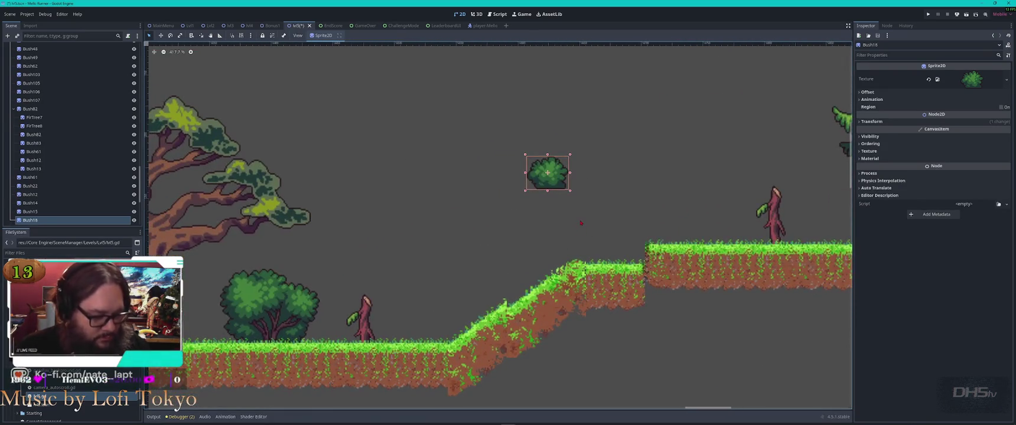
Duplicate Bush25 twice, placing copies on the upper grass and the slope ground.
key(ctrl+d)
mouse_move(555, 177)
mouse_down()
mouse_move(643, 219)
mouse_move(635, 251)
mouse_up()
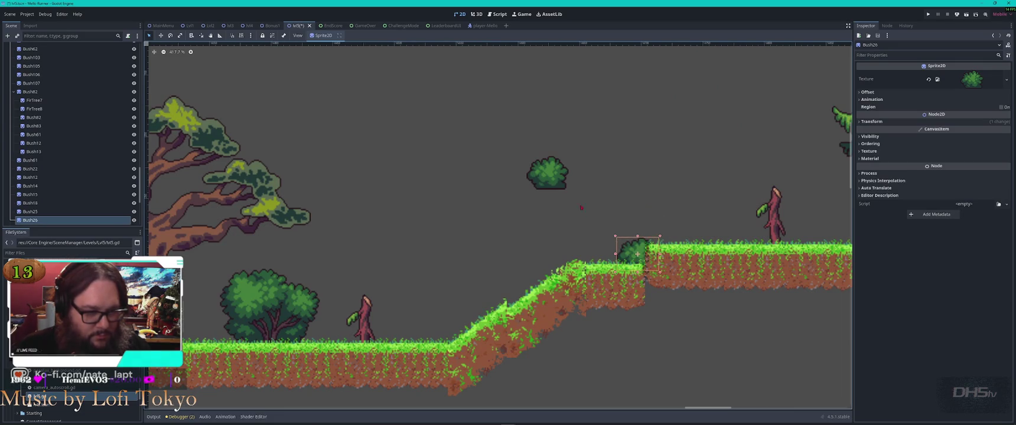
click(549, 174)
key(ctrl+d)
drag(549, 174, 512, 306)
mouse_move(543, 176)
mouse_down()
mouse_move(430, 329)
mouse_move(412, 331)
mouse_up()
Try different Z Index values on the slope bush, leaving it at 0.
click(504, 302)
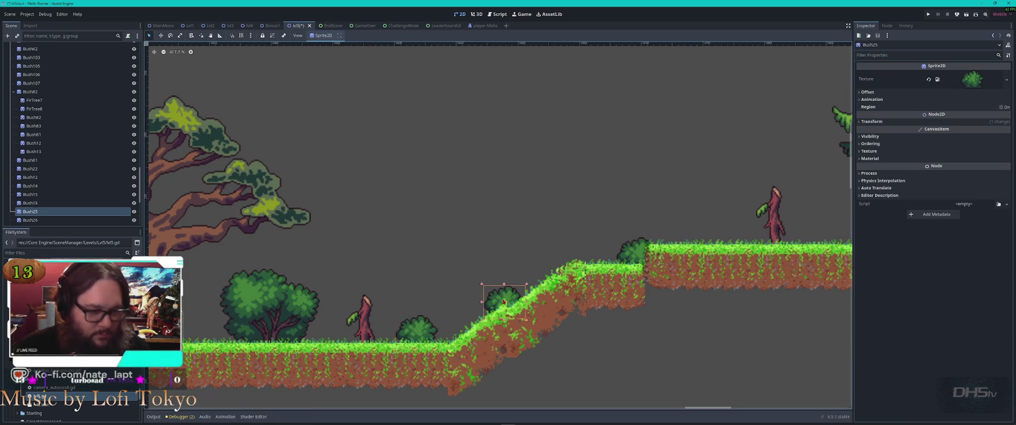
click(870, 143)
click(969, 152)
text(35)
key(Return)
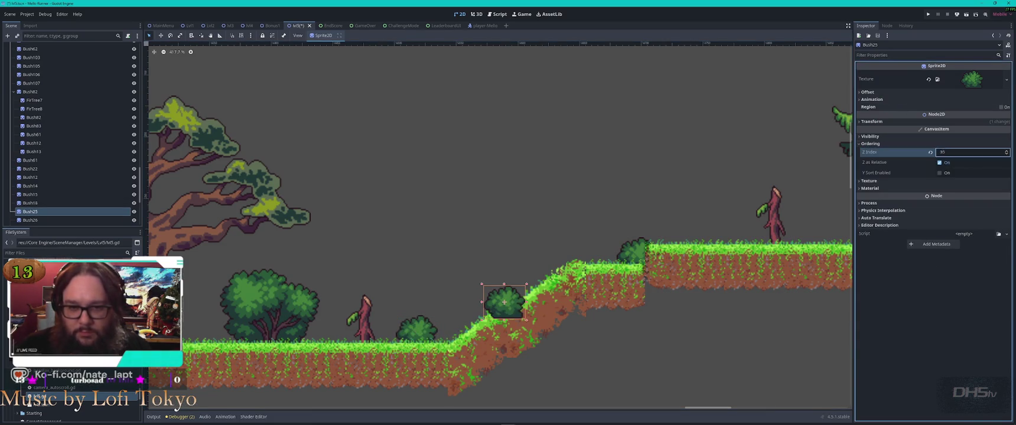
text(5)
key(Return)
click(930, 152)
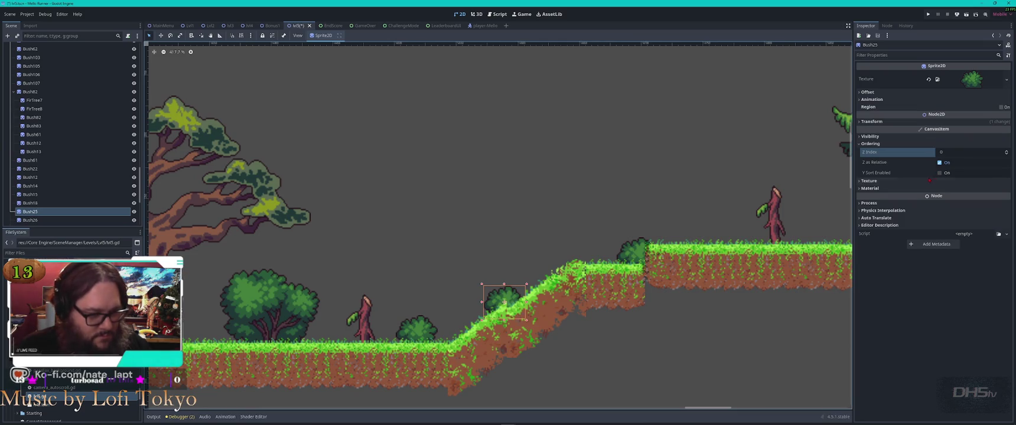
click(957, 151)
text(1)
key(Return)
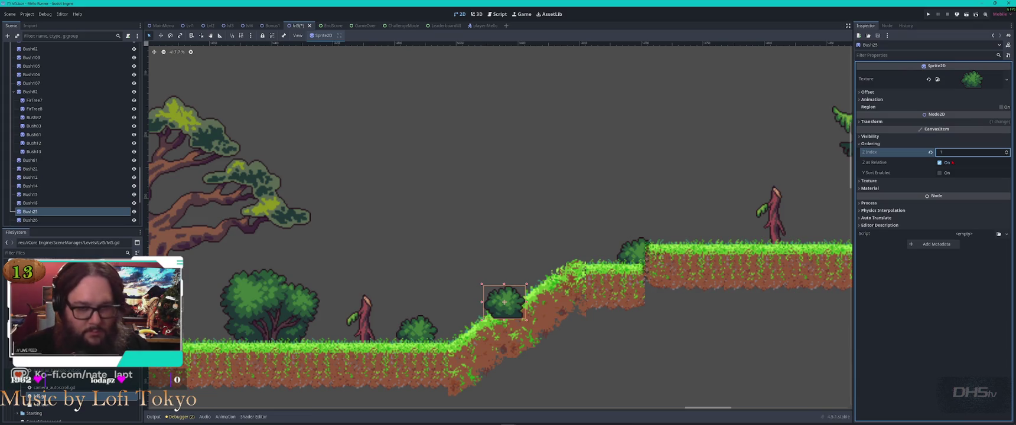
click(930, 152)
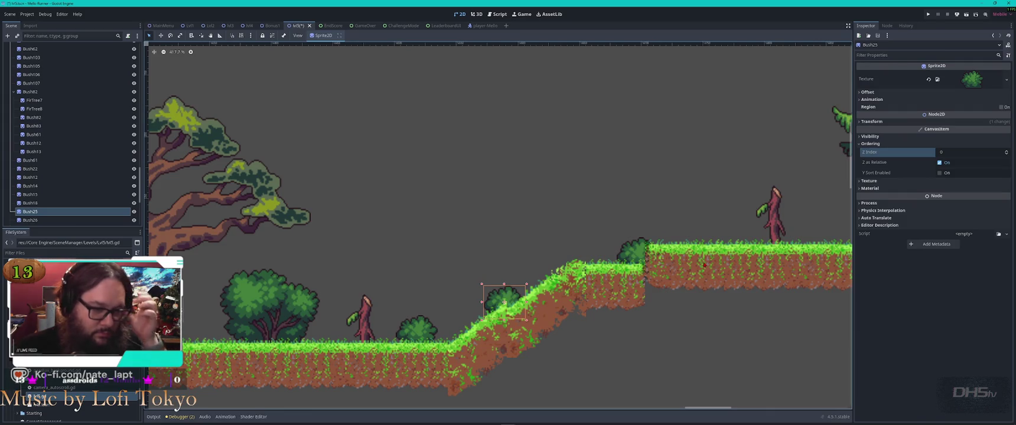
Shift Bush18 slightly right and mirror it horizontally with Flip H.
drag(417, 328, 450, 332)
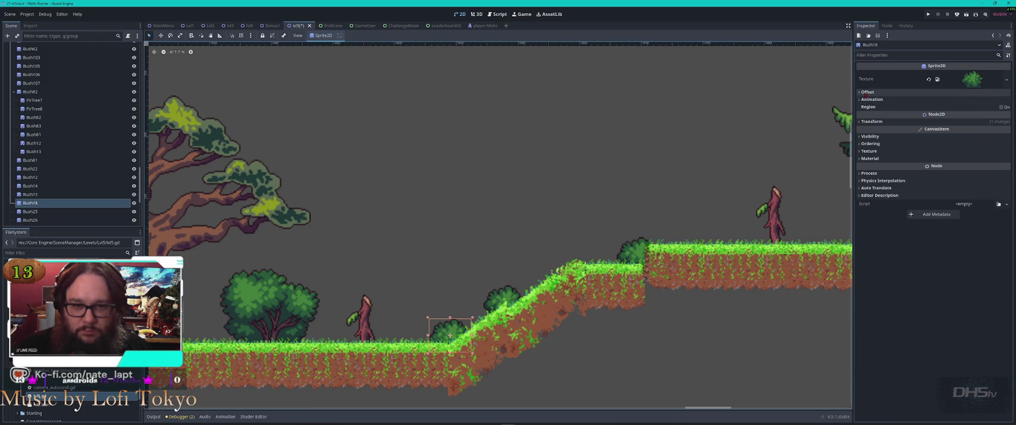
click(867, 92)
click(939, 131)
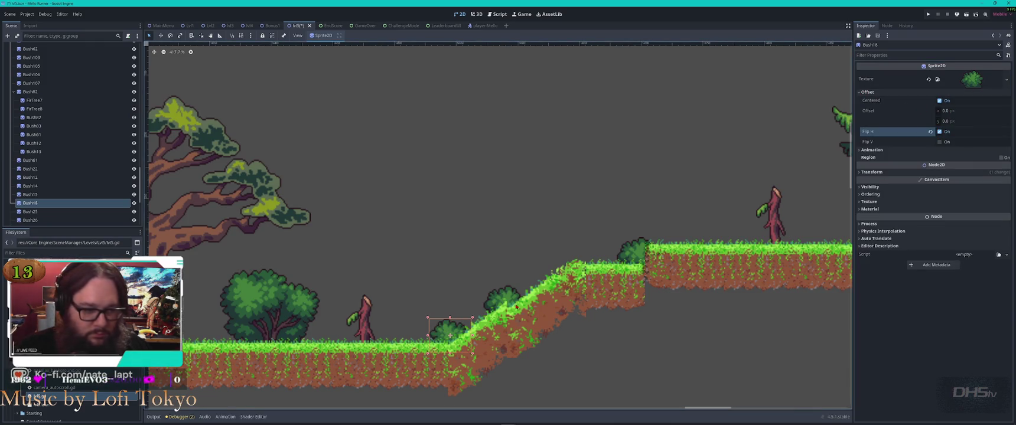
Move a bush up the grassy slope, duplicate it, and place one at the slope edge.
mouse_move(450, 334)
mouse_down()
mouse_move(519, 285)
mouse_move(528, 287)
mouse_move(484, 315)
mouse_move(605, 266)
mouse_move(648, 267)
mouse_move(656, 230)
mouse_move(759, 232)
mouse_up()
key(ctrl+d)
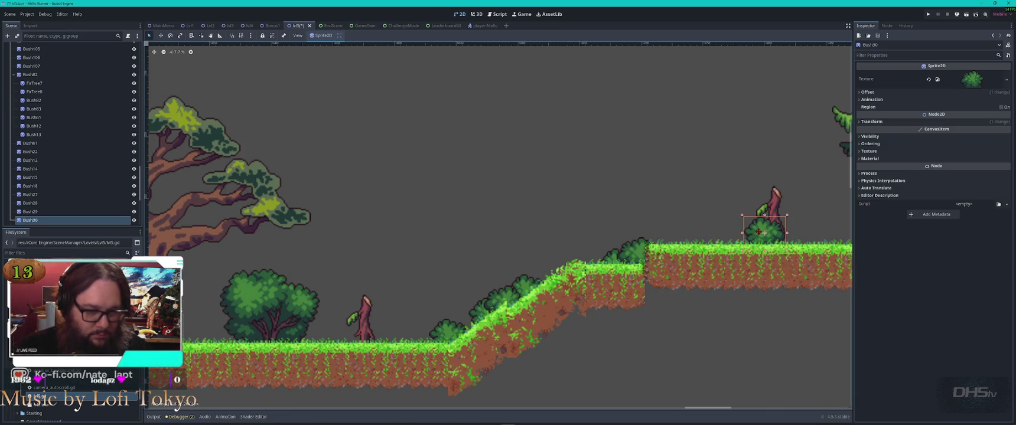
mouse_move(497, 245)
mouse_down()
mouse_move(752, 202)
mouse_move(766, 186)
mouse_up()
scroll(416, 236, left, 3)
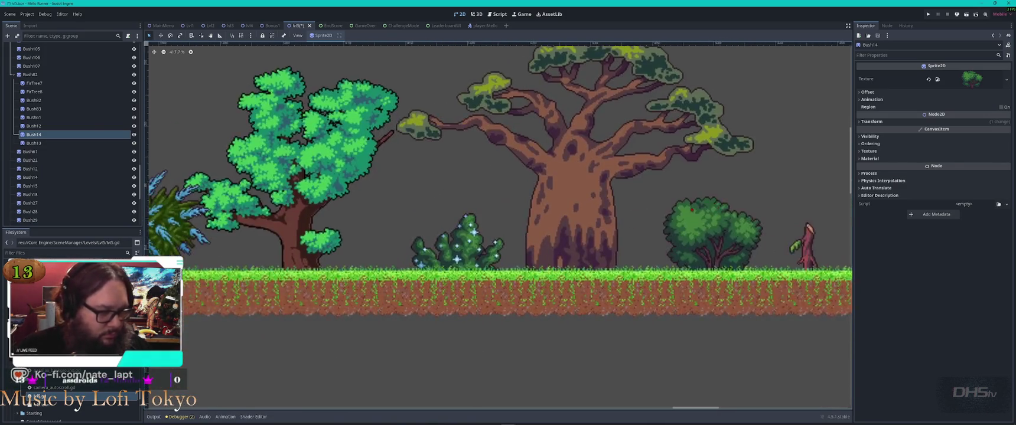
Delete the stray trees Tree5 and Tree4 below the platforms.
scroll(416, 236, down, 3)
scroll(416, 237, right, 3)
scroll(354, 266, right, 10)
scroll(466, 252, down, 2)
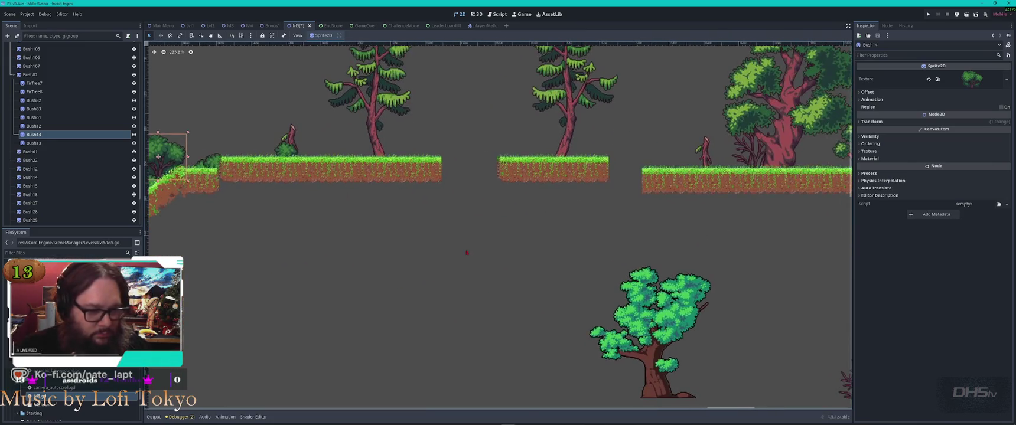
scroll(573, 300, down, 6)
click(591, 311)
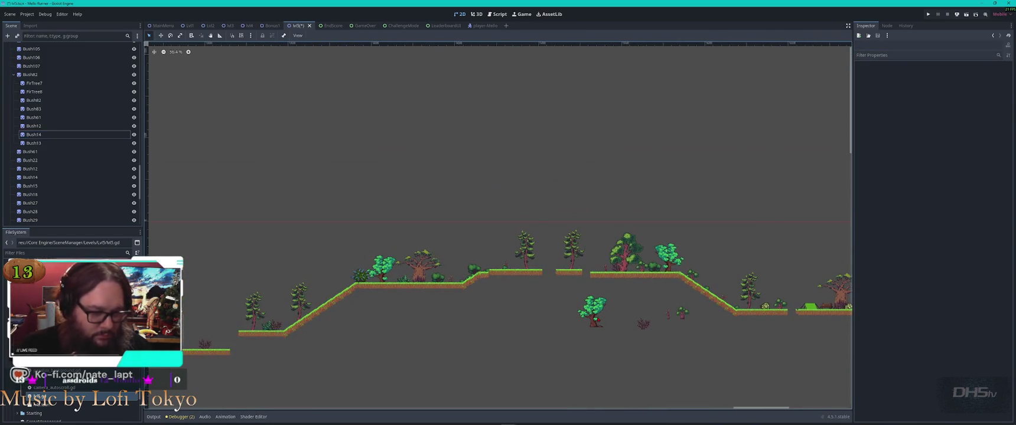
key(Delete)
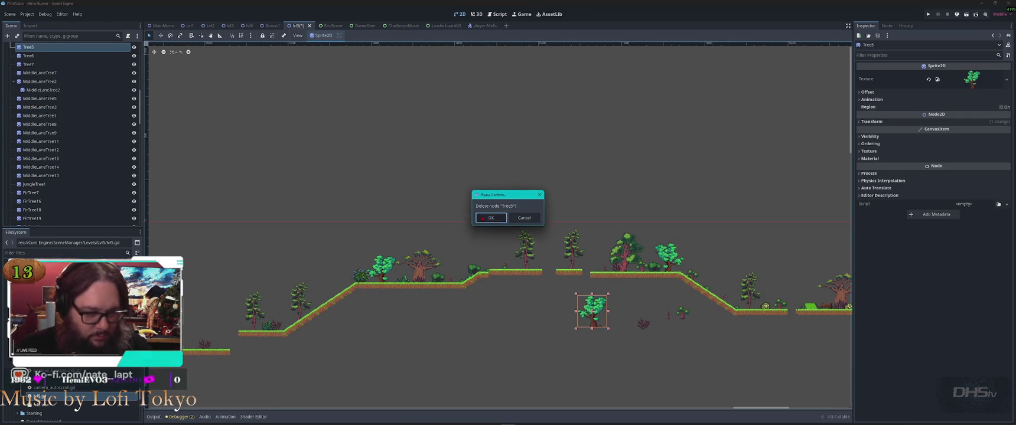
key(Return)
click(593, 304)
key(Delete)
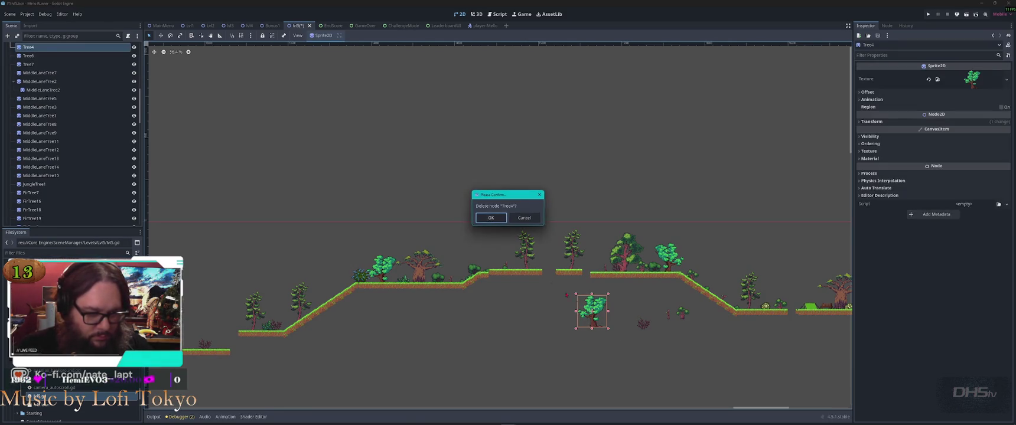
click(491, 218)
Place the red bush by the tree and a horizontally flipped copy on the right platform.
scroll(641, 334, up, 3)
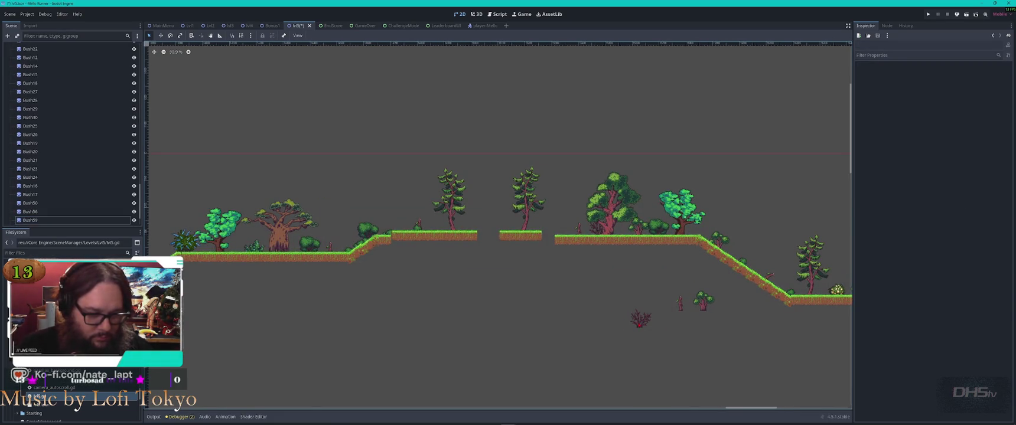
click(640, 319)
mouse_move(640, 319)
mouse_down()
mouse_move(529, 222)
mouse_move(523, 237)
mouse_move(707, 145)
mouse_move(756, 237)
mouse_up()
scroll(532, 225, up, 10)
key(ctrl+d)
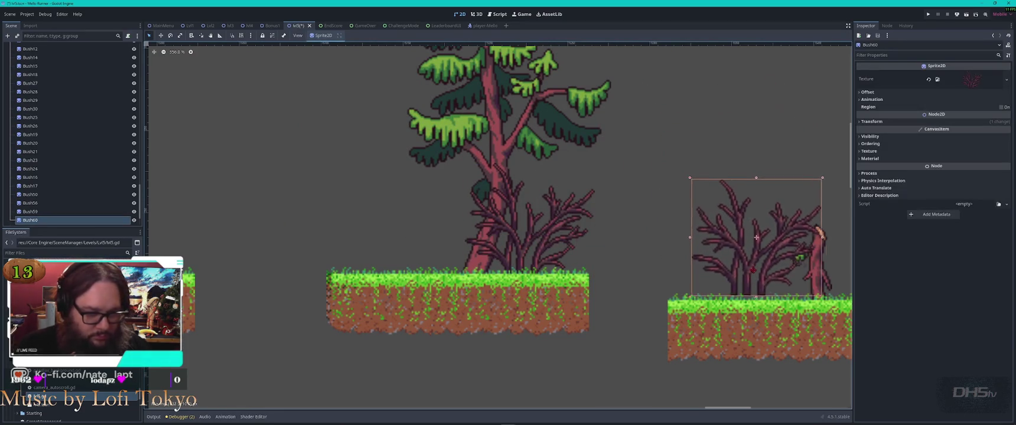
drag(752, 269, 777, 280)
click(867, 92)
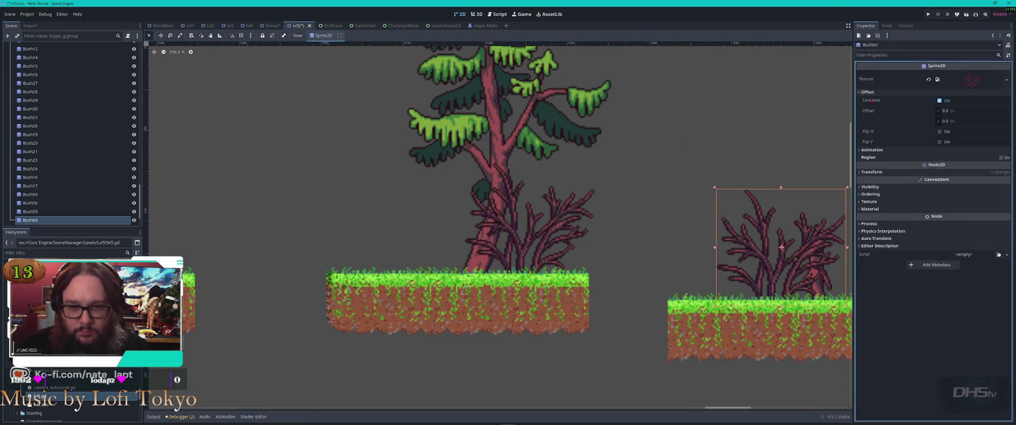
click(939, 132)
Shift the small plant and the large tree MiddleLaneTree11 to the left.
scroll(531, 207, down, 5)
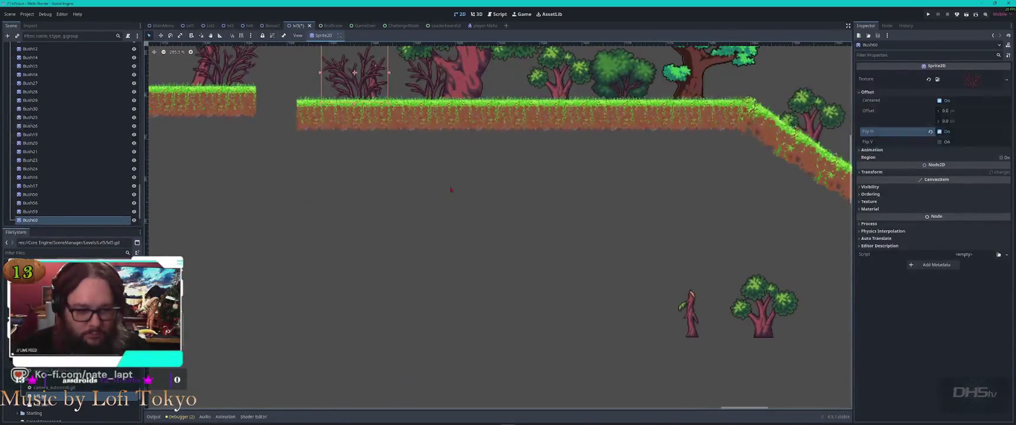
drag(691, 313, 620, 313)
drag(764, 307, 699, 307)
scroll(699, 307, down, 6)
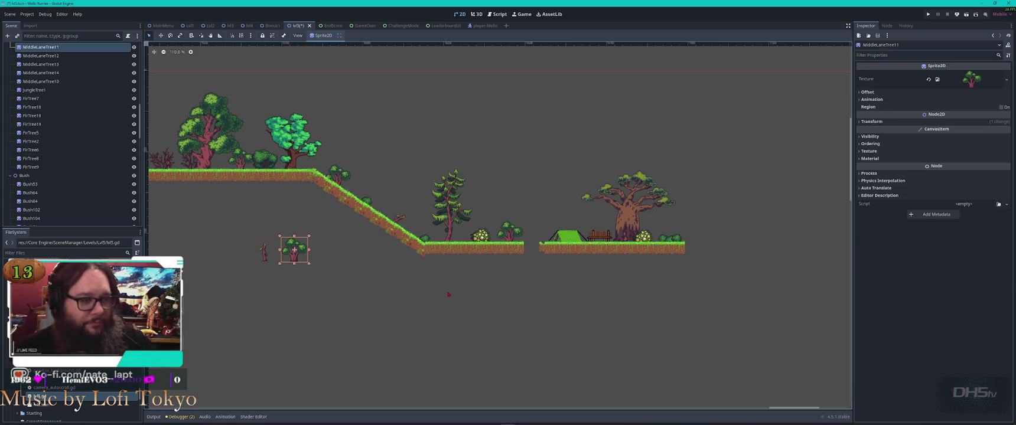
Delete the stray tree MiddleLaneTree11.
drag(240, 210, 354, 301)
key(Delete)
key(Return)
Select the TileMapLayer and erase the small floating grass platform.
scroll(679, 266, up, 3)
click(691, 242)
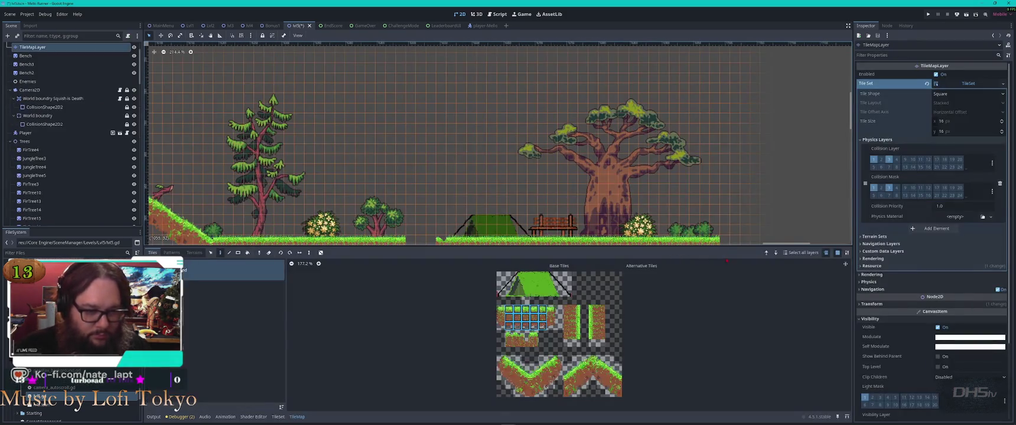
scroll(691, 195, up, 1)
scroll(677, 112, down, 1)
right_click(673, 109)
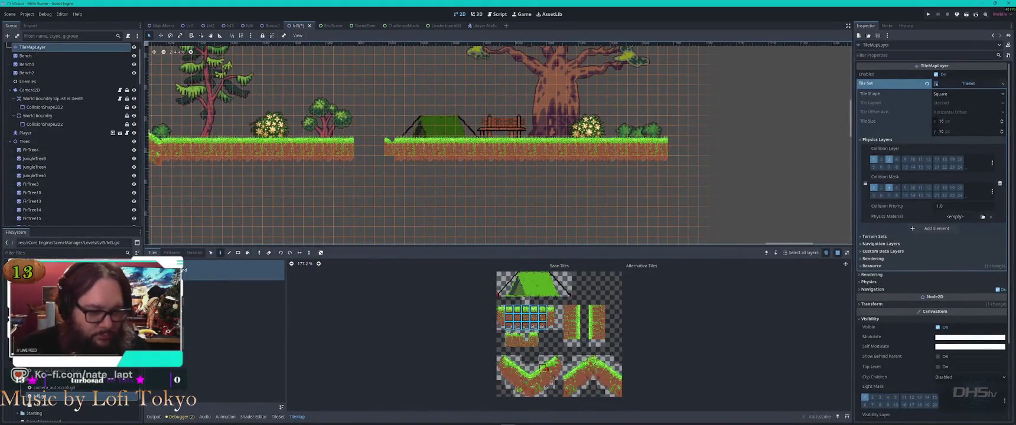
Paint dirt tiles to fill the ground under the right, middle and left platforms.
click(550, 322)
drag(503, 320, 505, 324)
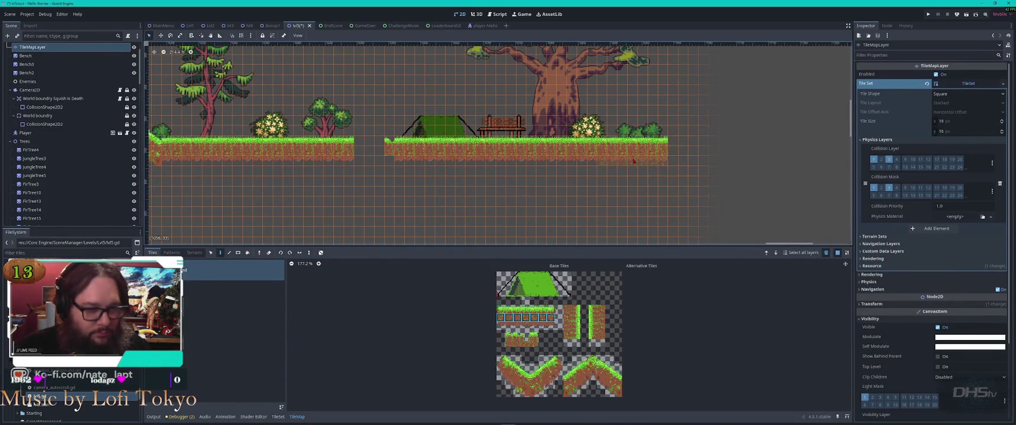
drag(634, 160, 630, 208)
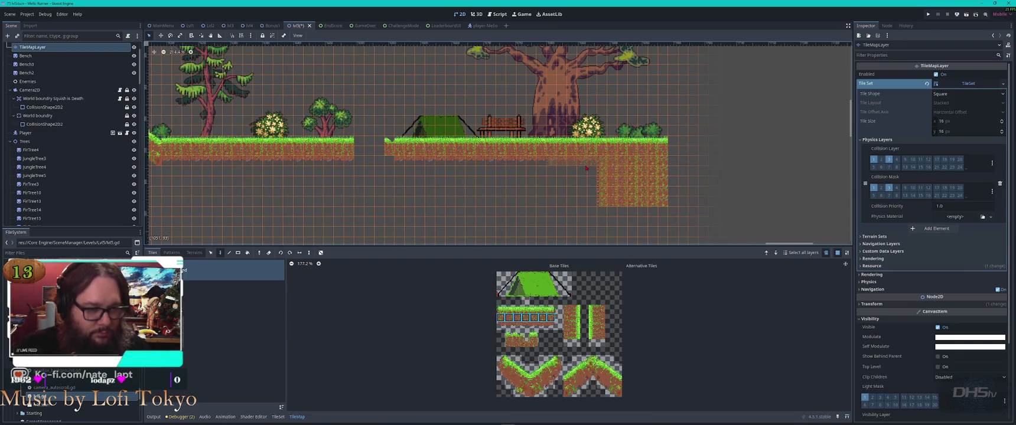
drag(568, 168, 561, 216)
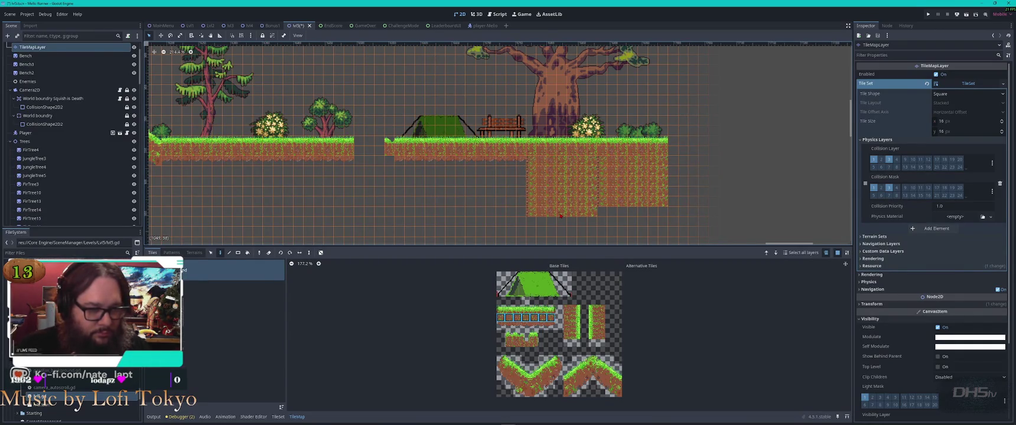
click(508, 318)
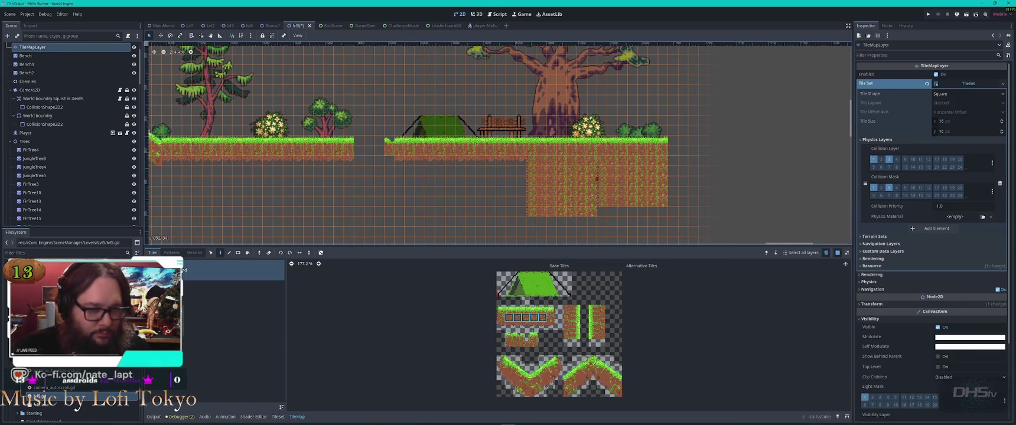
drag(596, 179, 603, 230)
mouse_move(502, 201)
mouse_down()
mouse_move(508, 220)
mouse_move(549, 234)
mouse_move(449, 165)
mouse_move(502, 159)
mouse_move(441, 231)
mouse_move(474, 228)
mouse_up()
drag(429, 182, 389, 159)
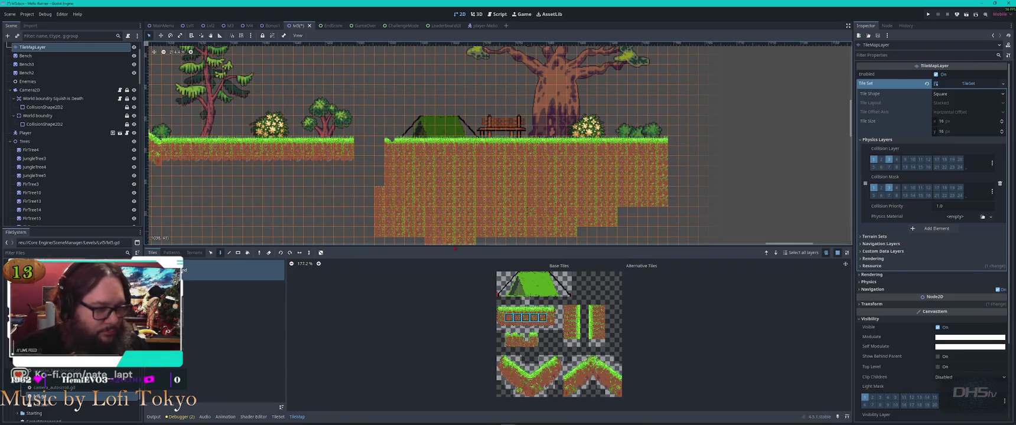
Reselect the TileMapLayer node in the scene tree.
scroll(368, 197, down, 5)
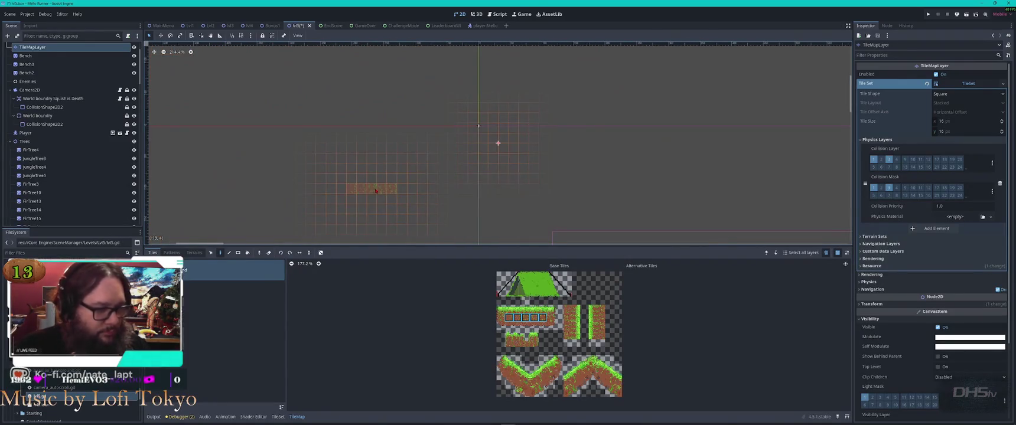
scroll(443, 172, down, 2)
scroll(588, 204, down, 3)
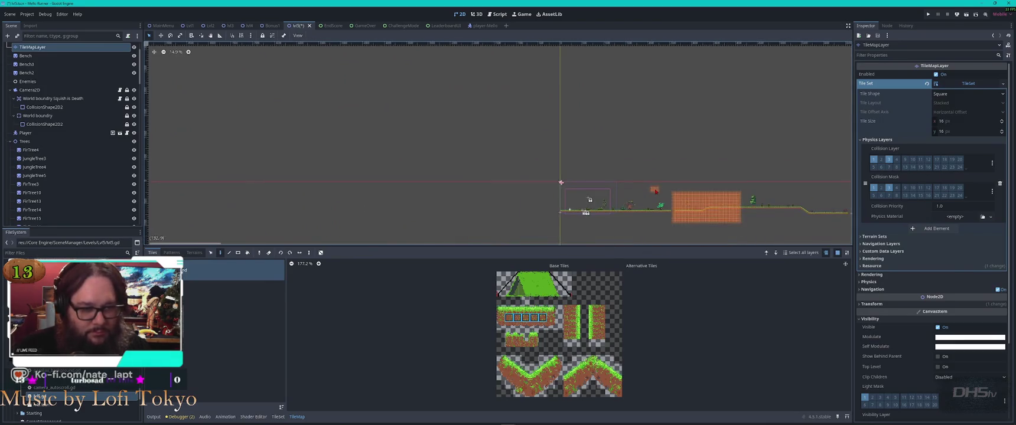
click(587, 203)
scroll(181, 154, down, 6)
scroll(766, 153, up, 8)
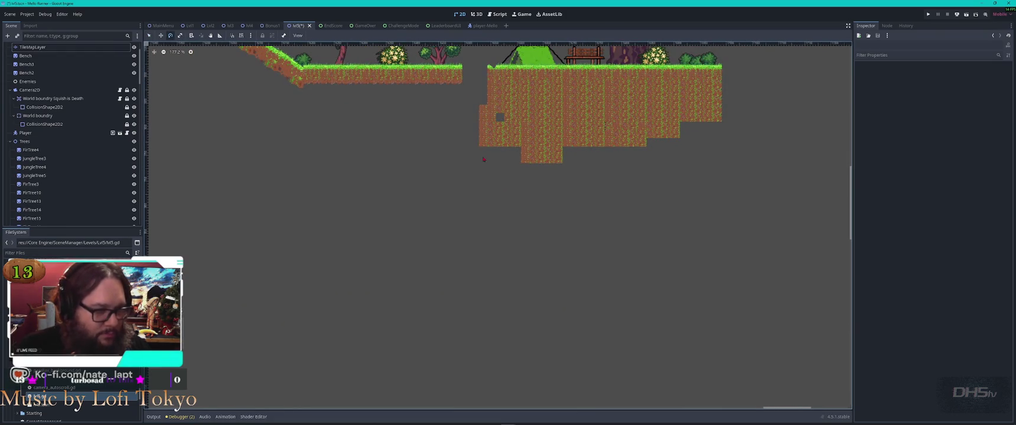
click(486, 129)
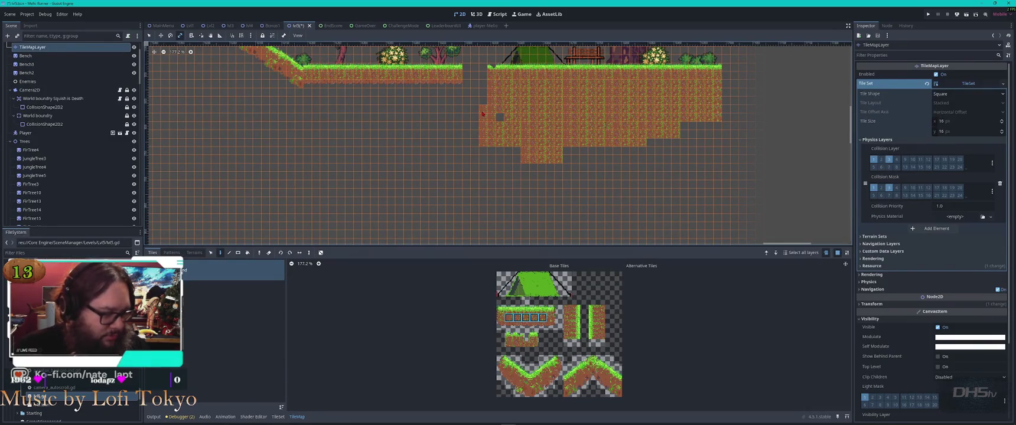
right_click(484, 111)
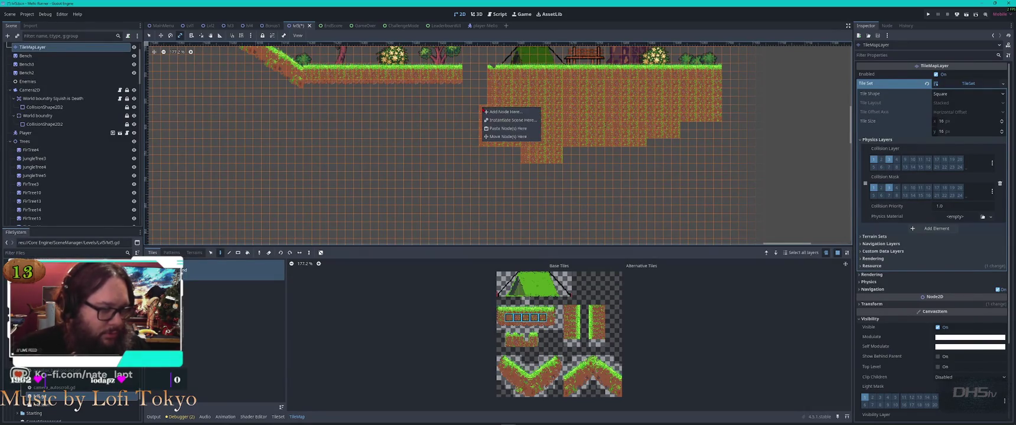
click(473, 110)
Pick a single dirt tile and erase a tile at the ground's left edge.
key(s)
scroll(483, 113, up, 5)
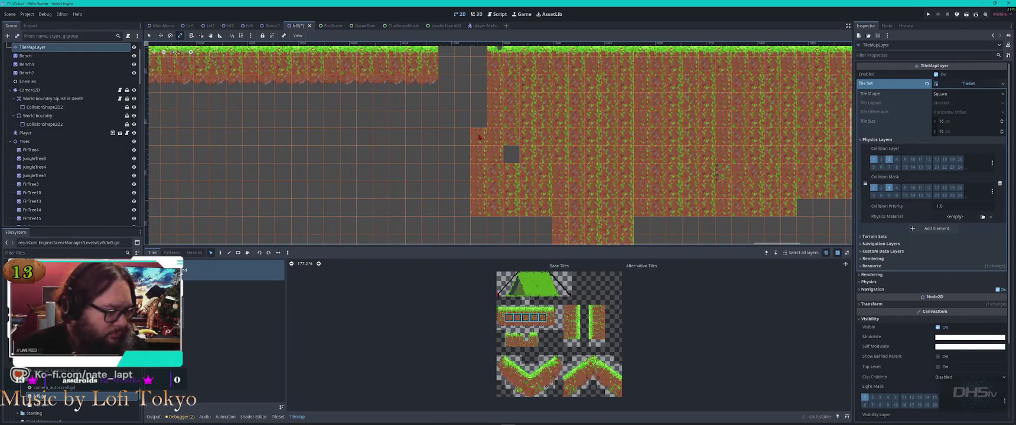
key(e)
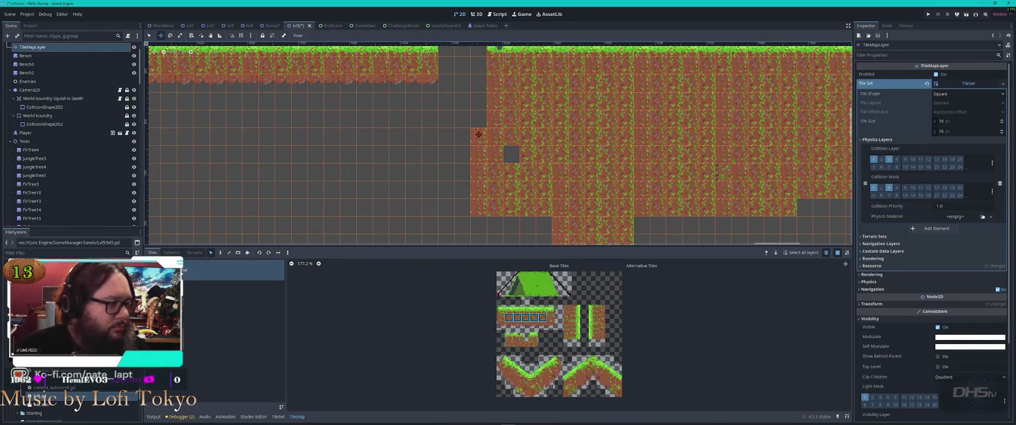
key(q)
click(480, 138)
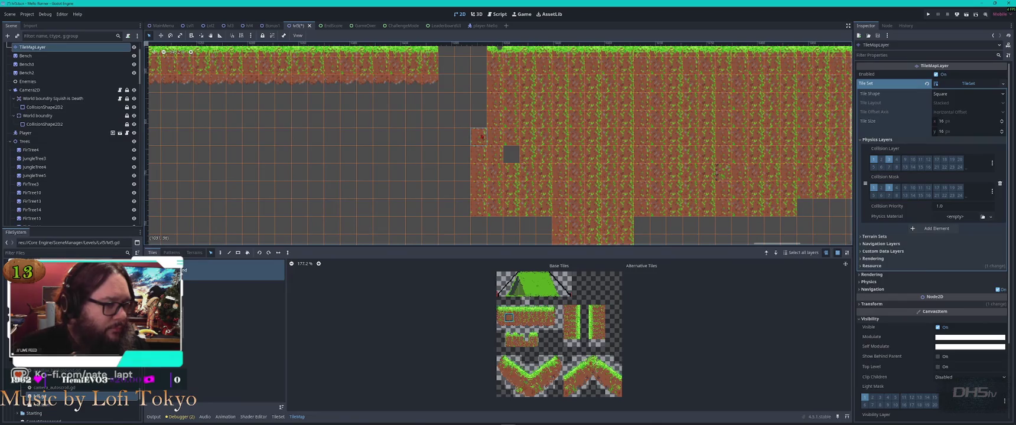
right_click(479, 140)
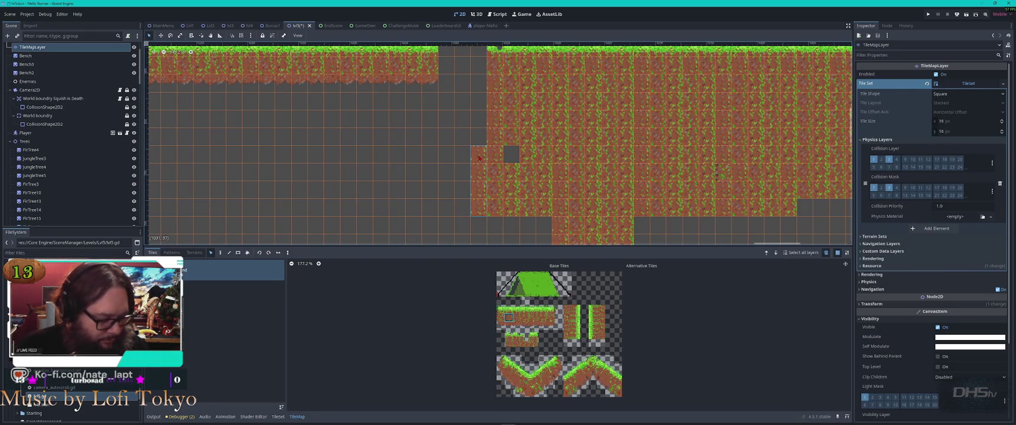
key(q)
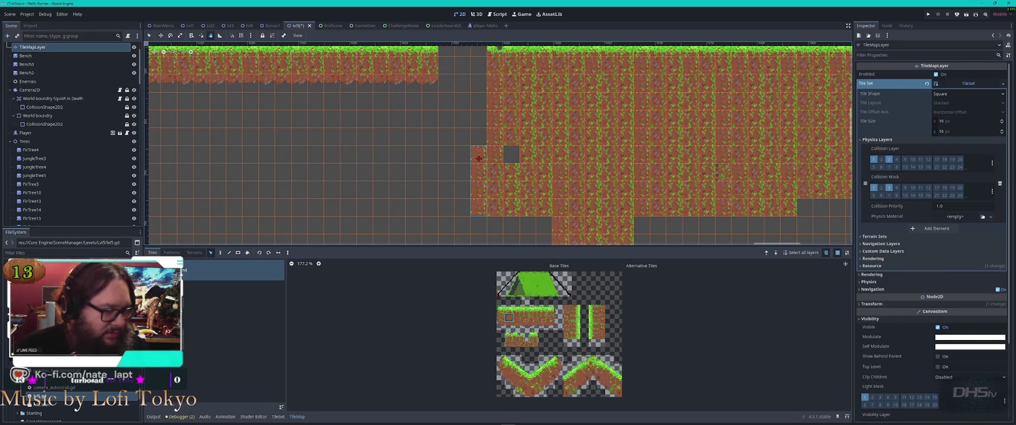
Paint a two-tile dirt column left of the dirt mass.
key(d)
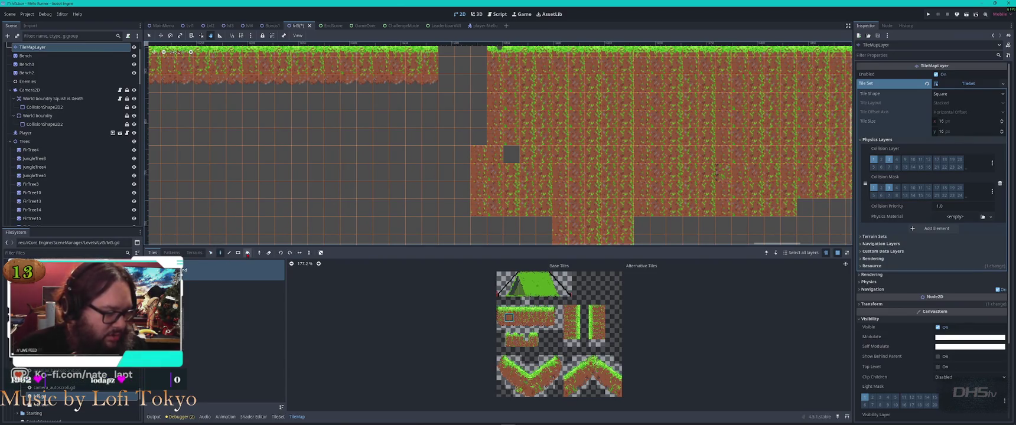
right_click(481, 158)
click(474, 149)
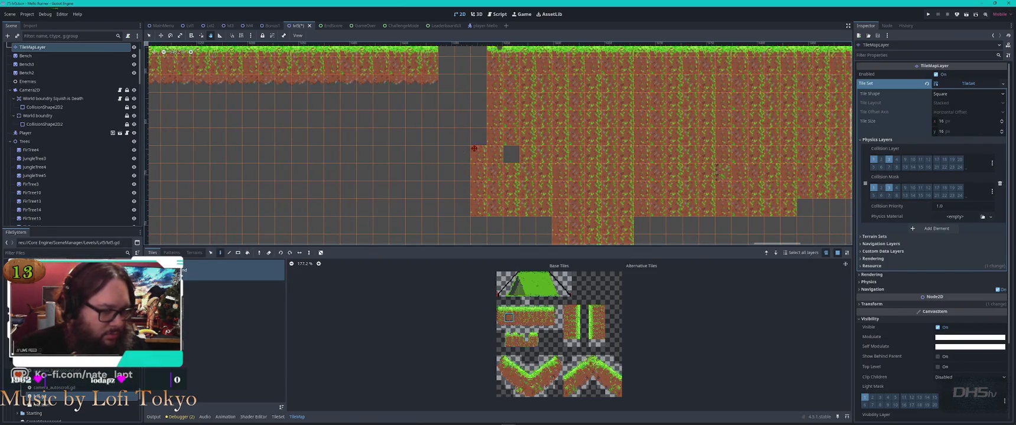
key(g)
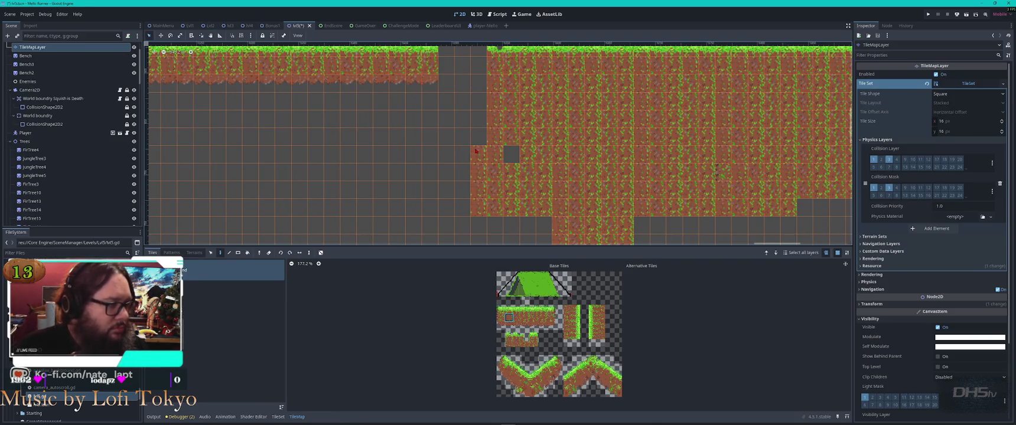
key(ctrl+z)
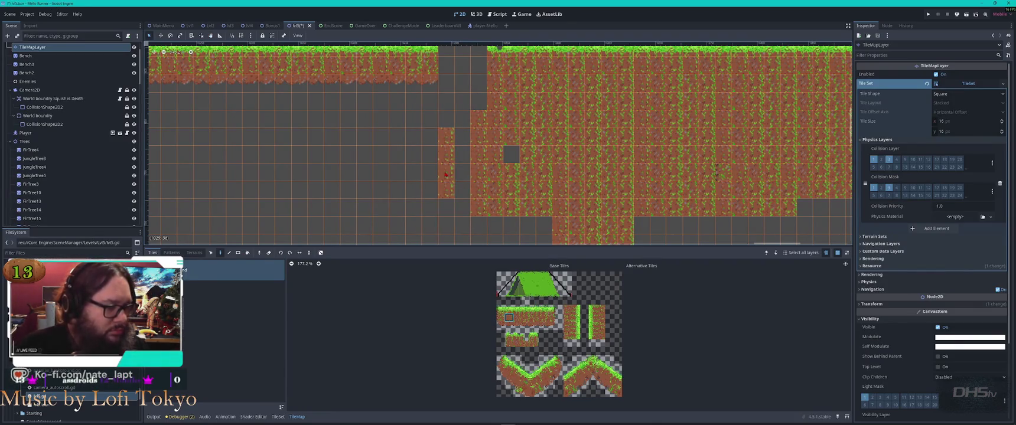
click(211, 252)
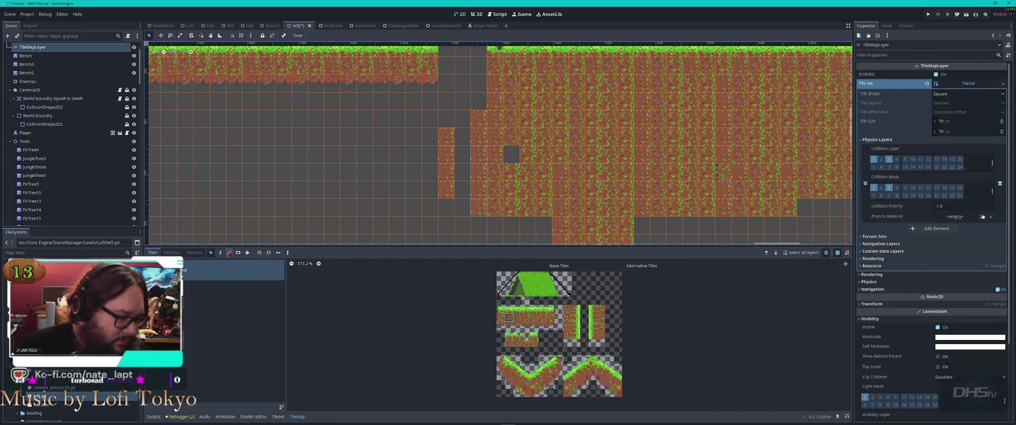
click(221, 254)
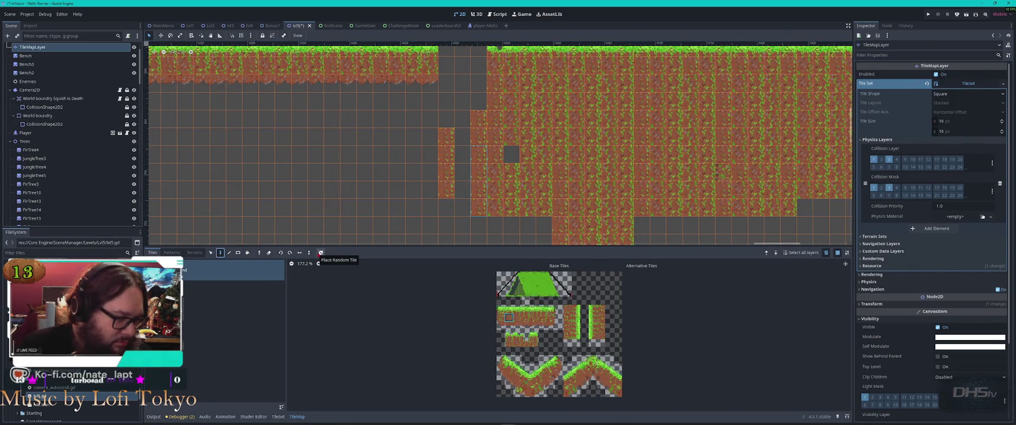
Paint a stepped dirt path with Place Random Tile, then erase the stray dirt row and blocks.
click(320, 253)
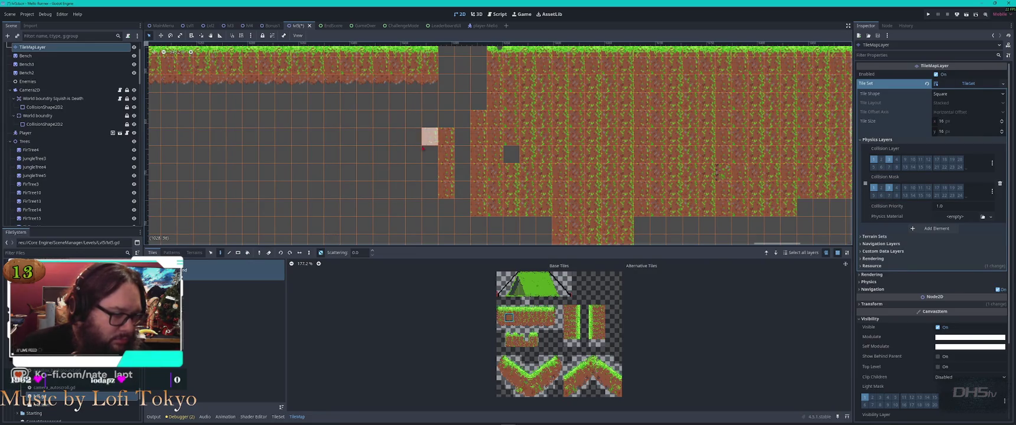
mouse_move(413, 145)
mouse_down()
mouse_move(362, 155)
mouse_move(353, 189)
mouse_move(402, 189)
mouse_up()
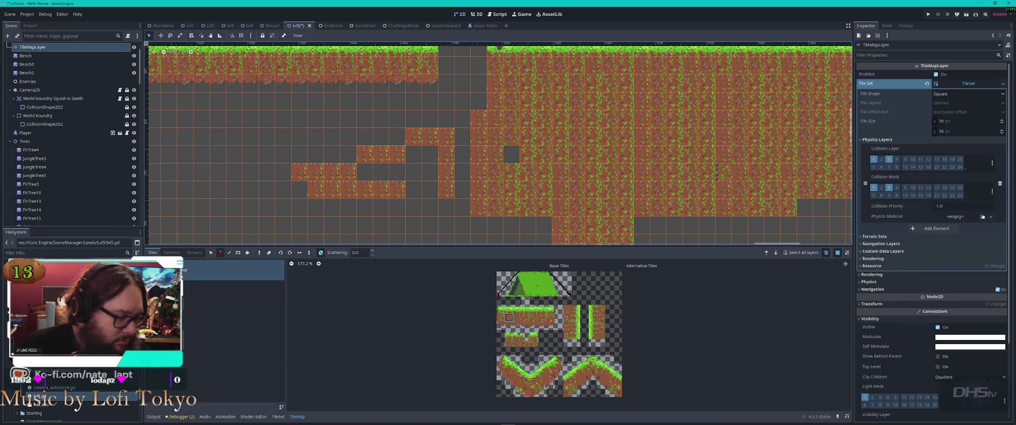
click(269, 253)
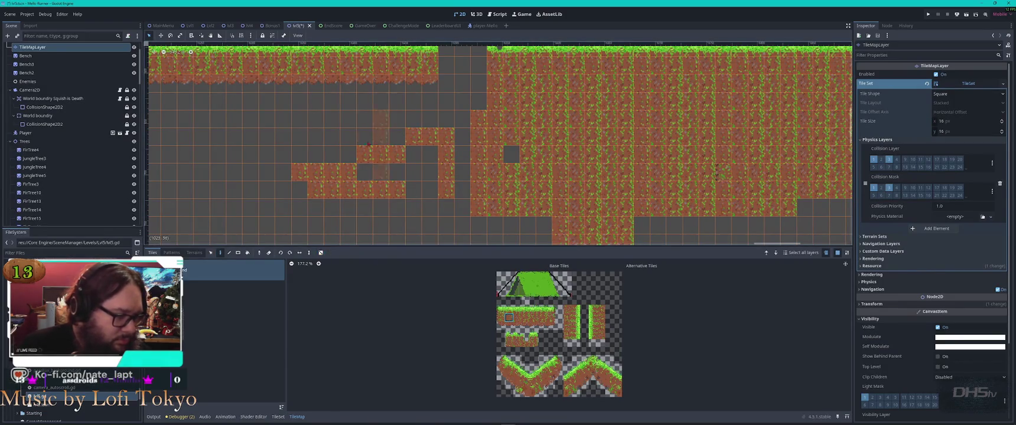
drag(299, 172, 353, 172)
mouse_move(426, 163)
mouse_down()
mouse_move(414, 137)
mouse_move(446, 155)
mouse_move(354, 189)
mouse_move(464, 151)
mouse_move(478, 112)
mouse_move(479, 219)
mouse_move(463, 197)
mouse_up()
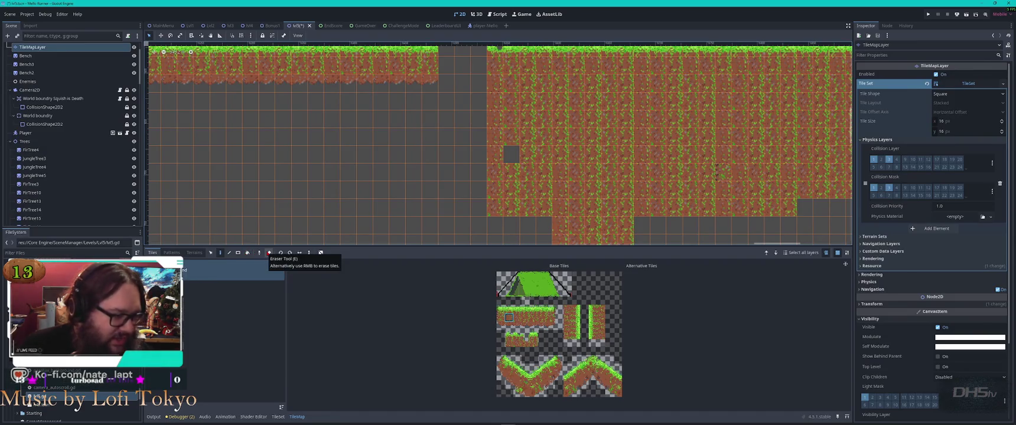
Erase dirt along the left edge to form descending staircase steps.
mouse_move(494, 136)
mouse_down()
mouse_move(495, 174)
mouse_move(522, 196)
mouse_move(495, 112)
mouse_up()
drag(495, 153, 512, 137)
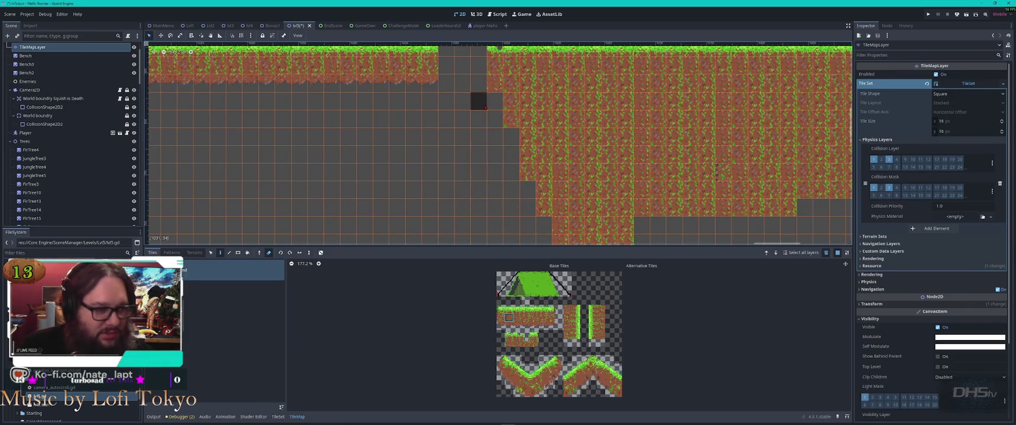
click(248, 252)
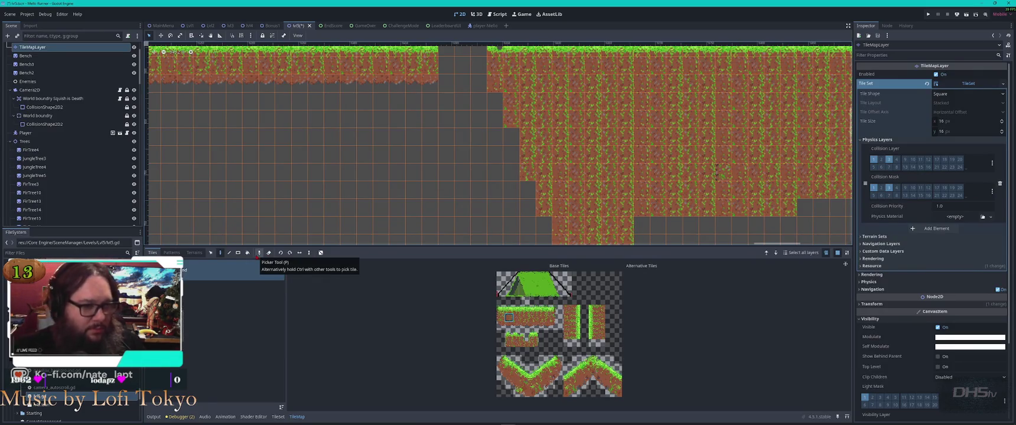
scroll(494, 170, down, 5)
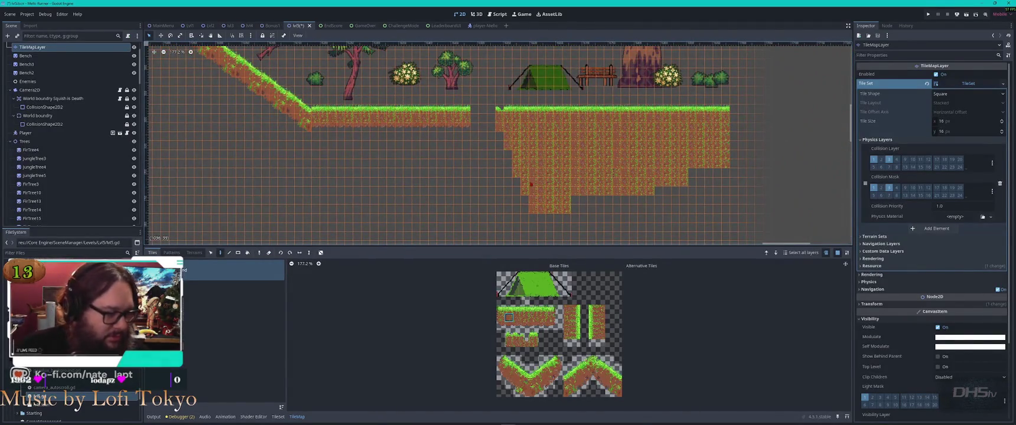
Copy a block of dirt tiles and stamp it into the empty cells beside the platform steps.
drag(512, 166, 518, 186)
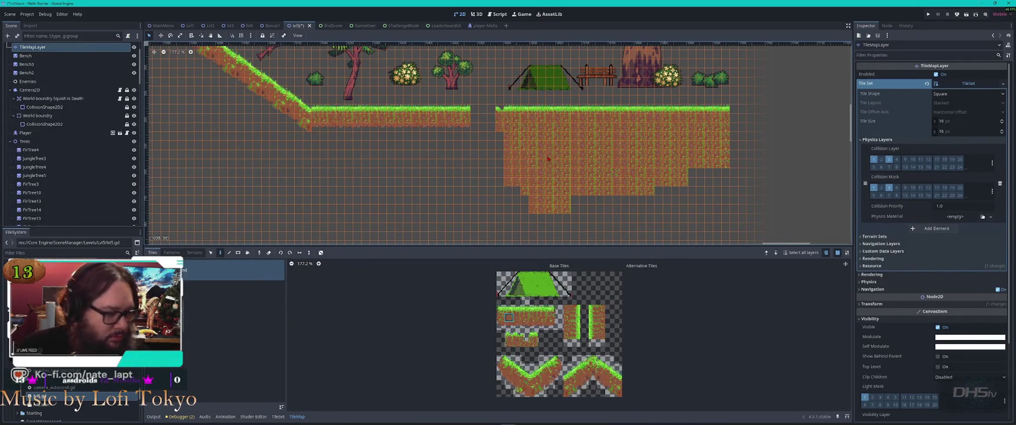
key(s)
drag(539, 147, 572, 175)
key(d)
click(517, 189)
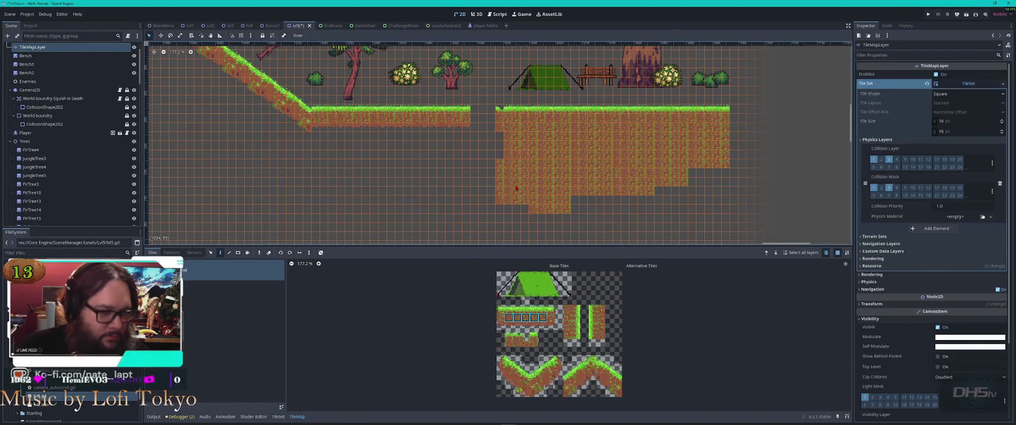
click(519, 202)
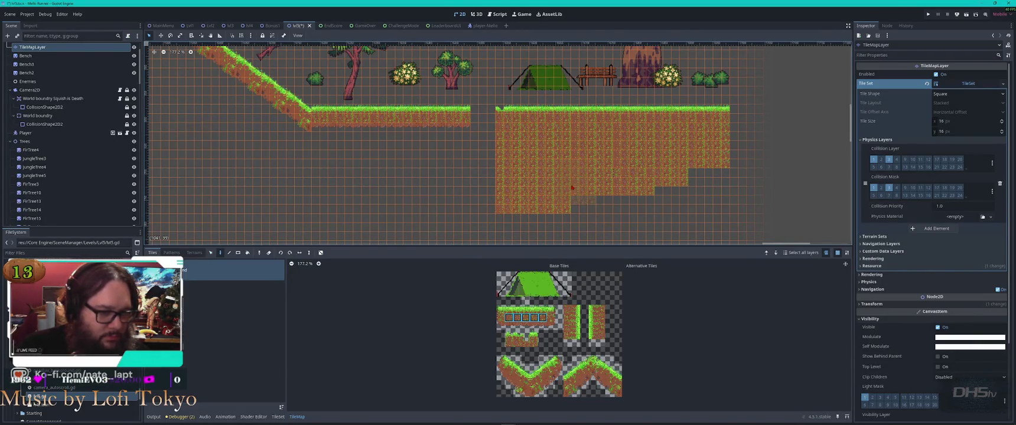
drag(595, 193, 717, 193)
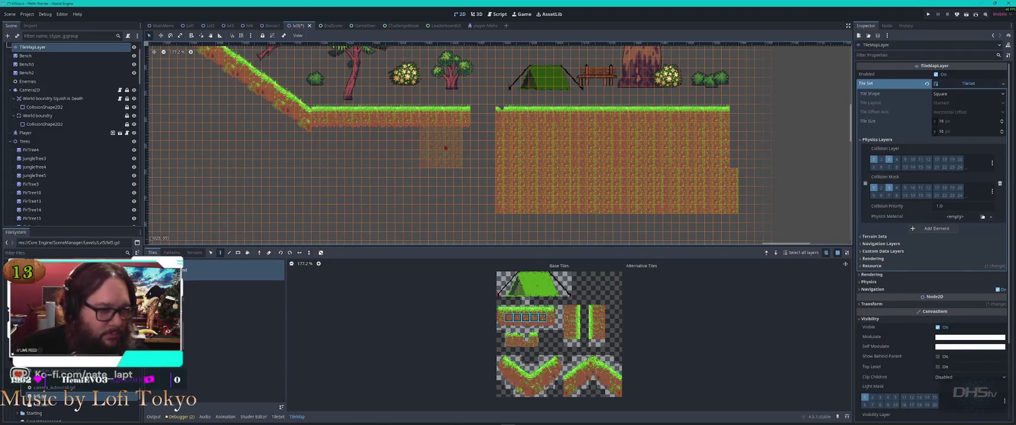
mouse_move(414, 146)
mouse_down()
mouse_move(438, 145)
mouse_move(309, 148)
mouse_move(348, 176)
mouse_move(344, 195)
mouse_move(466, 190)
mouse_move(317, 217)
mouse_up()
key(ctrl+z)
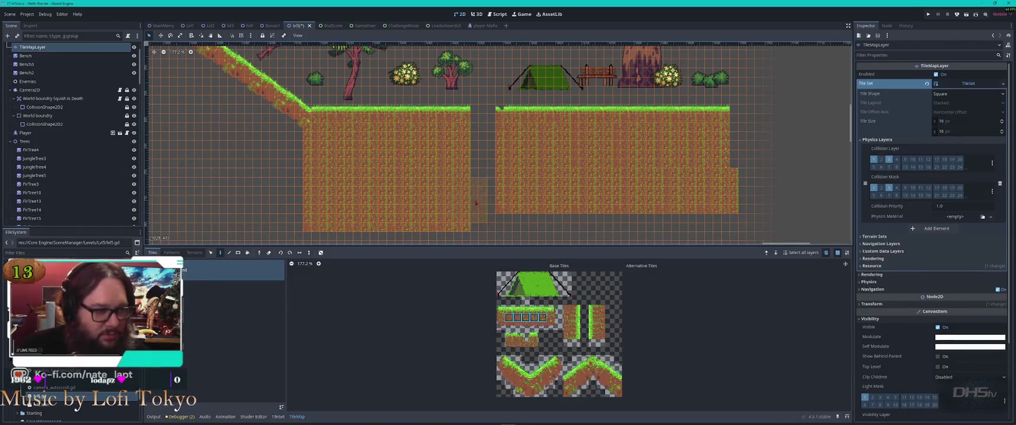
Paint dirt beneath both platforms and pick a five-tile strip of ground tiles.
scroll(443, 169, down, 4)
scroll(443, 168, right, 2)
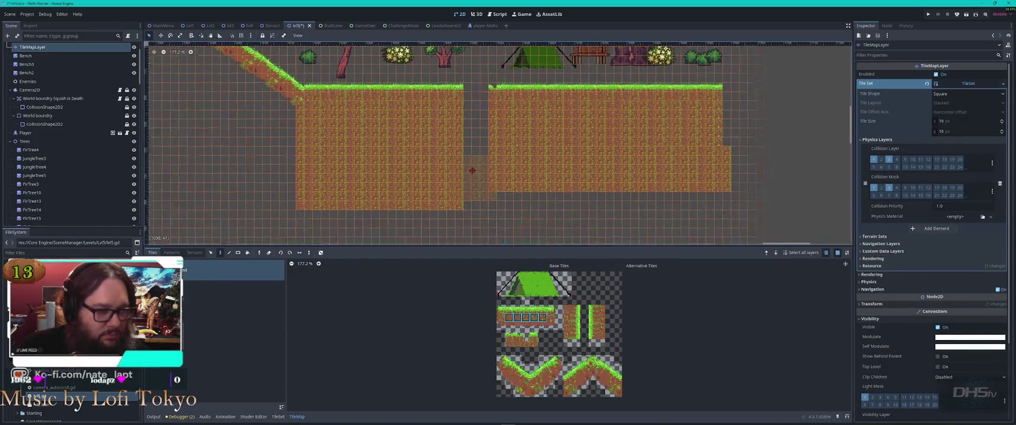
mouse_move(417, 180)
mouse_down()
mouse_move(454, 159)
mouse_move(711, 162)
mouse_up()
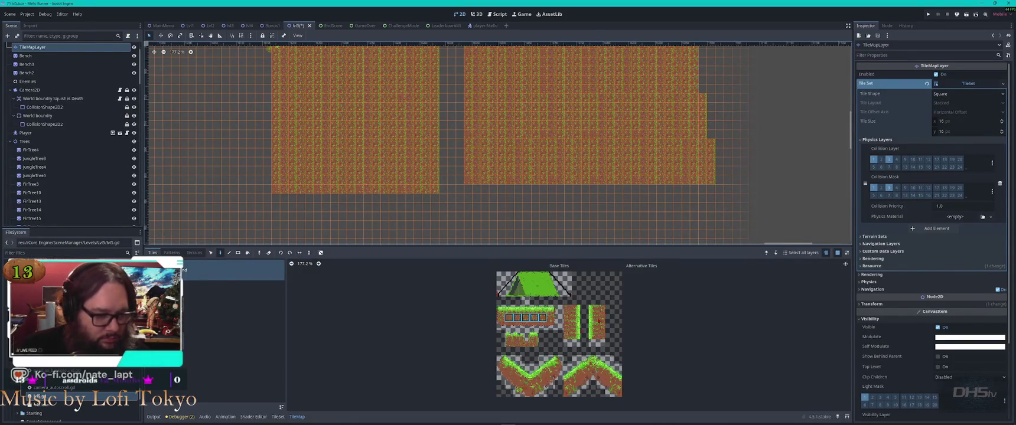
drag(549, 325, 499, 326)
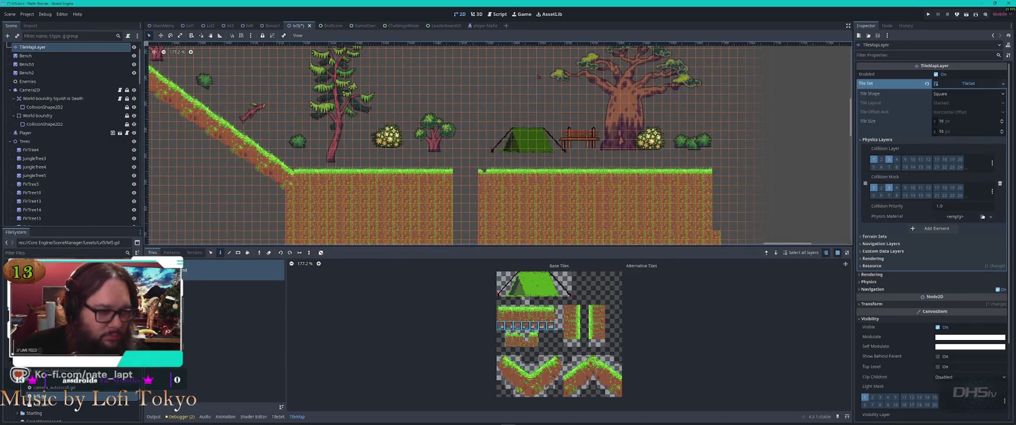
scroll(488, 193, up, 6)
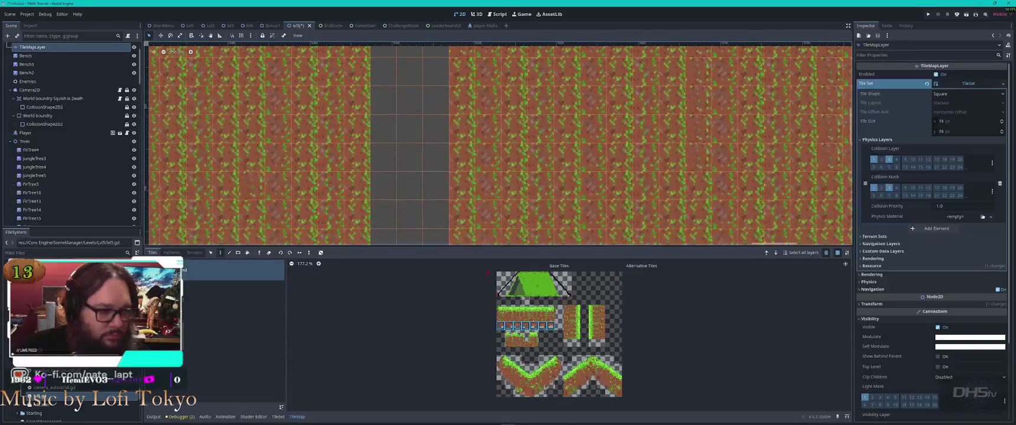
scroll(509, 216, down, 2)
scroll(510, 216, down, 4)
scroll(513, 163, up, 3)
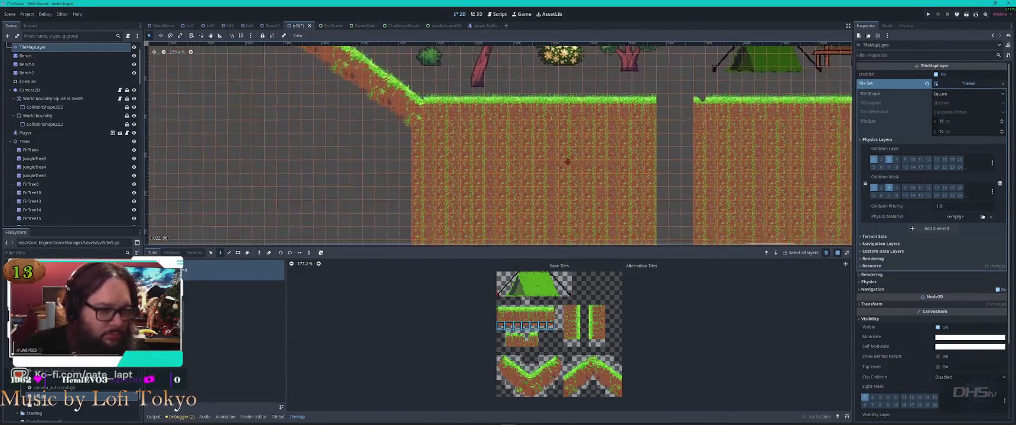
scroll(507, 149, down, 2)
scroll(643, 159, right, 5)
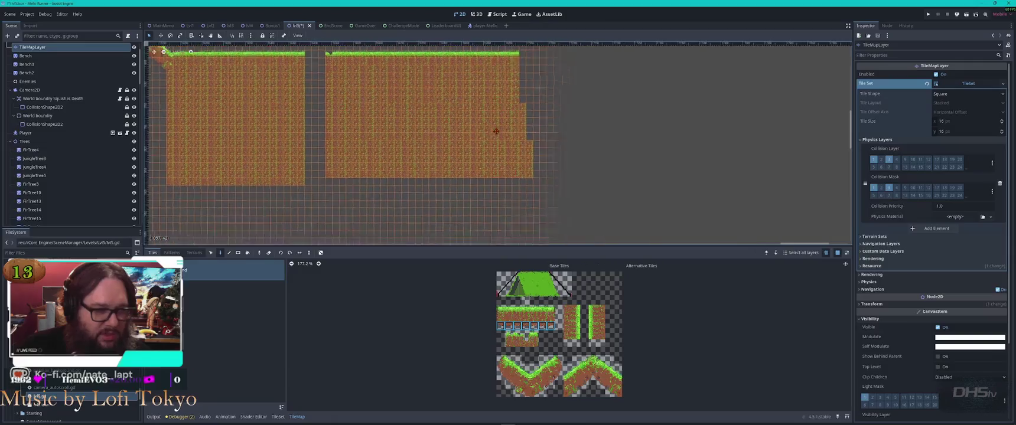
scroll(577, 111, up, 2)
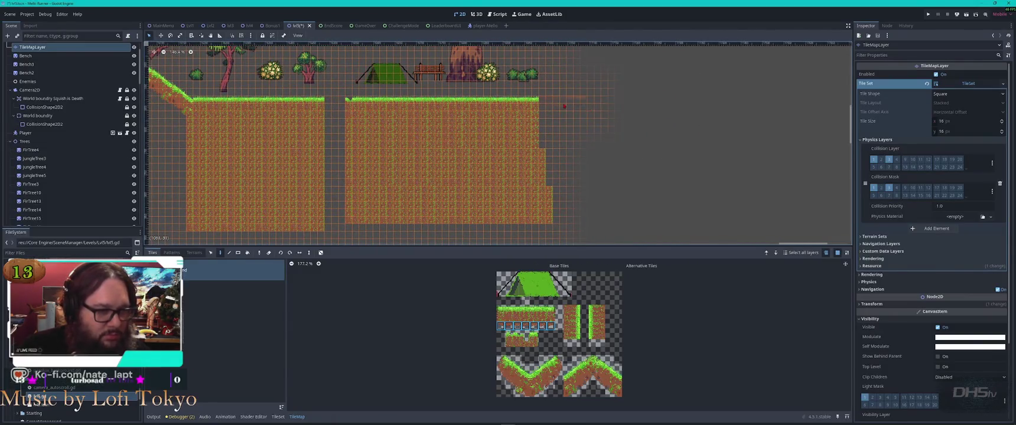
Copy a ground tile block to extend the lower-right ground, then save lvl5.
key(s)
drag(464, 97, 540, 155)
key(ctrl+c)
key(ctrl+v)
click(575, 134)
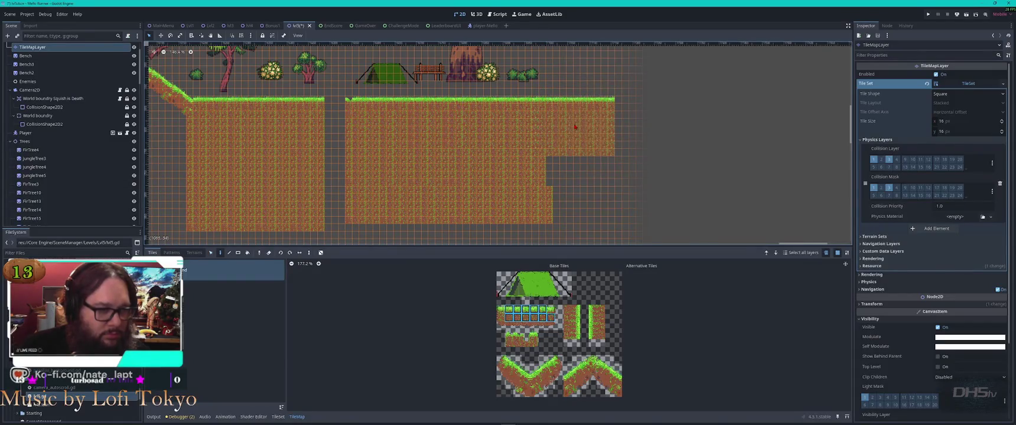
key(ctrl+z)
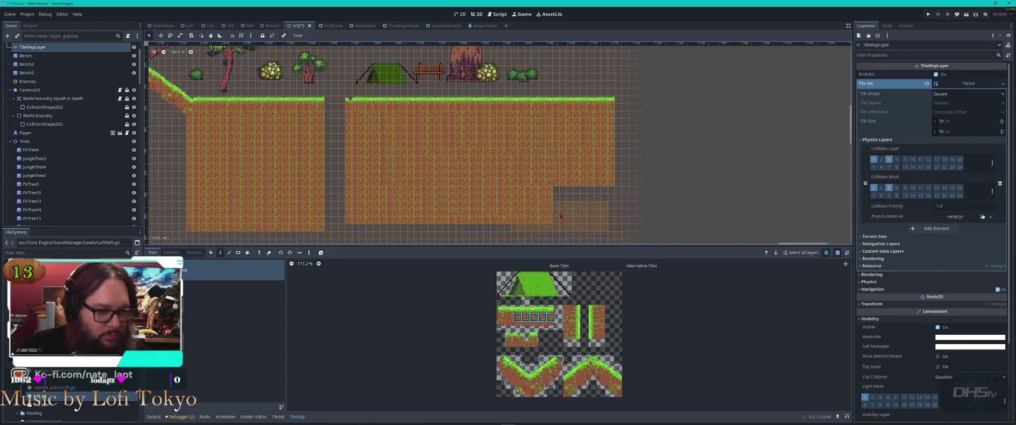
click(572, 200)
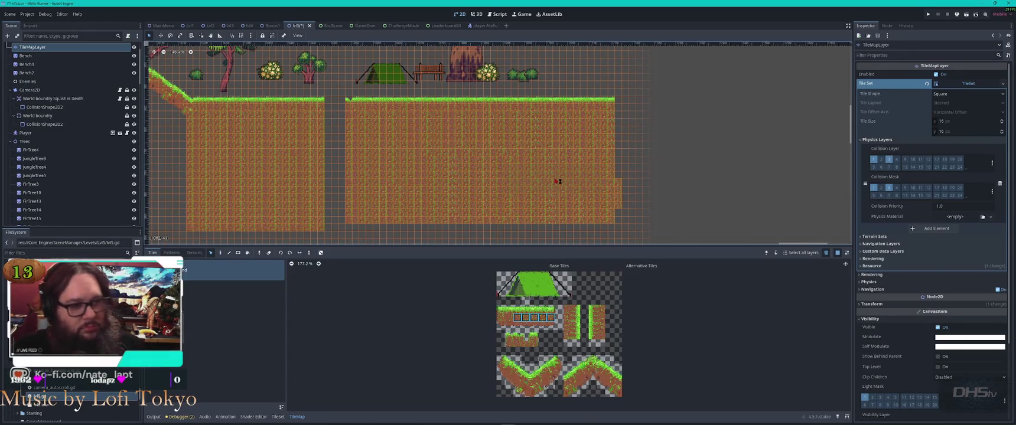
key(Escape)
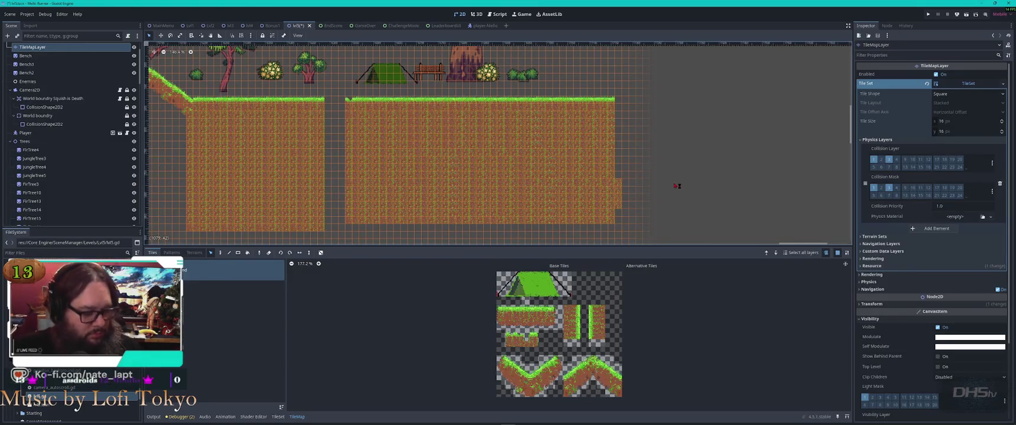
key(ctrl+s)
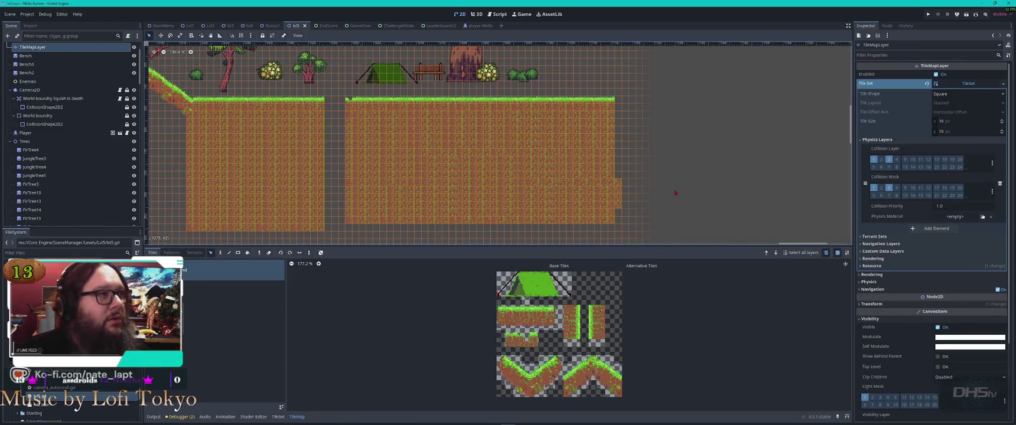
Select a block of placed tiles and stamp dirt into the block beneath the upper-left plateau.
scroll(567, 153, down, 6)
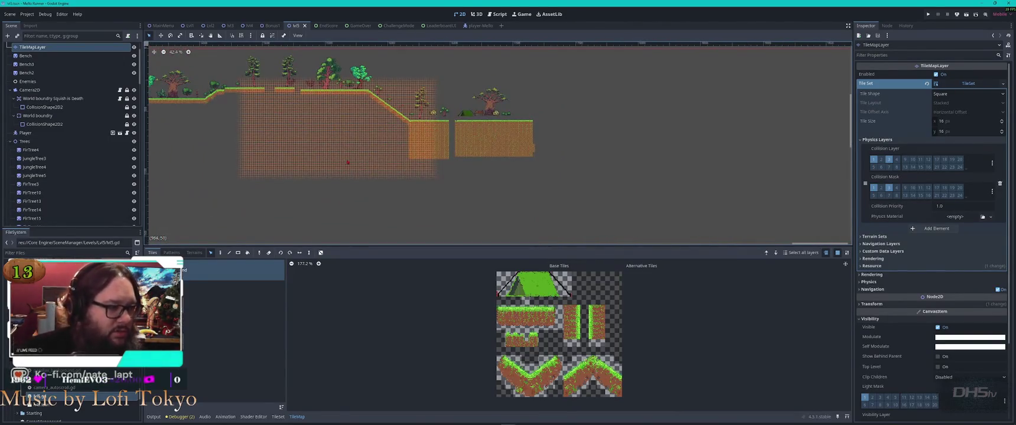
scroll(358, 118, up, 6)
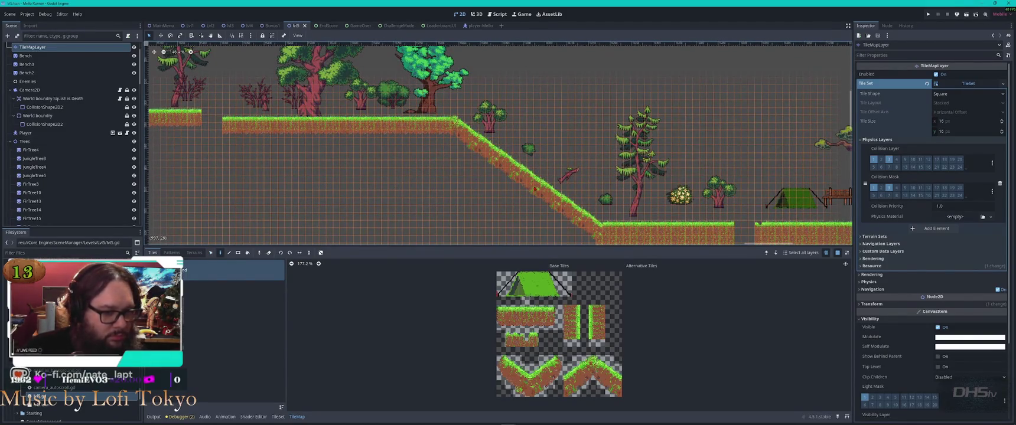
drag(535, 189, 343, 32)
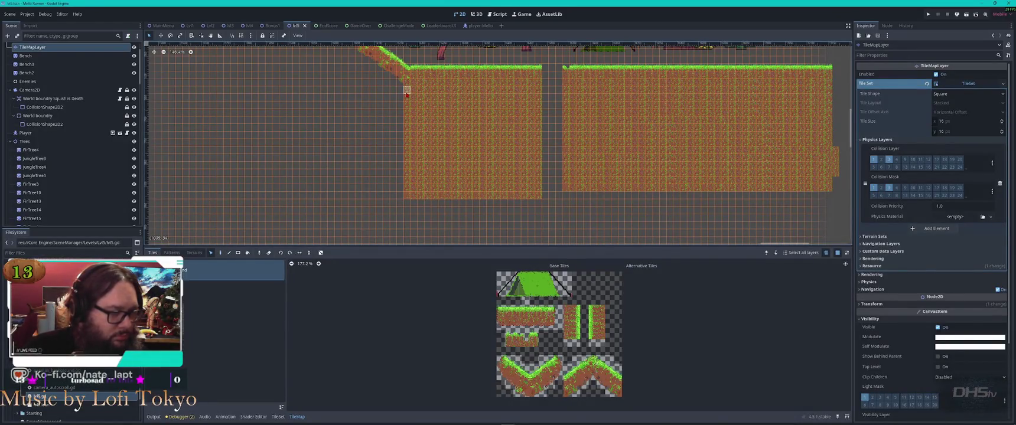
mouse_move(406, 92)
mouse_down()
mouse_move(535, 178)
mouse_move(542, 172)
mouse_up()
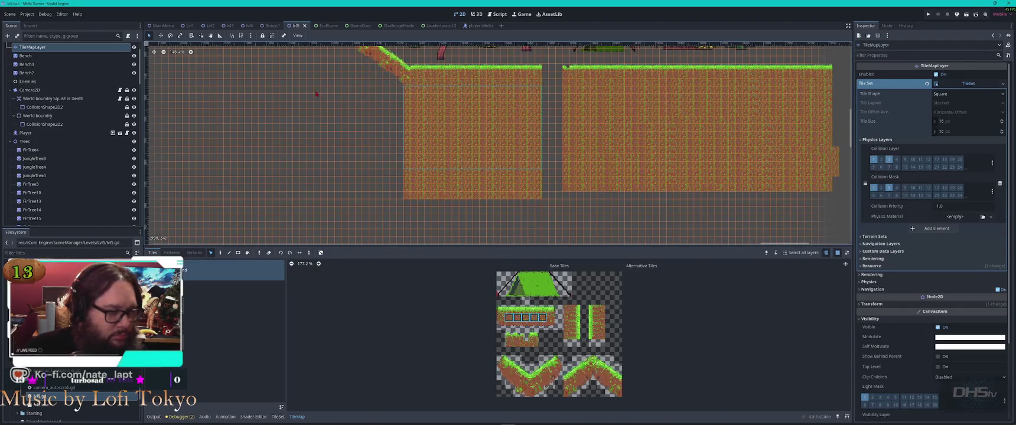
drag(316, 93, 496, 233)
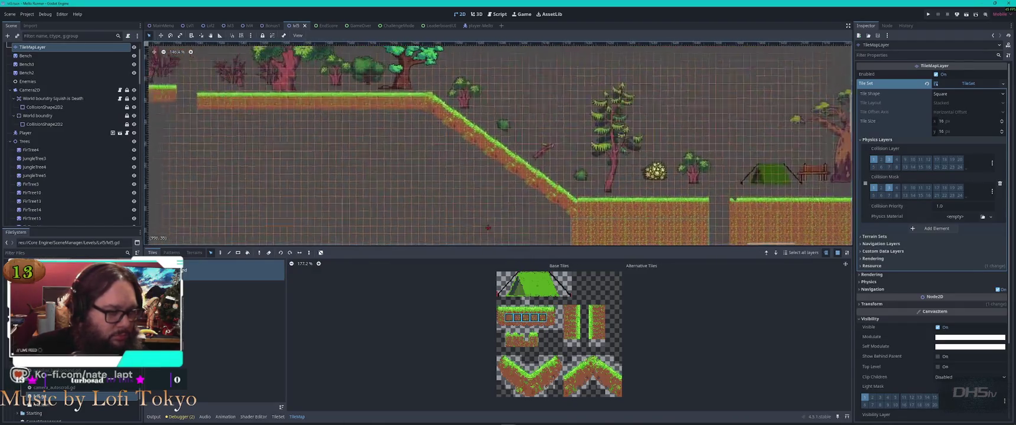
click(282, 157)
click(421, 157)
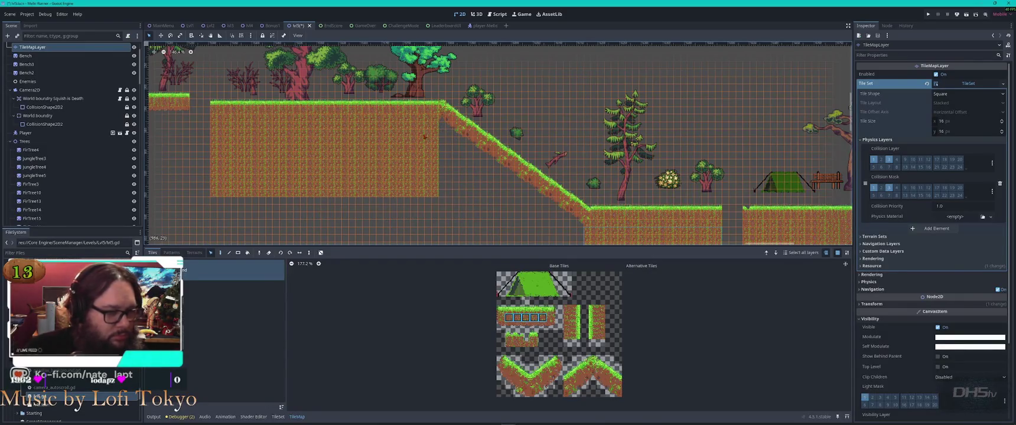
scroll(455, 132, up, 1)
scroll(458, 127, up, 5)
scroll(329, 105, right, 2)
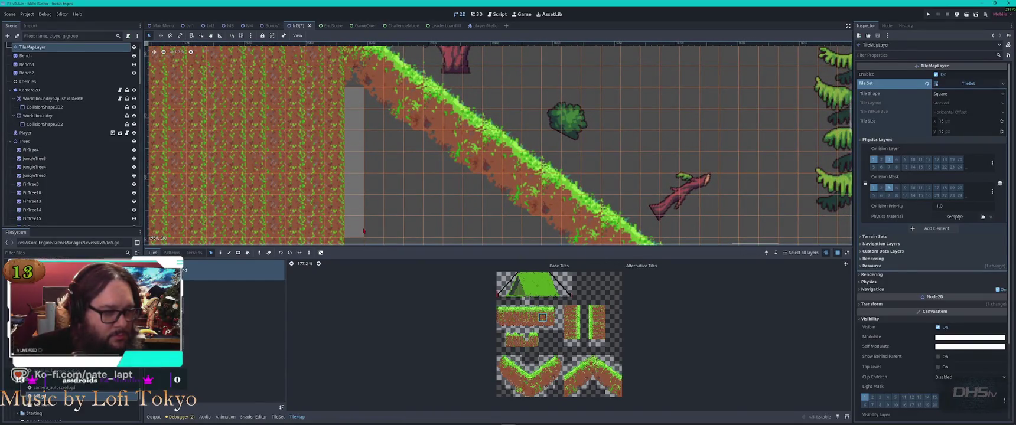
Paint dirt columns into the grey cells along the slope's underside.
key(d)
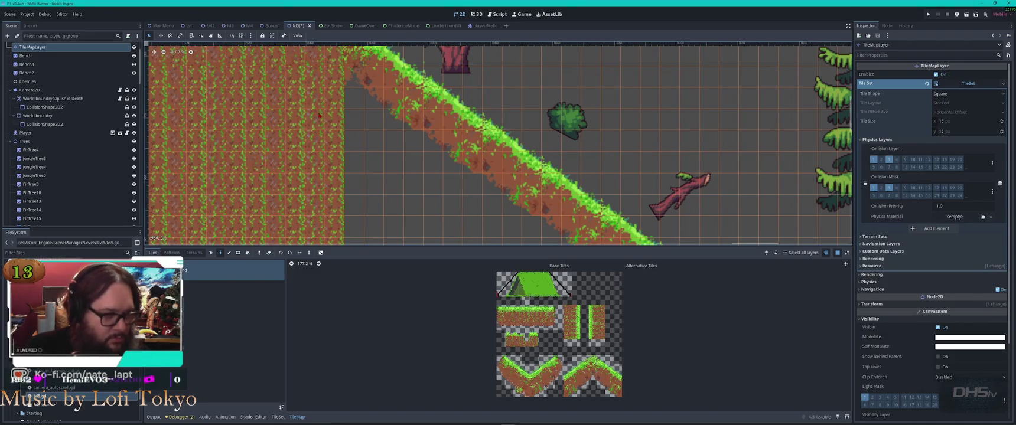
mouse_move(310, 125)
mouse_down()
mouse_move(354, 97)
mouse_move(355, 209)
mouse_move(374, 121)
mouse_move(378, 213)
mouse_move(394, 139)
mouse_move(394, 233)
mouse_move(414, 168)
mouse_move(435, 178)
mouse_move(432, 159)
mouse_move(453, 210)
mouse_move(494, 233)
mouse_move(503, 195)
mouse_up()
scroll(503, 196, down, 2)
drag(420, 121, 576, 238)
mouse_move(527, 216)
mouse_down()
mouse_move(372, 133)
mouse_move(534, 237)
mouse_move(378, 153)
mouse_move(507, 212)
mouse_move(447, 168)
mouse_up()
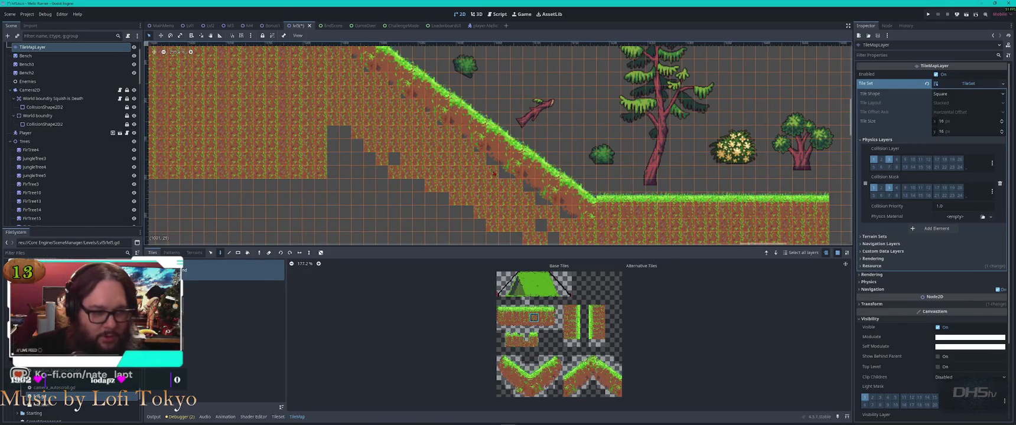
mouse_move(526, 195)
mouse_down()
mouse_move(561, 223)
mouse_move(509, 163)
mouse_up()
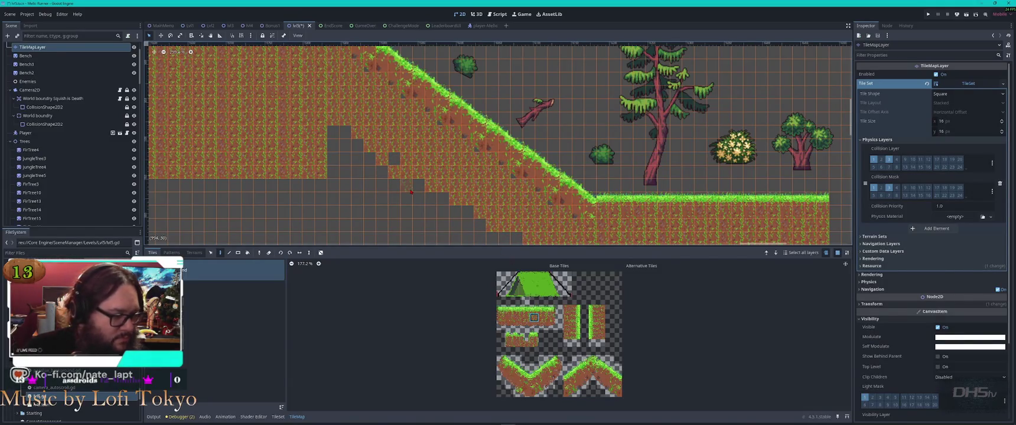
Use a multi-tile dirt pattern to fill the staircase cells, bottom grey row and left staircase.
drag(322, 187, 193, 112)
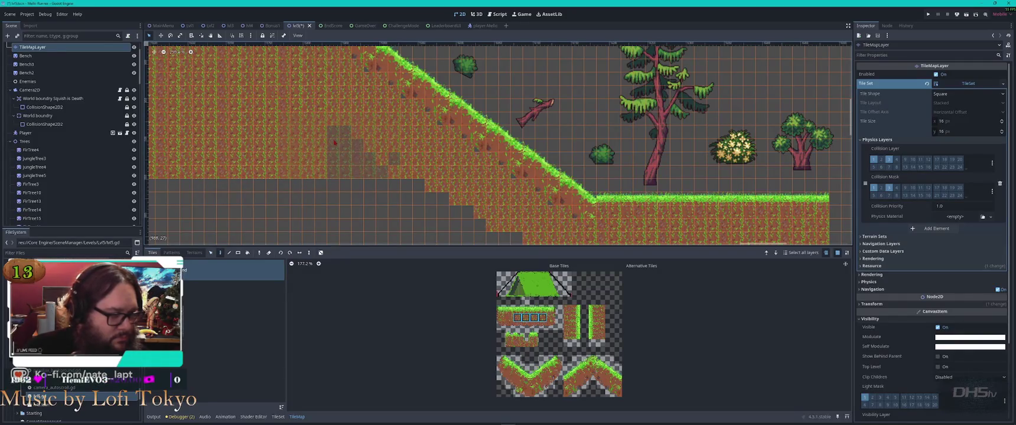
scroll(295, 130, down, 3)
scroll(295, 130, right, 3)
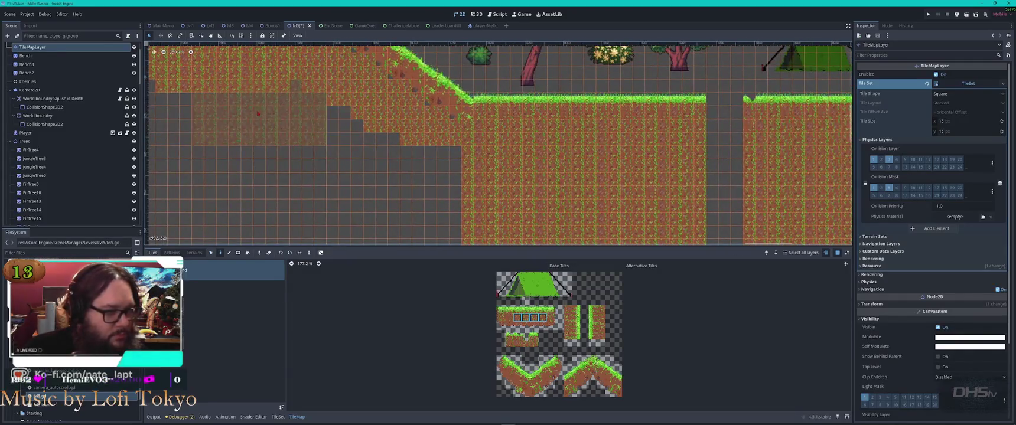
click(259, 113)
click(343, 147)
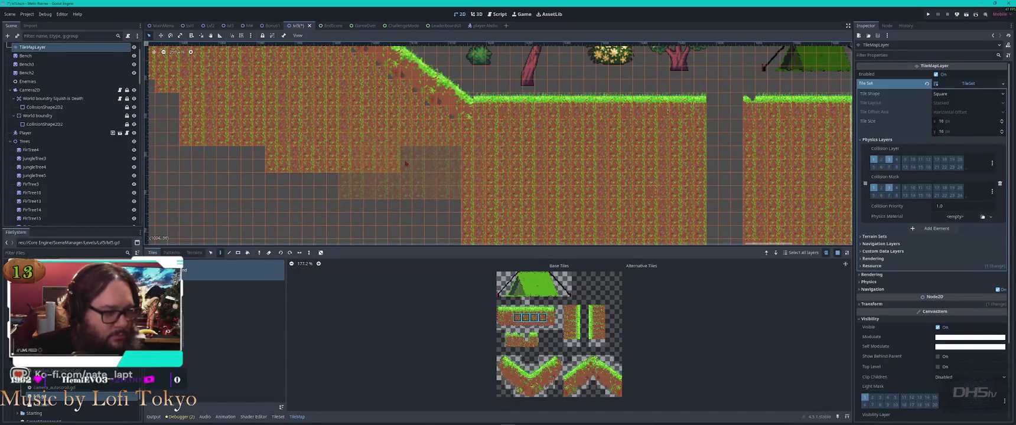
mouse_move(406, 164)
mouse_down()
mouse_move(307, 206)
mouse_move(248, 183)
mouse_move(332, 193)
mouse_up()
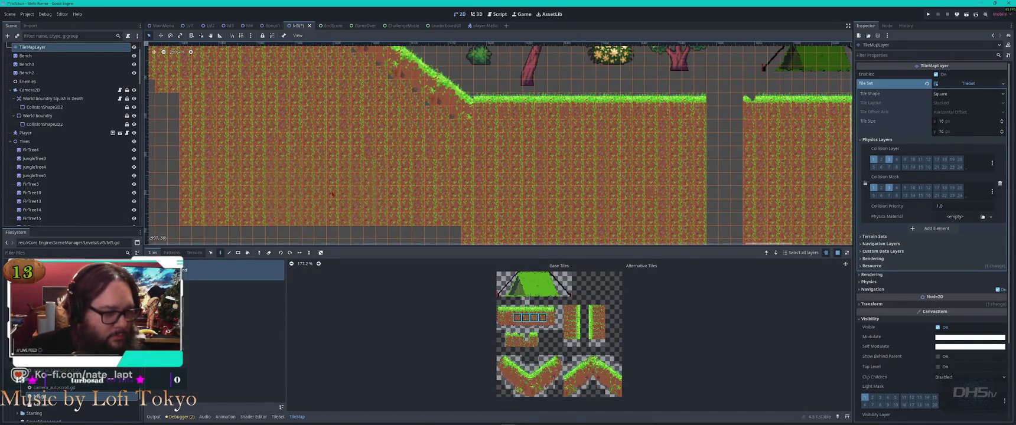
scroll(419, 209, down, 2)
mouse_move(437, 227)
mouse_down()
mouse_move(310, 223)
mouse_move(214, 150)
mouse_up()
scroll(276, 188, left, 5)
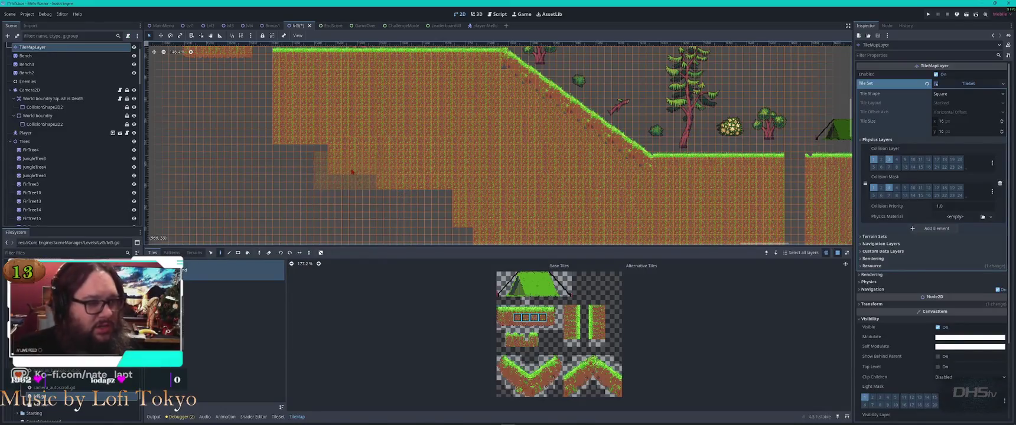
mouse_move(311, 177)
mouse_down()
mouse_move(298, 154)
mouse_move(378, 207)
mouse_move(425, 192)
mouse_move(461, 233)
mouse_move(413, 241)
mouse_up()
scroll(522, 164, down, 5)
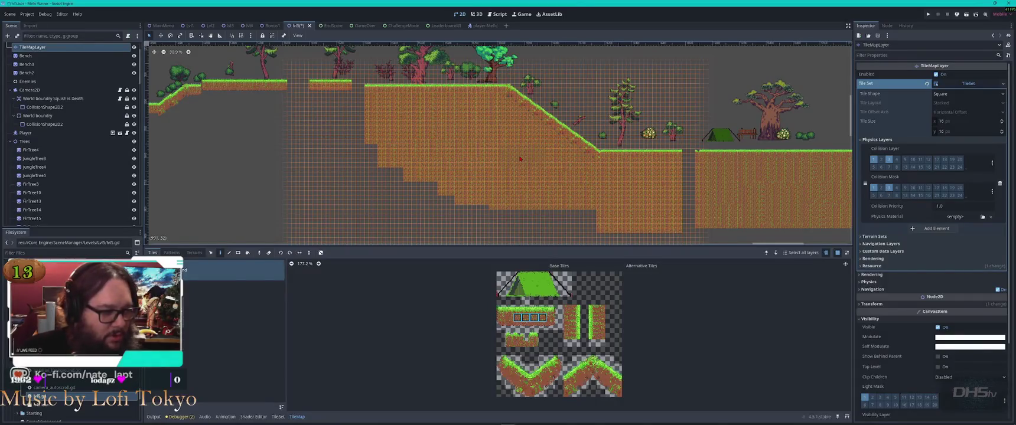
scroll(513, 161, down, 4)
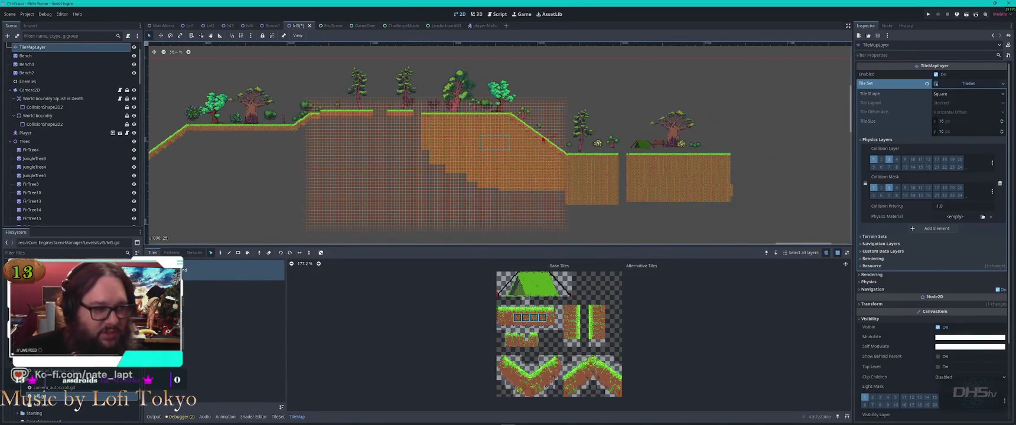
scroll(450, 143, up, 5)
scroll(519, 131, down, 5)
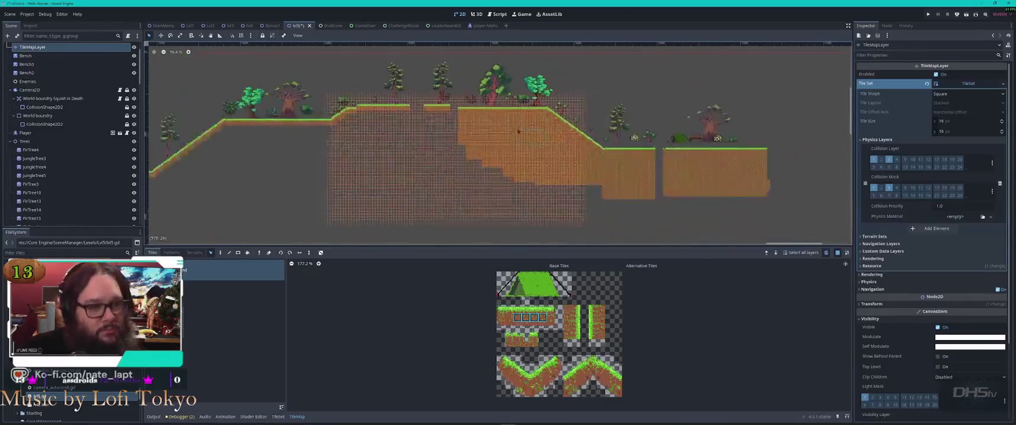
scroll(460, 186, up, 8)
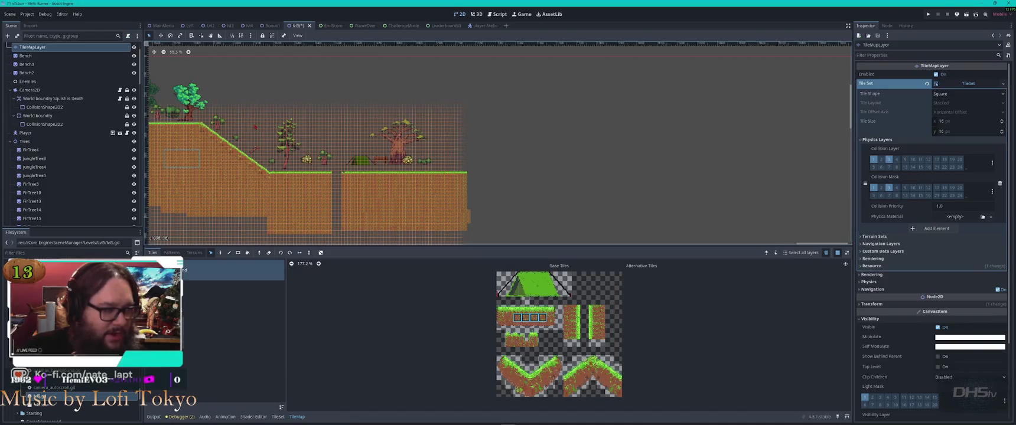
scroll(499, 145, left, 10)
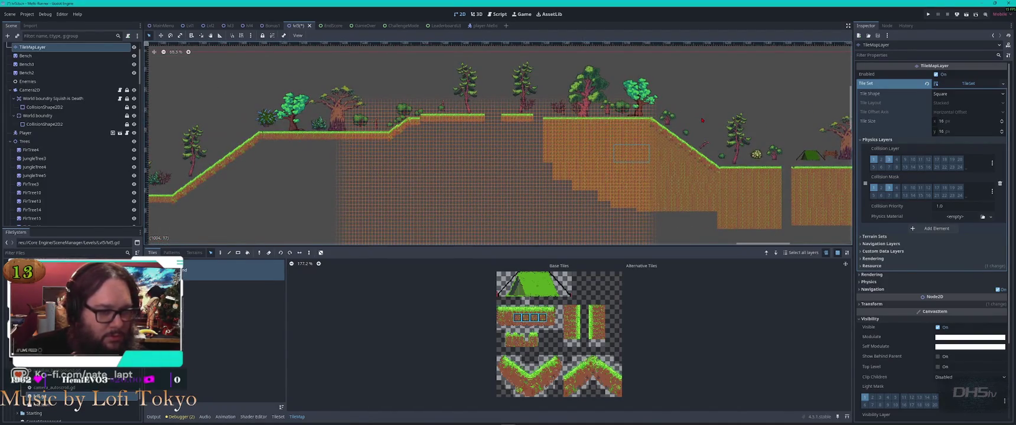
scroll(701, 120, down, 4)
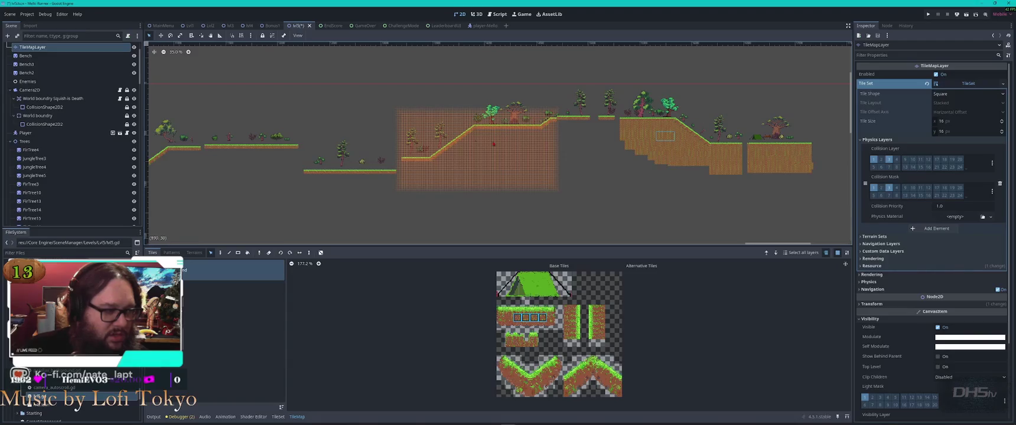
scroll(494, 143, left, 5)
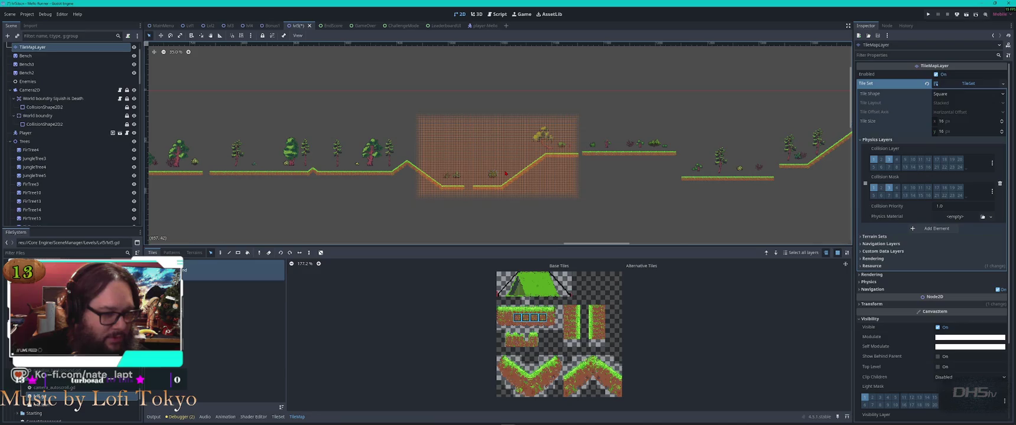
scroll(512, 175, down, 8)
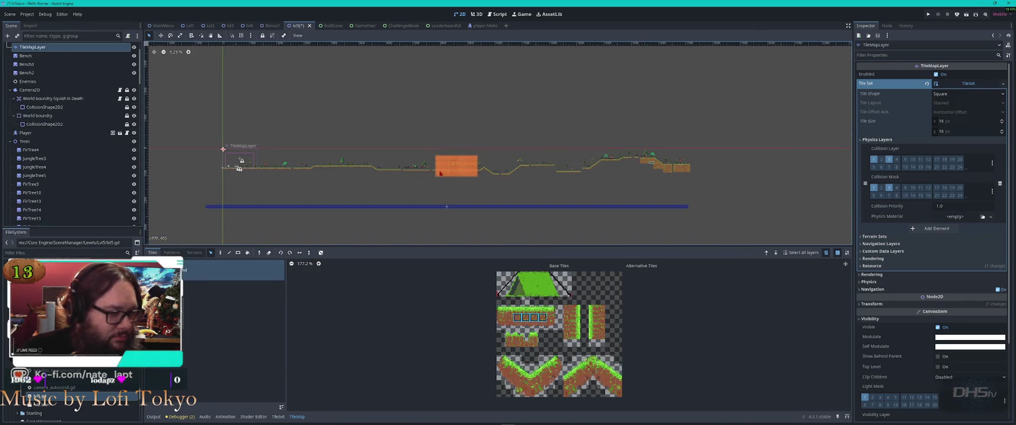
scroll(454, 166, up, 10)
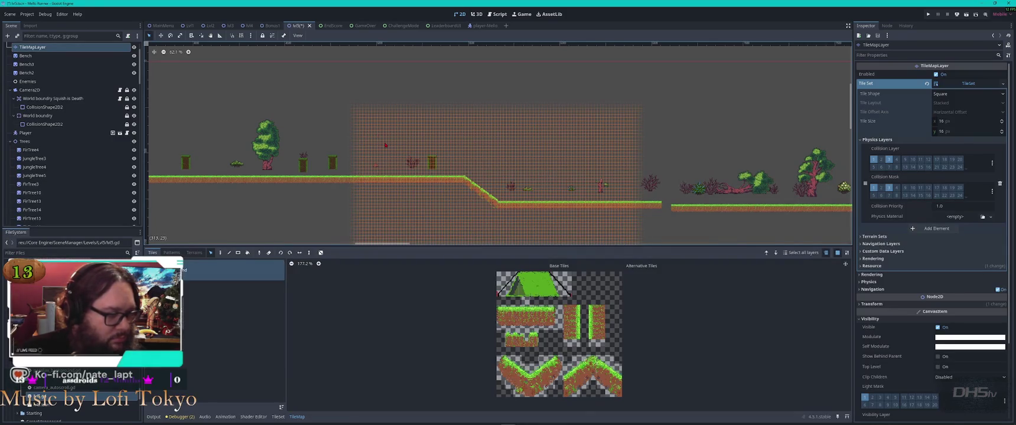
Deselect the TileMapLayer and save the lvl5 scene.
key(Escape)
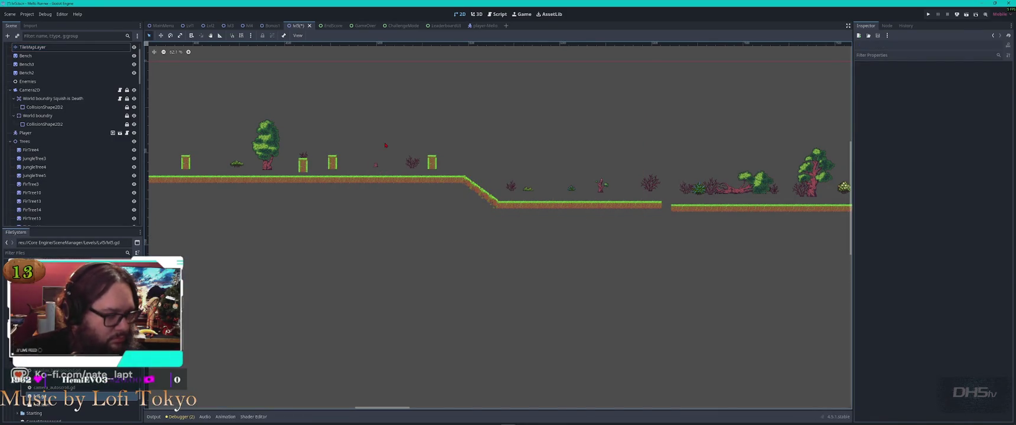
key(ctrl+s)
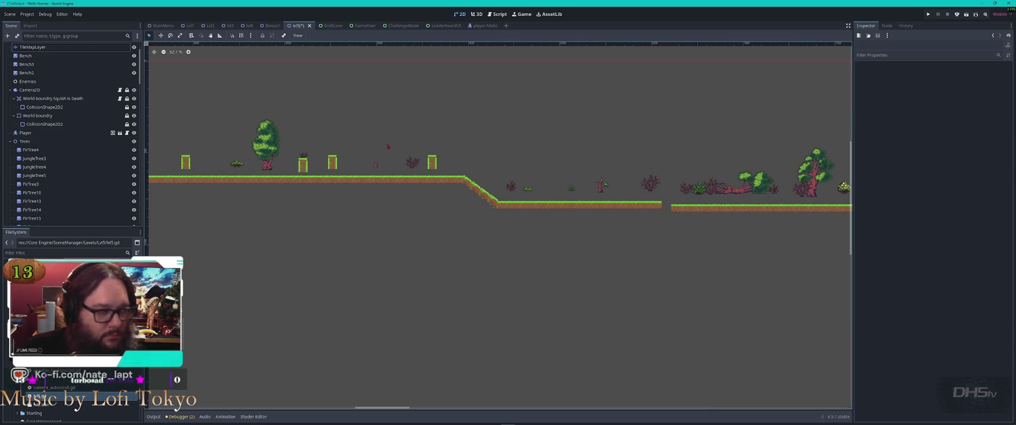
scroll(396, 148, down, 10)
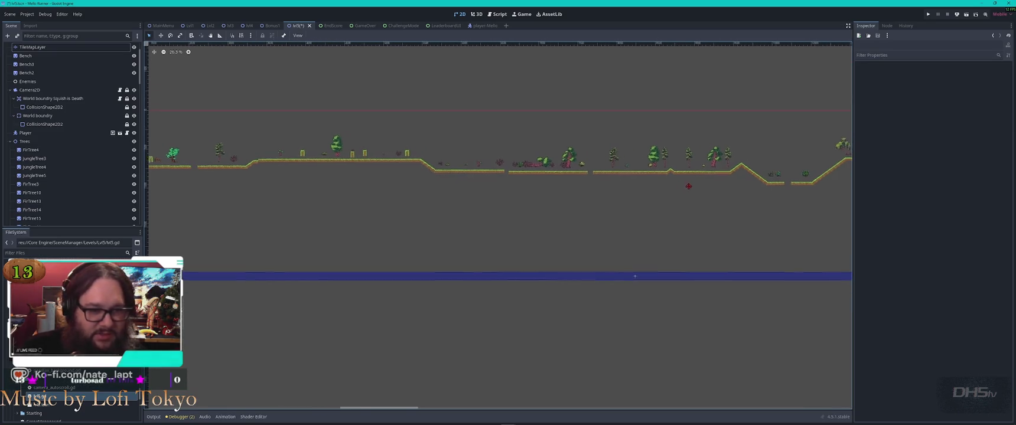
Recentre on the level, bring the right-hand island into view and reselect the TileMapLayer.
drag(700, 174, 498, 179)
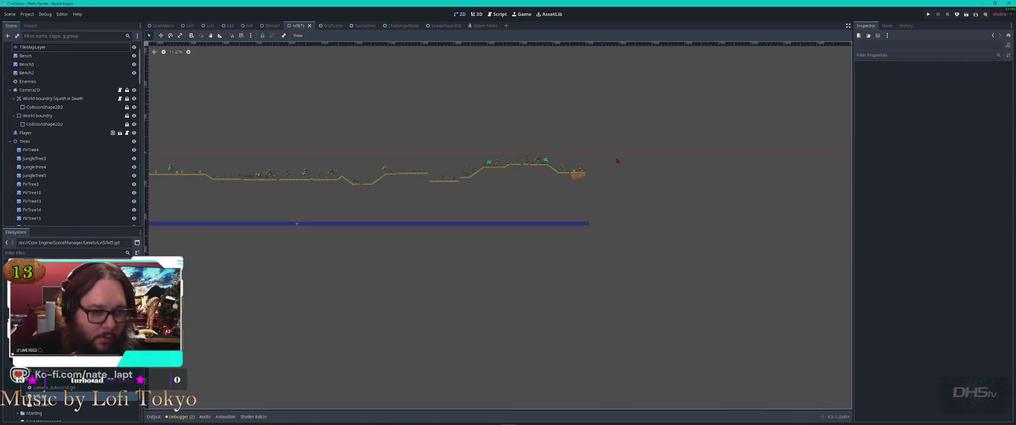
scroll(598, 170, up, 4)
scroll(542, 158, up, 2)
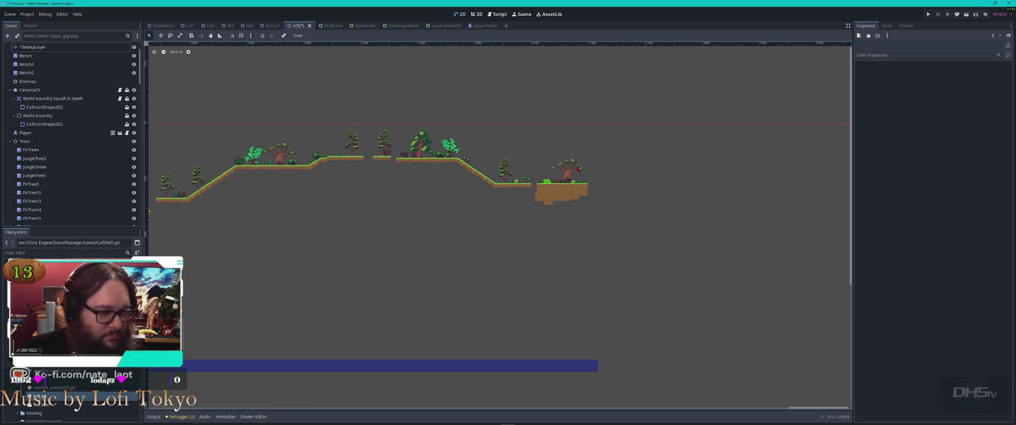
scroll(531, 159, up, 6)
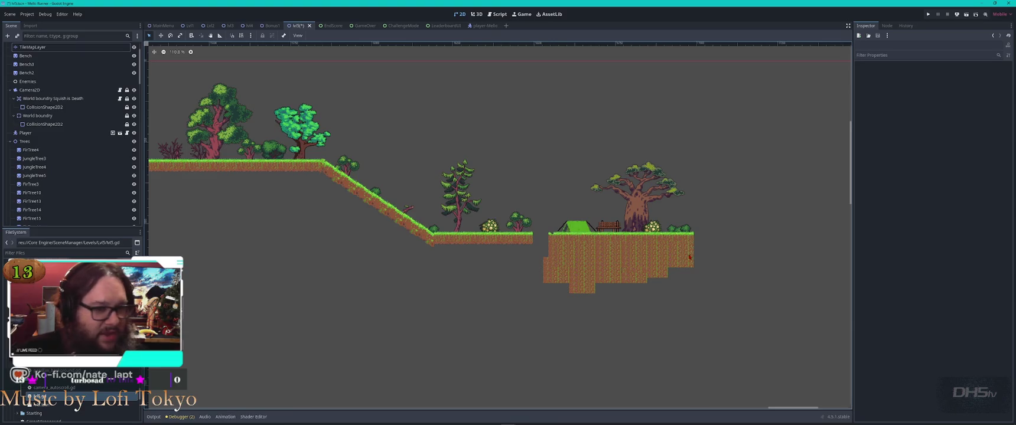
scroll(690, 257, up, 3)
mouse_move(688, 254)
mouse_down()
mouse_move(471, 187)
mouse_move(557, 235)
mouse_up()
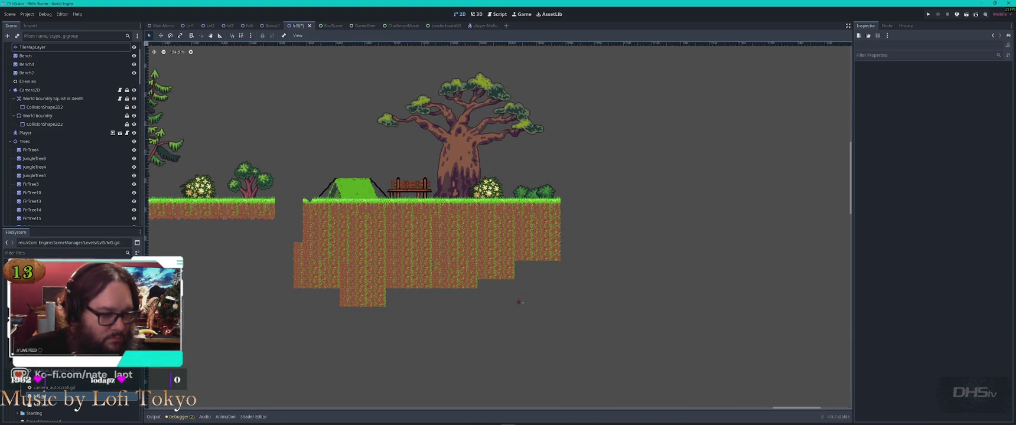
click(404, 278)
Copy the ground tile block under the island and paste a copy below it.
scroll(543, 208, down, 5)
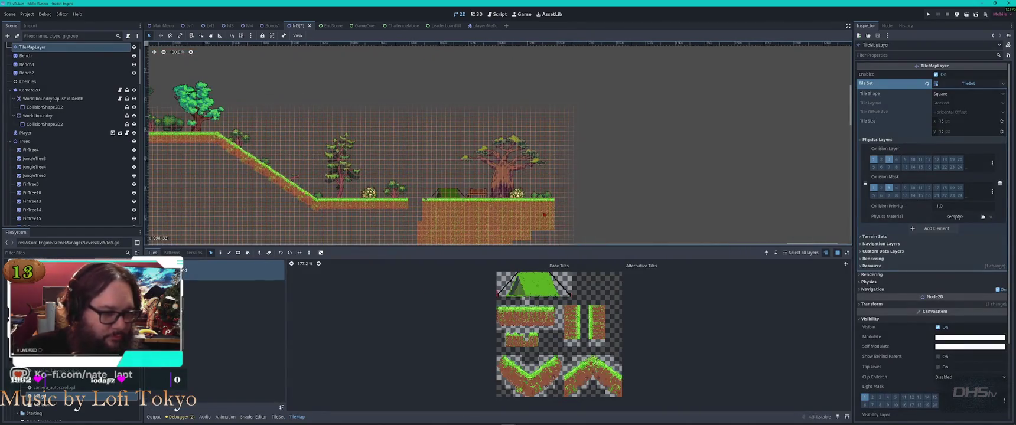
mouse_move(543, 208)
mouse_down()
mouse_move(605, 129)
mouse_move(609, 136)
mouse_up()
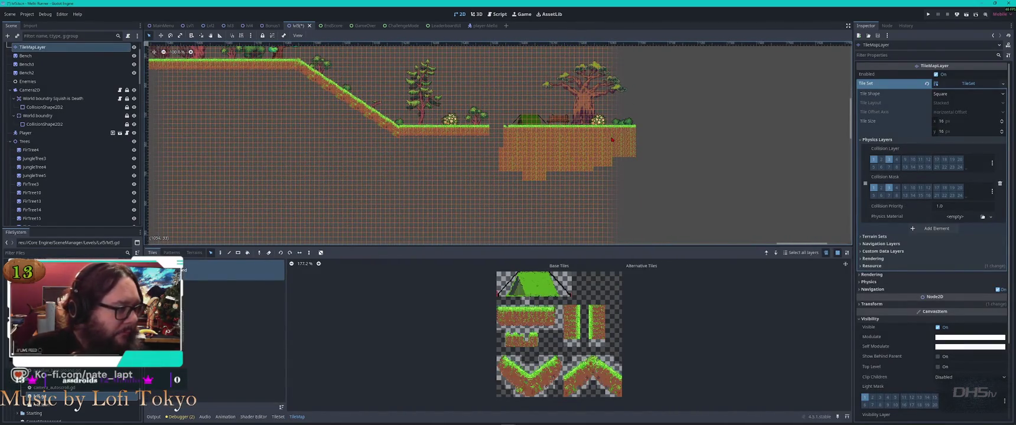
drag(627, 206, 511, 146)
key(ctrl+s)
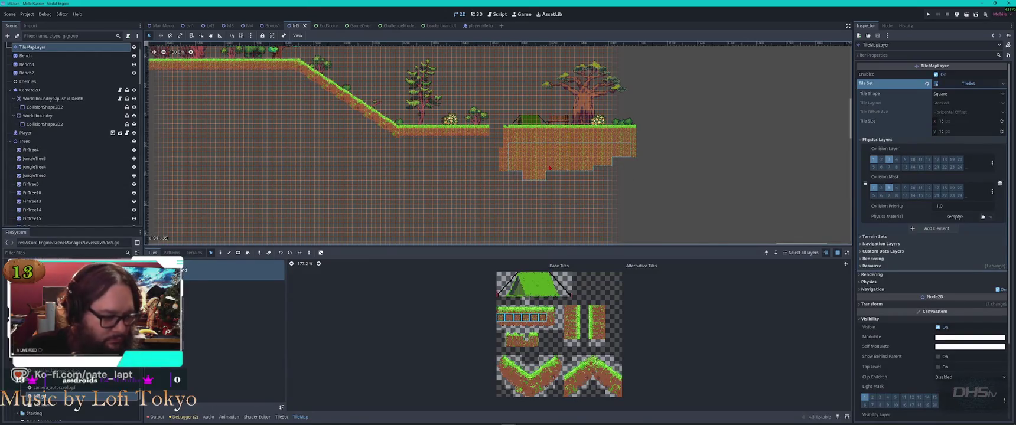
key(ctrl+v)
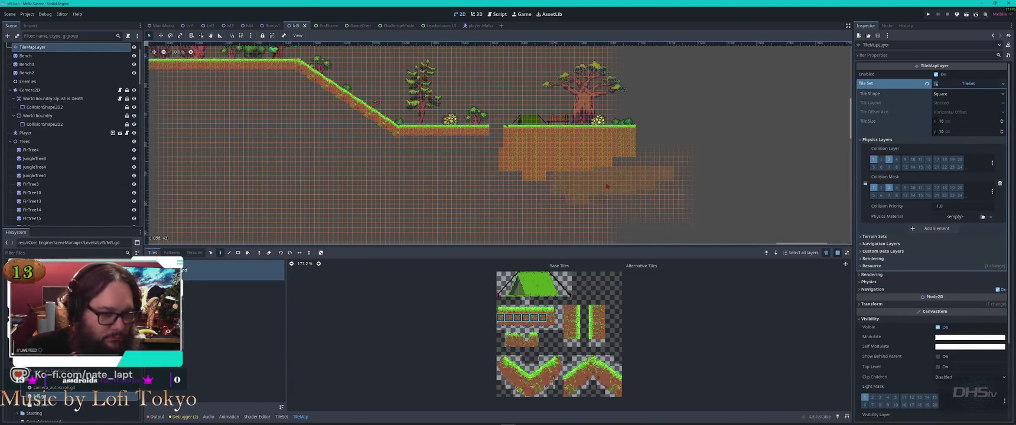
click(582, 202)
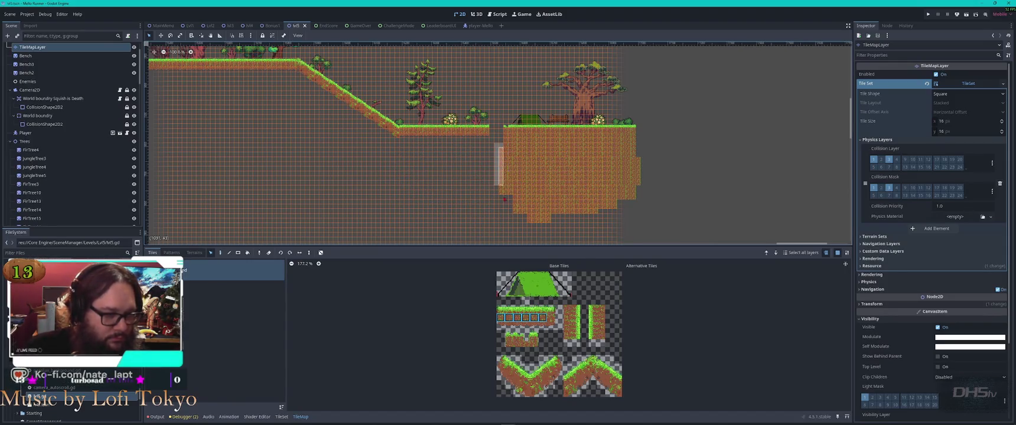
key(Escape)
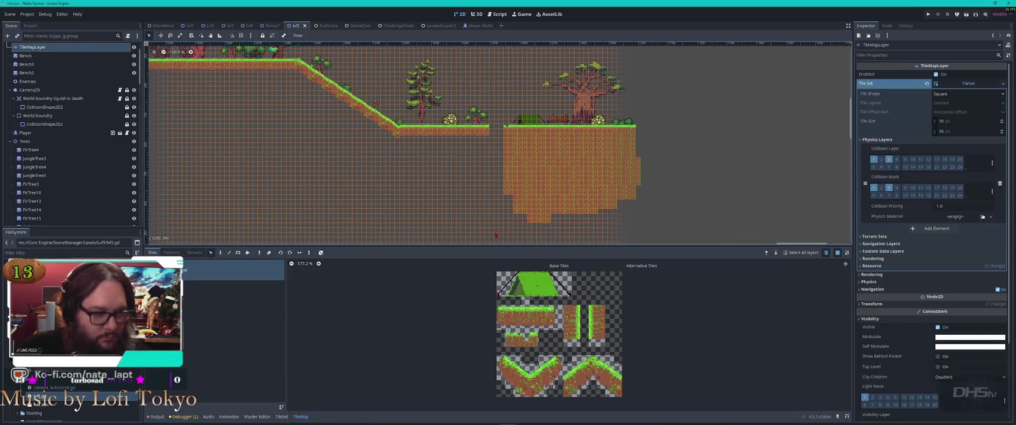
Stamp the island's edge dirt tiles beneath the slope's end and into the right cliff's notch.
mouse_move(502, 153)
mouse_down()
mouse_move(524, 210)
mouse_move(526, 194)
mouse_up()
key(ctrl+c)
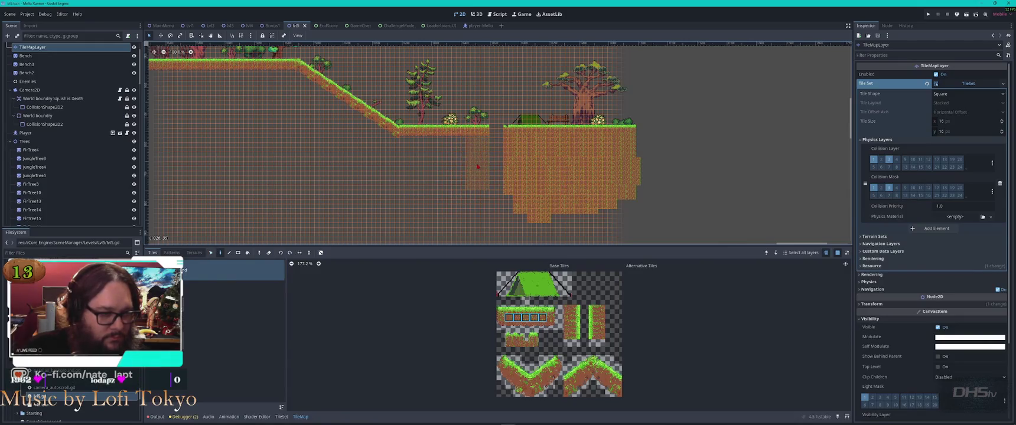
drag(477, 167, 431, 165)
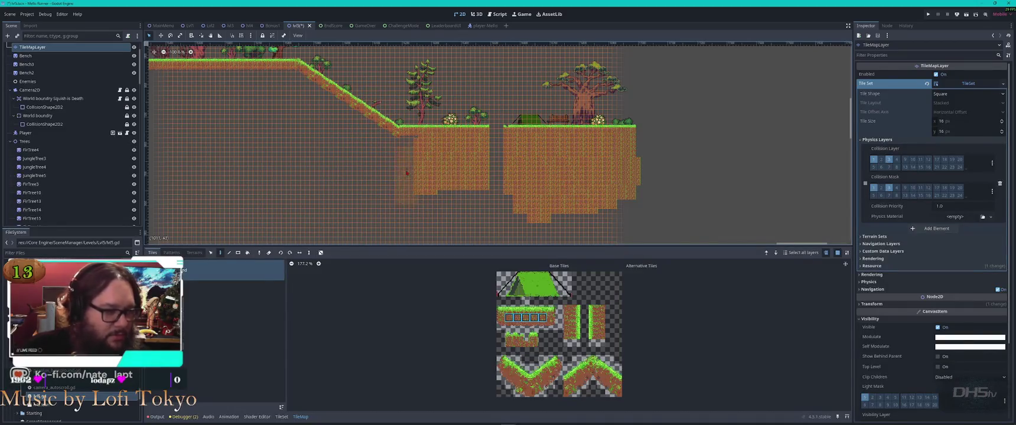
mouse_move(406, 172)
mouse_down()
mouse_move(408, 214)
mouse_move(632, 219)
mouse_up()
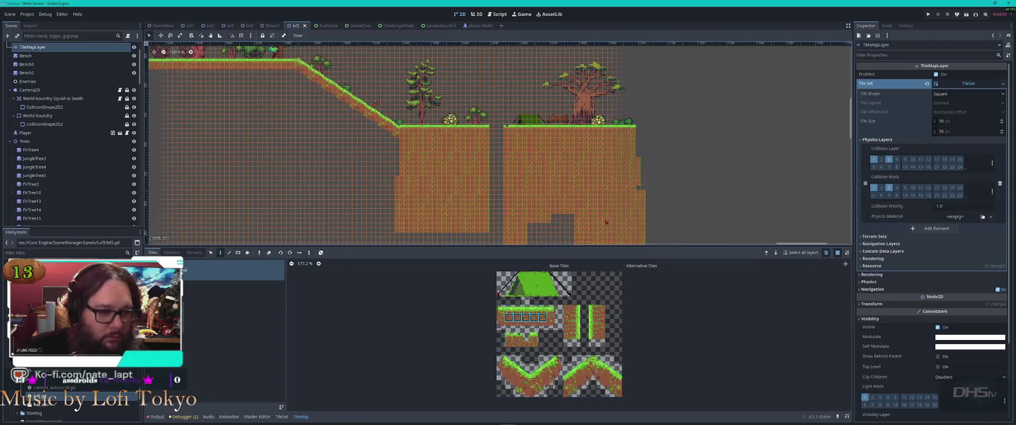
scroll(567, 222, down, 4)
mouse_move(558, 159)
mouse_down()
mouse_move(523, 161)
mouse_move(583, 181)
mouse_up()
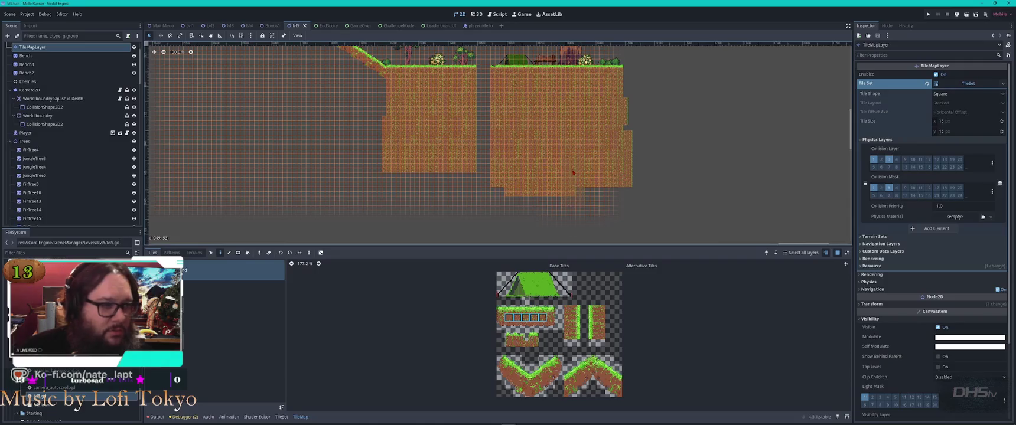
Fill the edges and bottoms of the right and left platforms with dirt.
scroll(573, 172, down, 10)
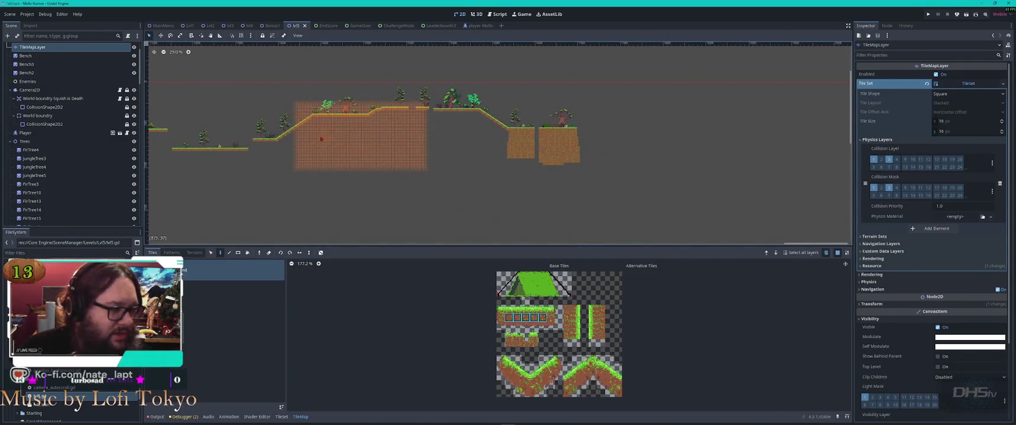
drag(321, 139, 732, 146)
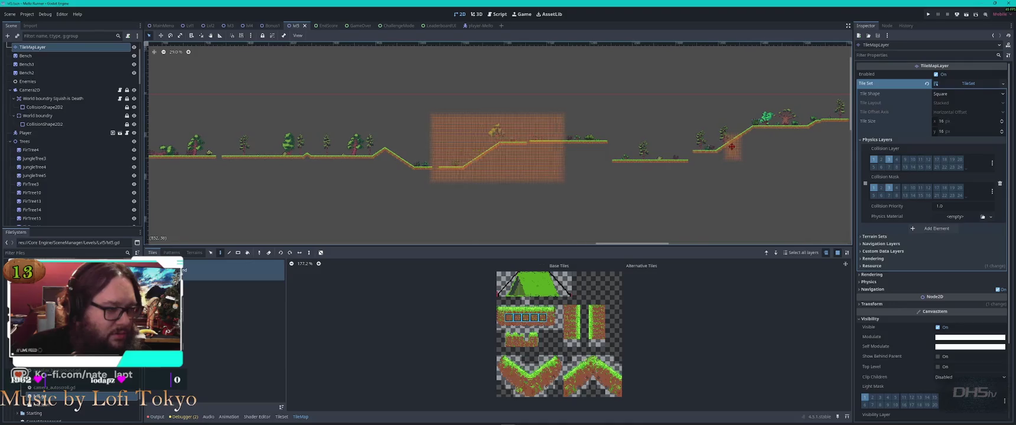
scroll(392, 169, up, 12)
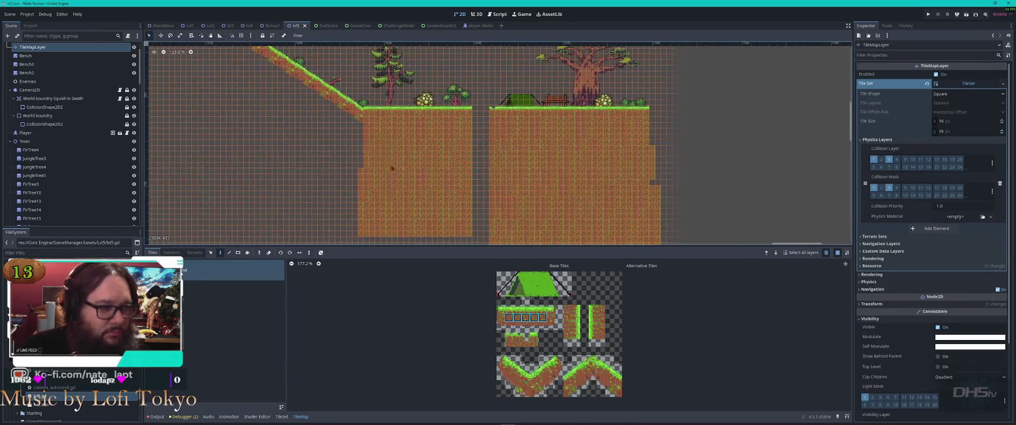
drag(400, 168, 277, 115)
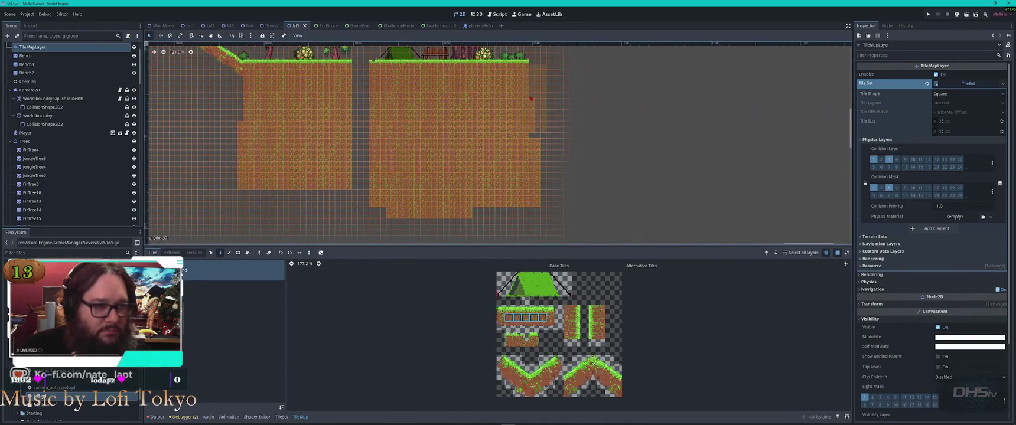
click(531, 101)
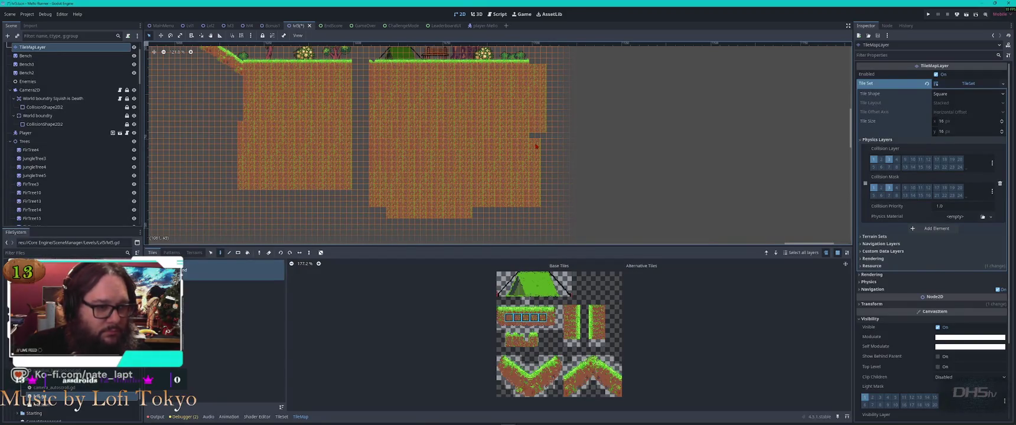
mouse_move(536, 146)
mouse_down()
mouse_move(535, 201)
mouse_move(477, 195)
mouse_up()
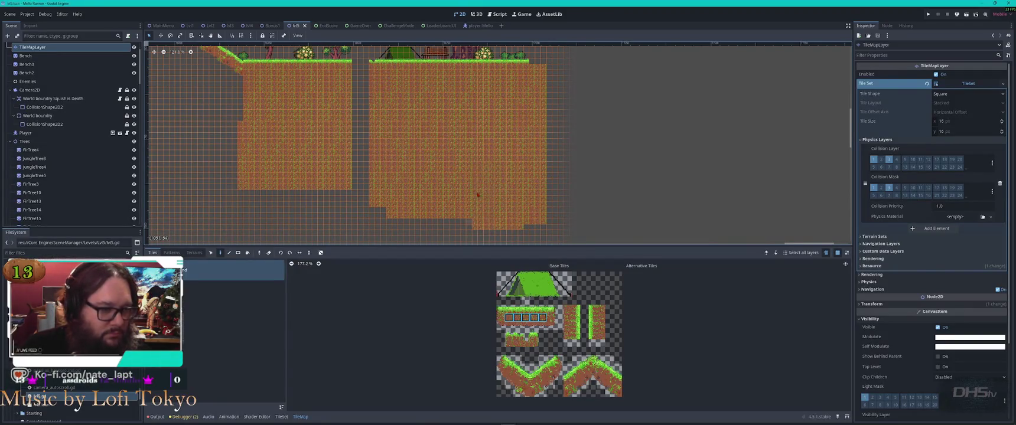
drag(384, 190, 456, 199)
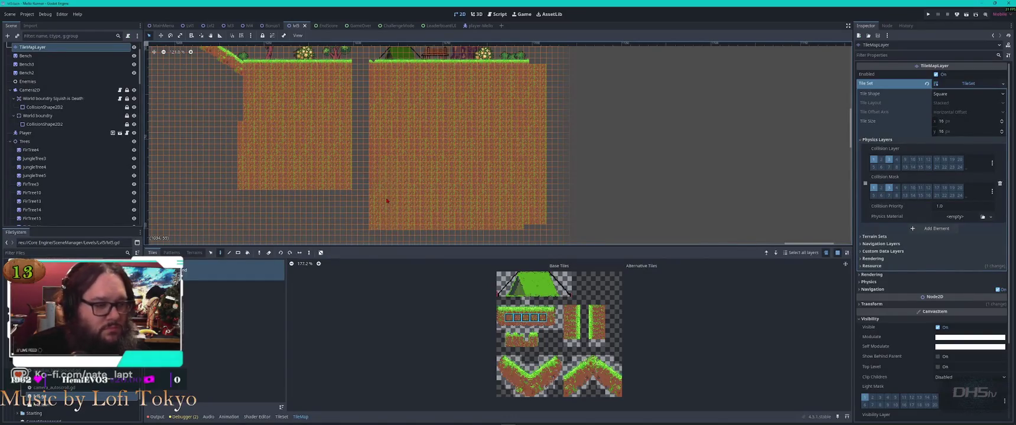
mouse_move(338, 195)
mouse_down()
mouse_move(253, 196)
mouse_move(248, 115)
mouse_up()
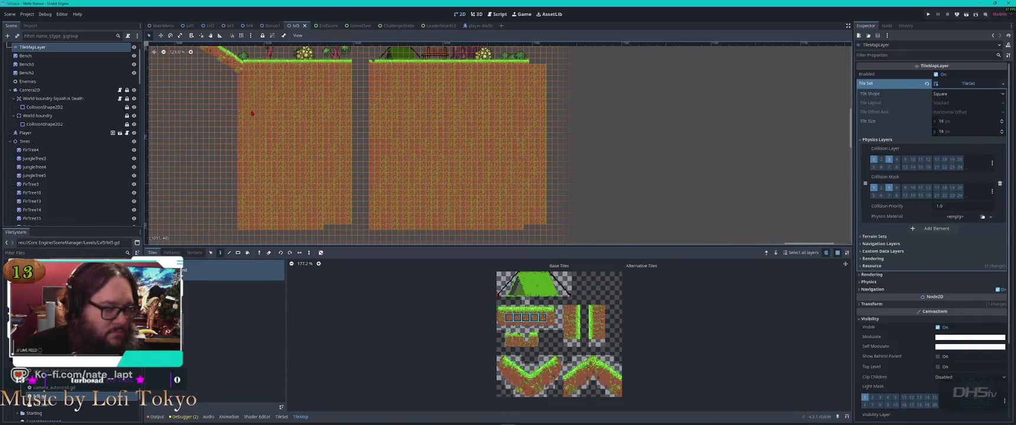
click(479, 239)
mouse_move(542, 269)
mouse_down()
mouse_move(447, 208)
mouse_move(384, 226)
mouse_move(358, 220)
mouse_move(363, 231)
mouse_up()
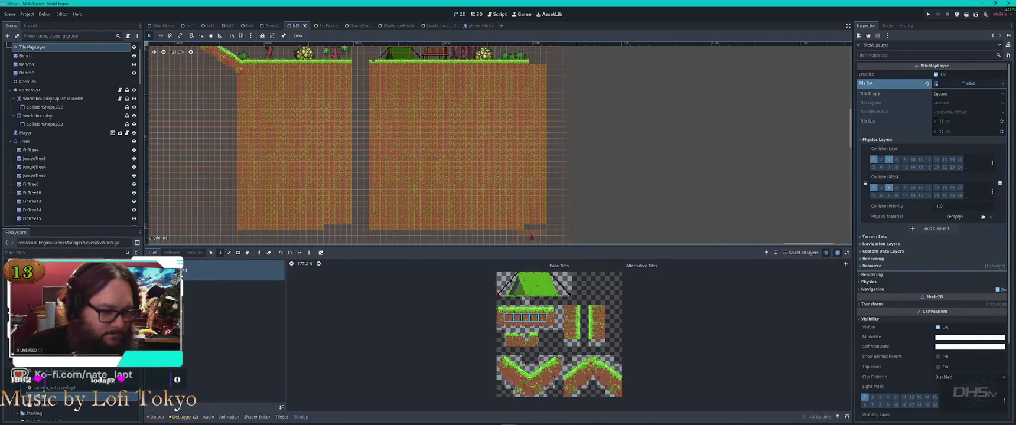
Delete the right cliff's bottom tile row, save lvl5 and run the game.
key(s)
drag(527, 231, 219, 228)
key(Delete)
key(Delete)
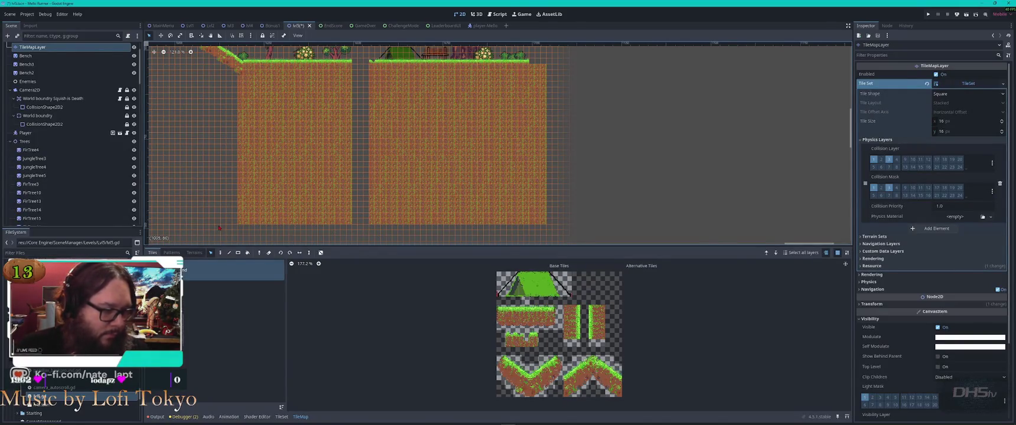
key(Escape)
scroll(579, 204, down, 4)
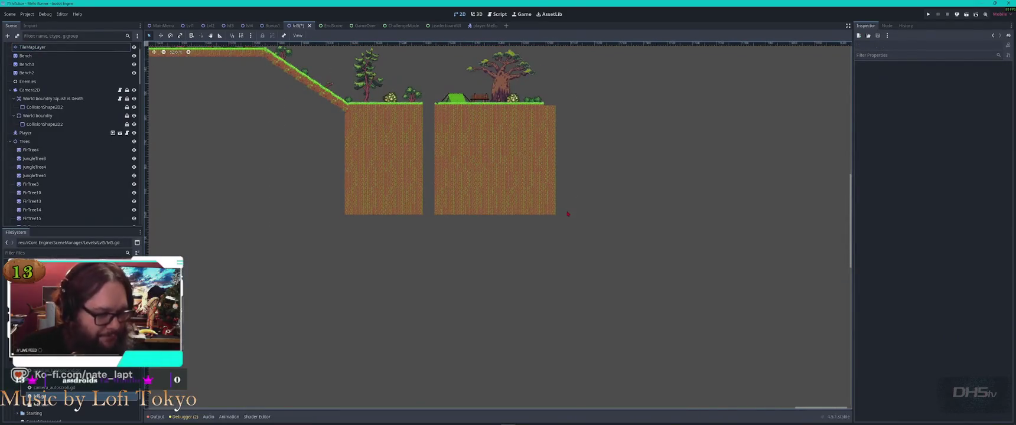
key(ctrl+s)
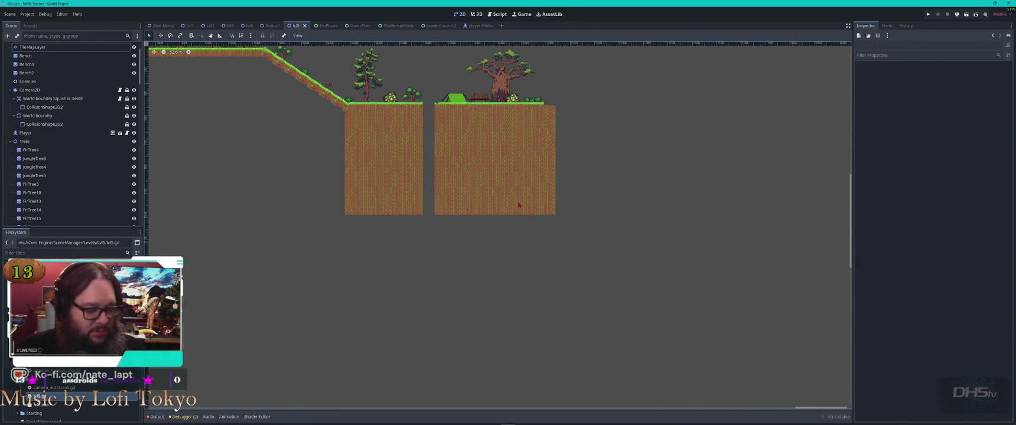
key(F6)
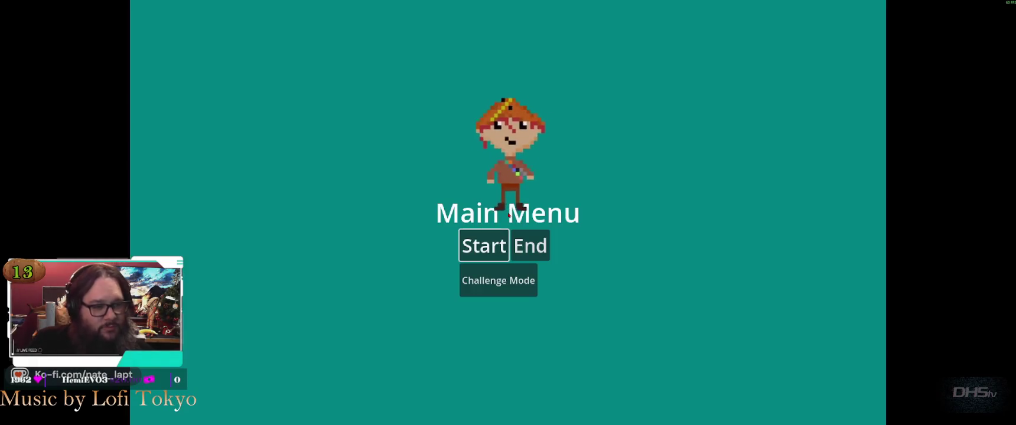
Start the game and run the cat right, jumping blocks, gaps and the ramp to reach 2240 points.
key(Return)
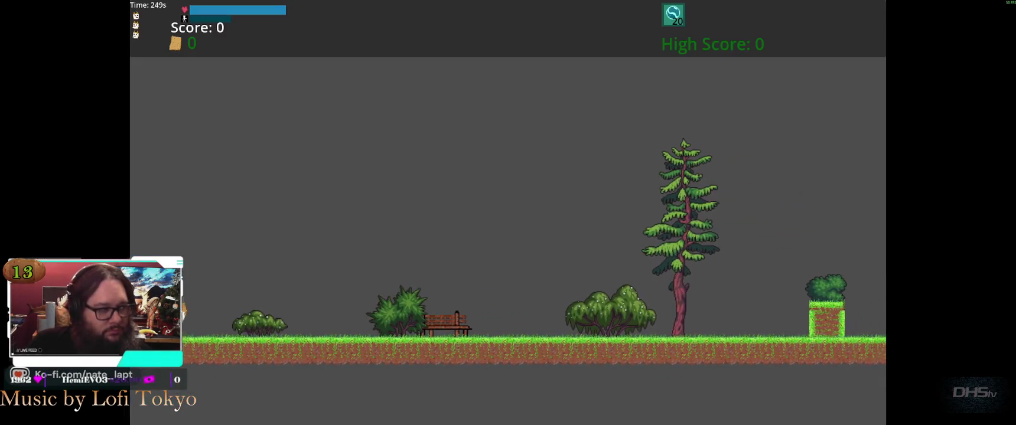
key(Right)
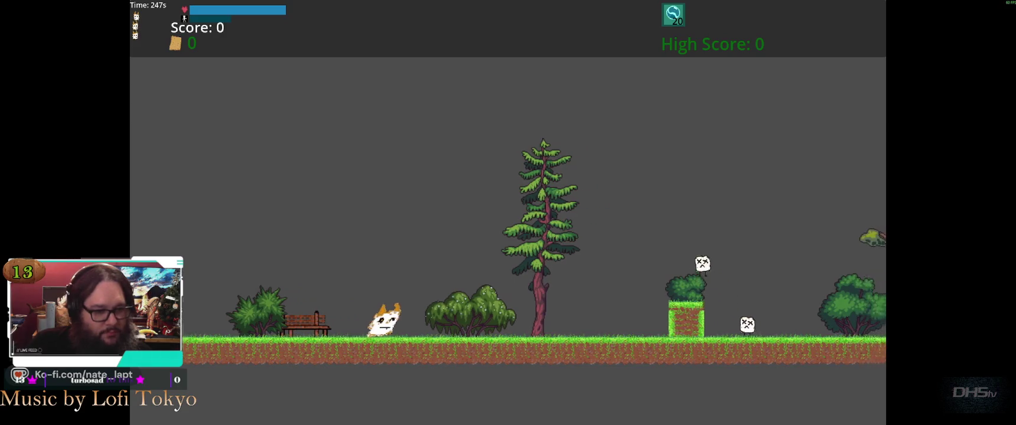
key(space)
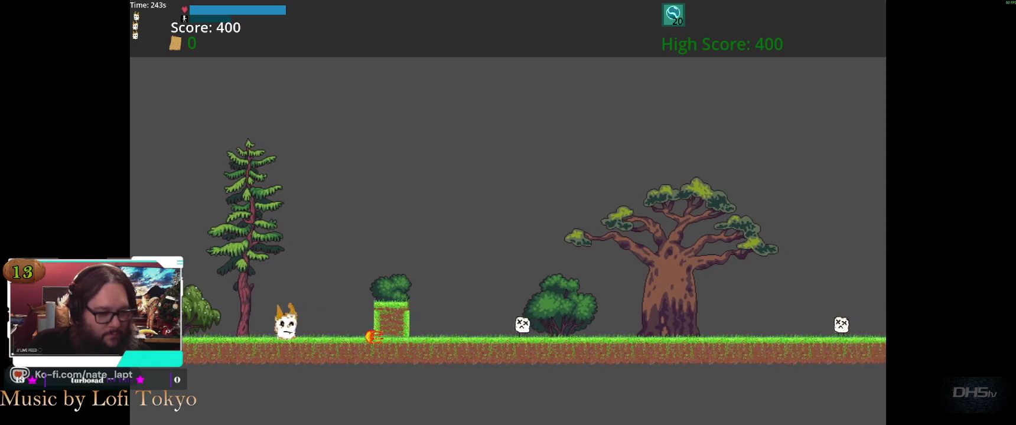
key(space)
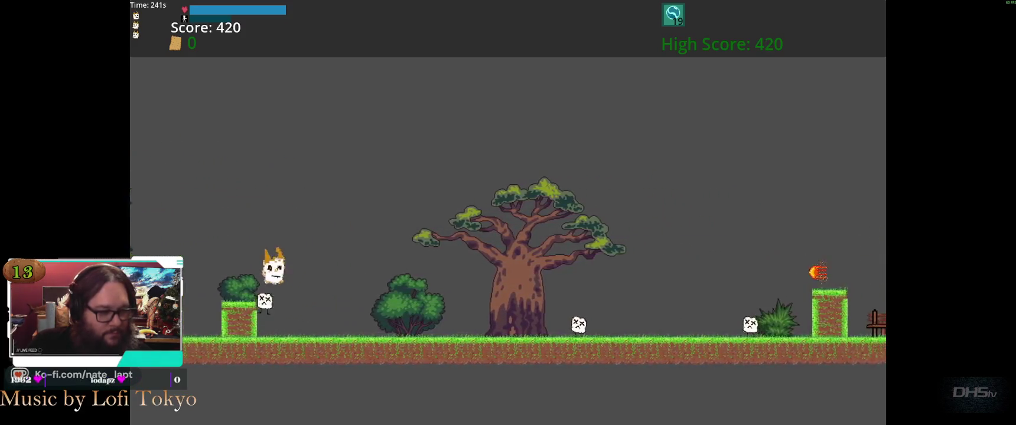
key(space)
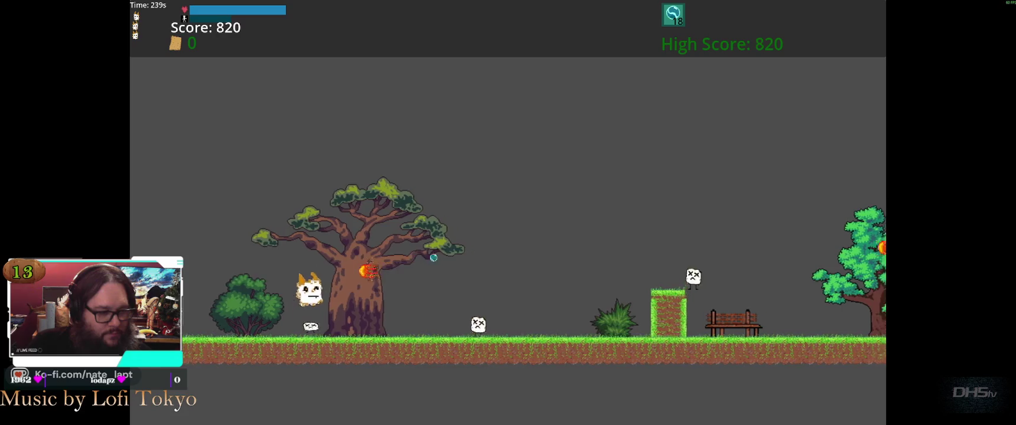
key(space)
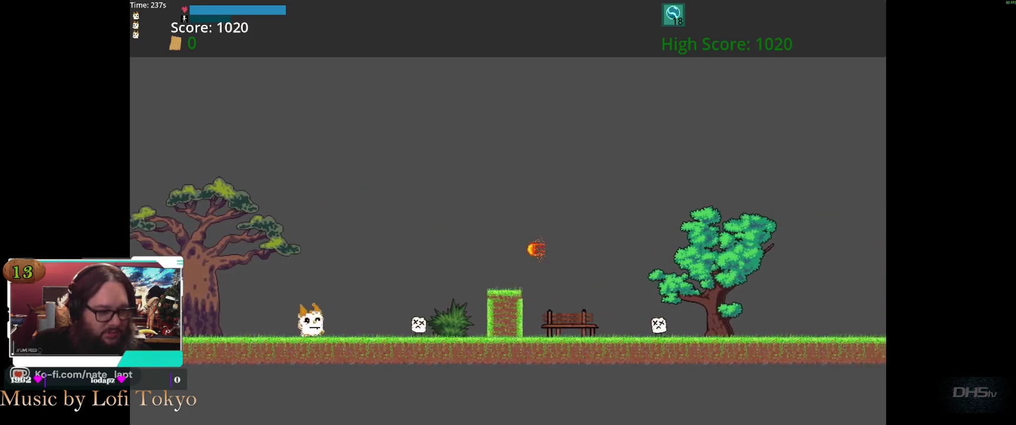
key(space)
key(space)
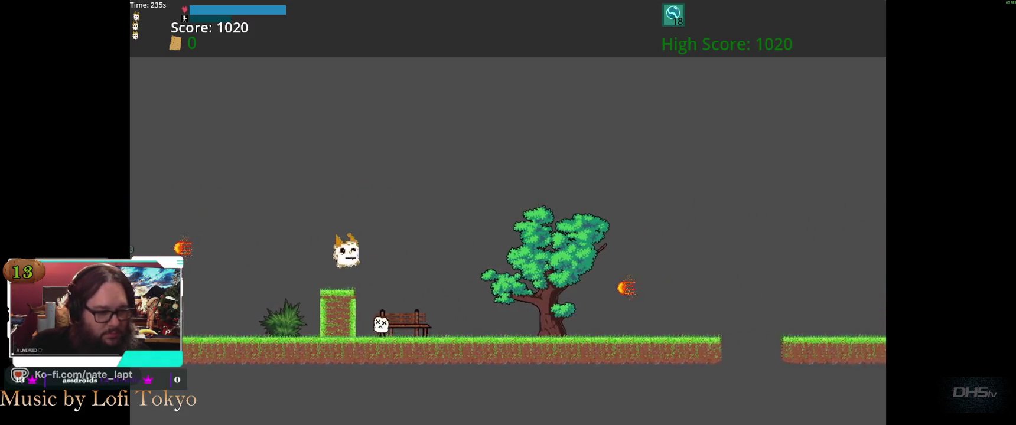
key(space)
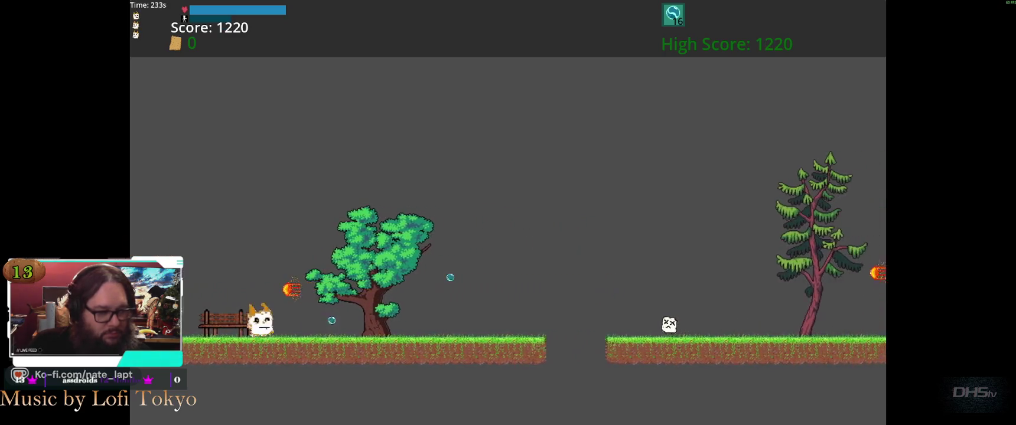
key(space)
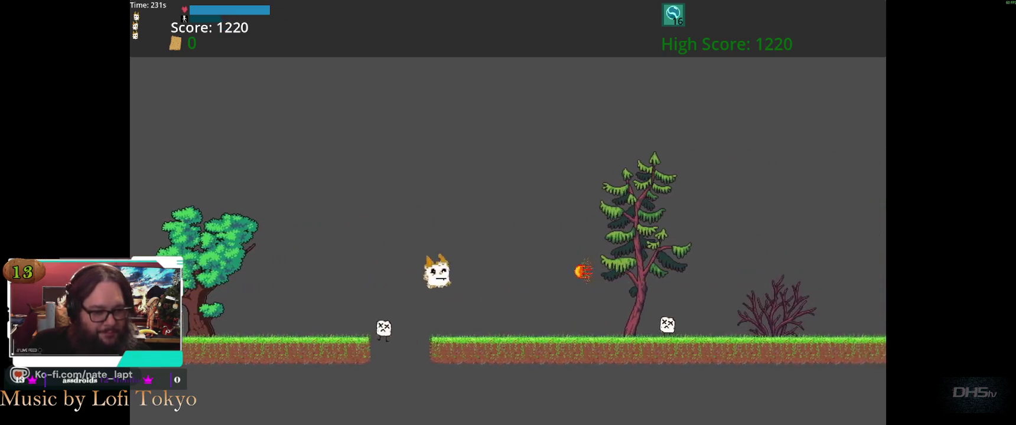
key(space)
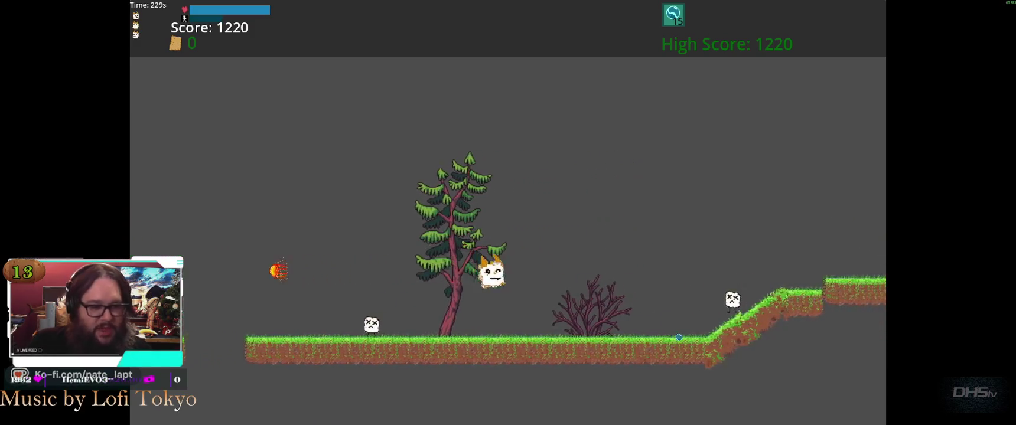
key(space)
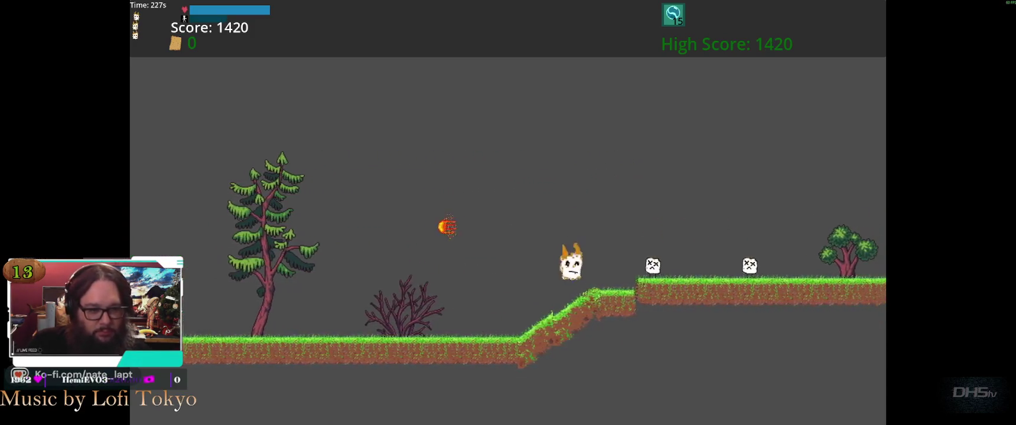
key(space)
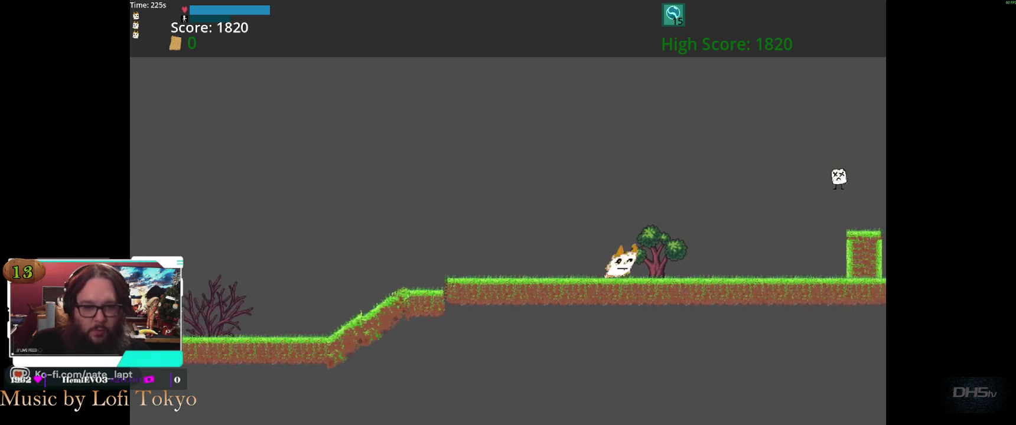
key(space)
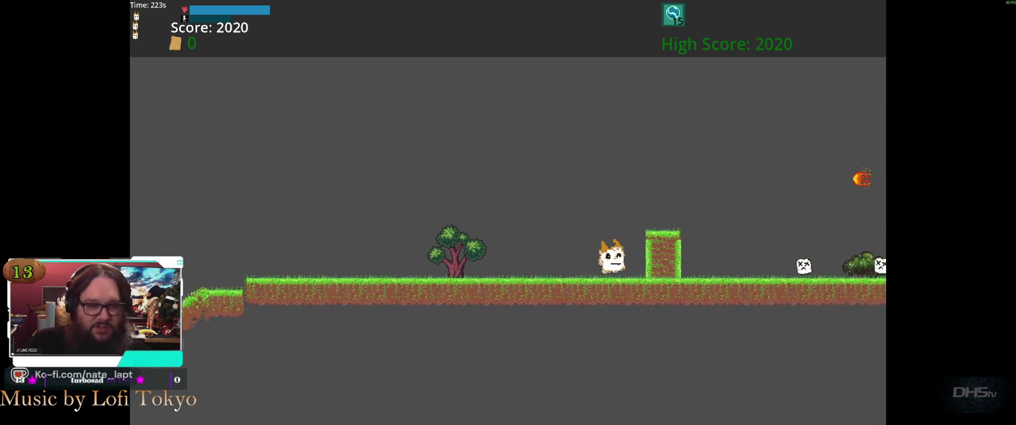
key(space)
key(space)
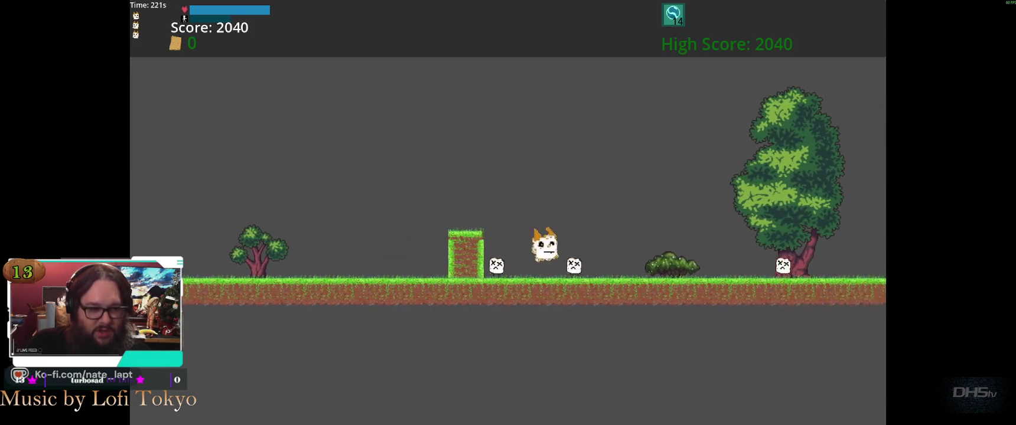
key(space)
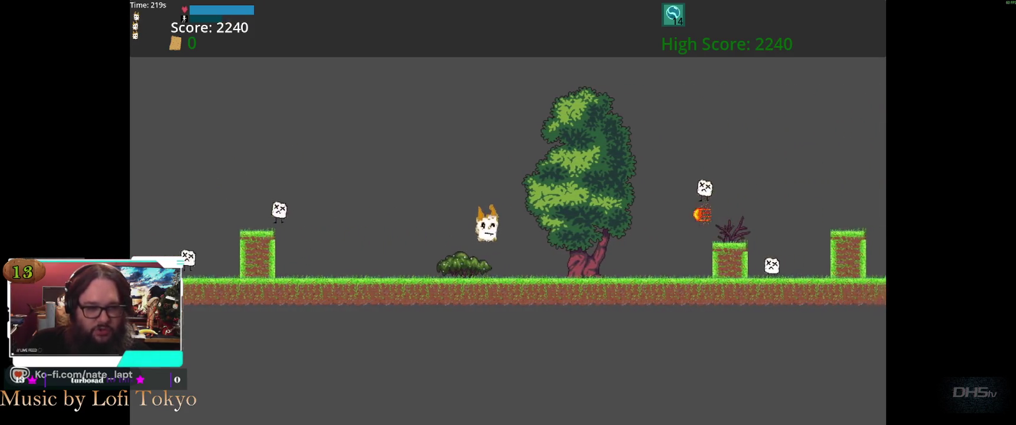
key(space)
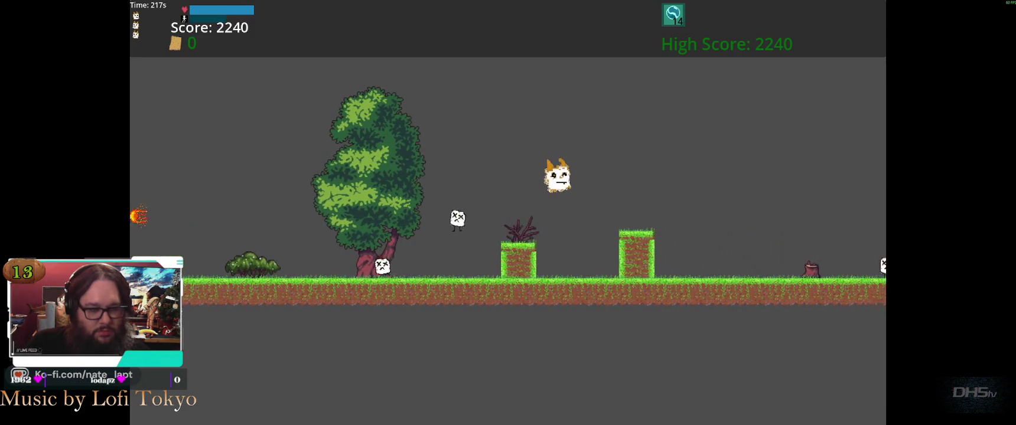
Keep jumping the cat over gaps, hills and slopes until the run ends with a 5480 high score.
key(space)
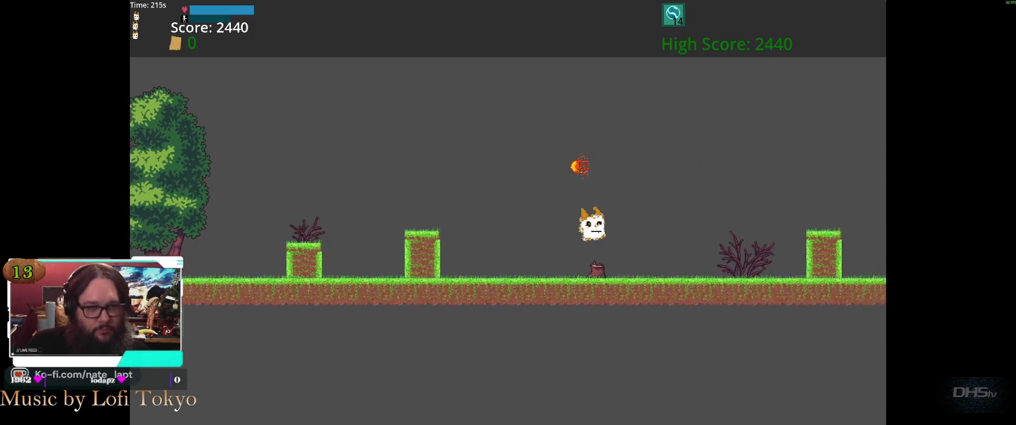
key(space)
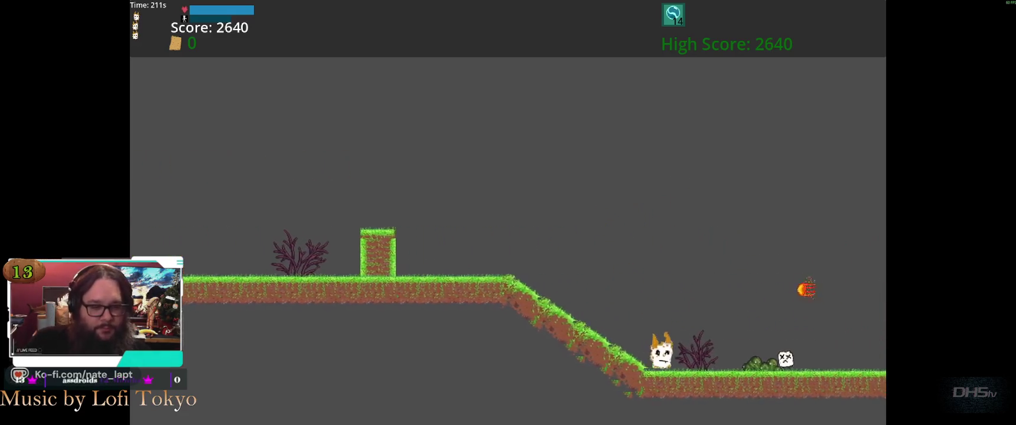
key(space)
key(space)
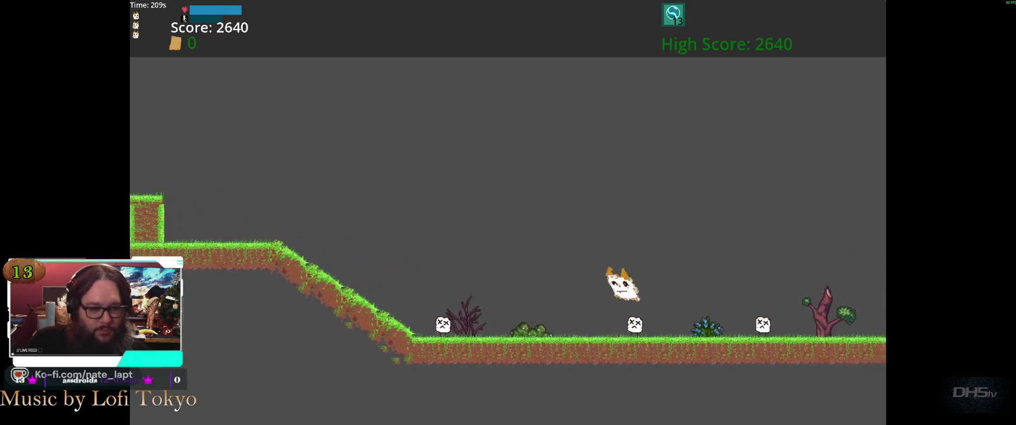
key(space)
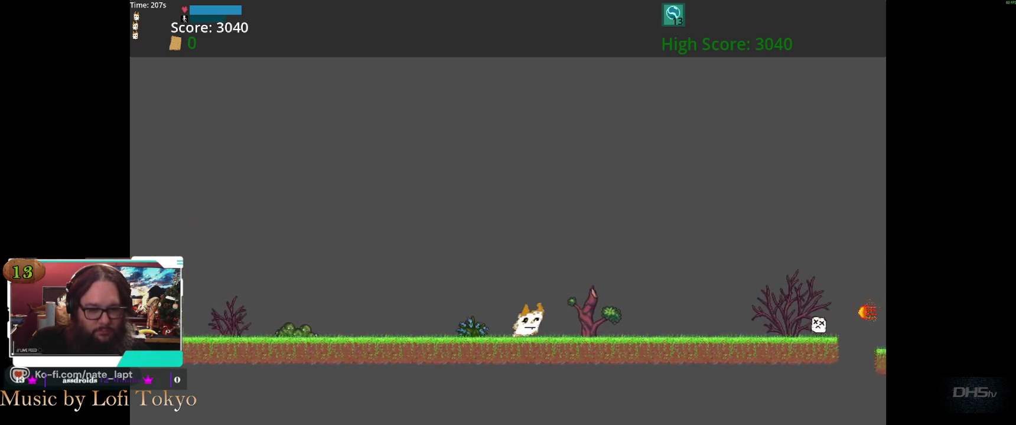
key(space)
key(space)
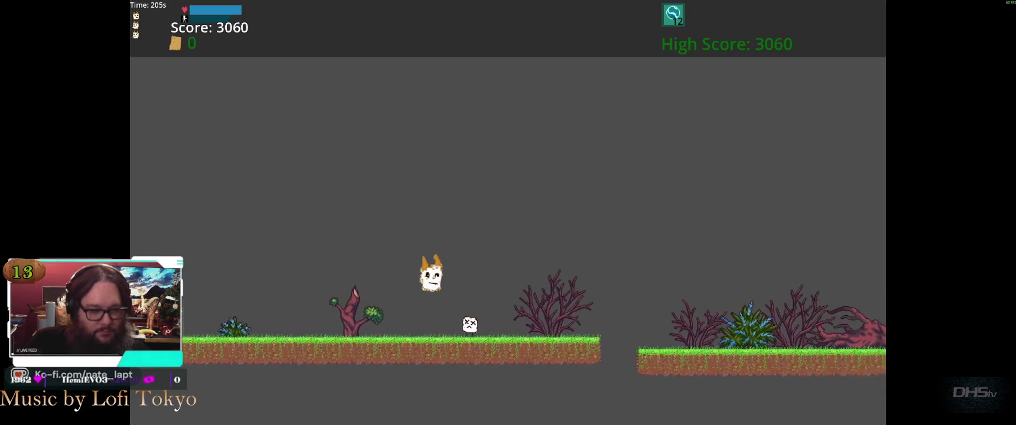
key(space)
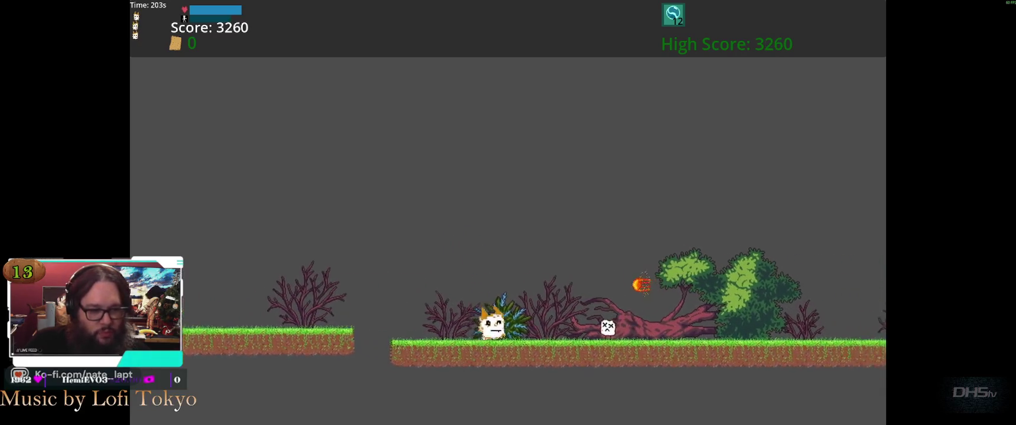
key(space)
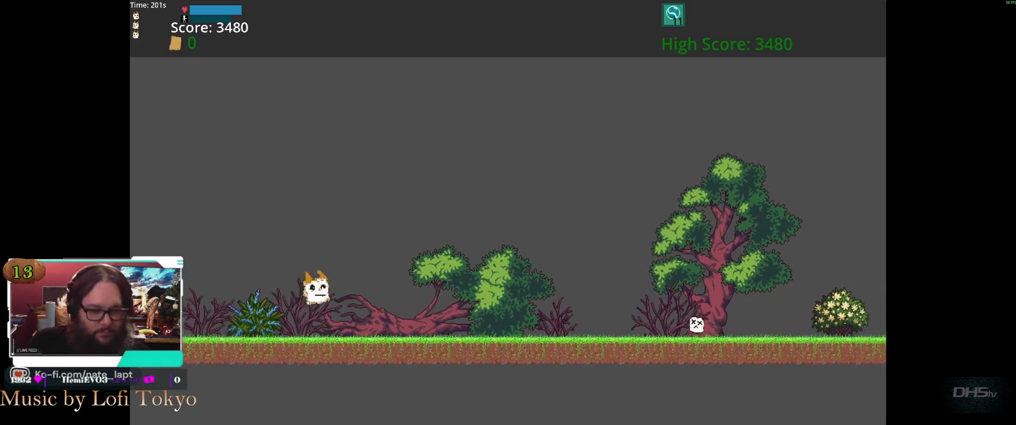
key(space)
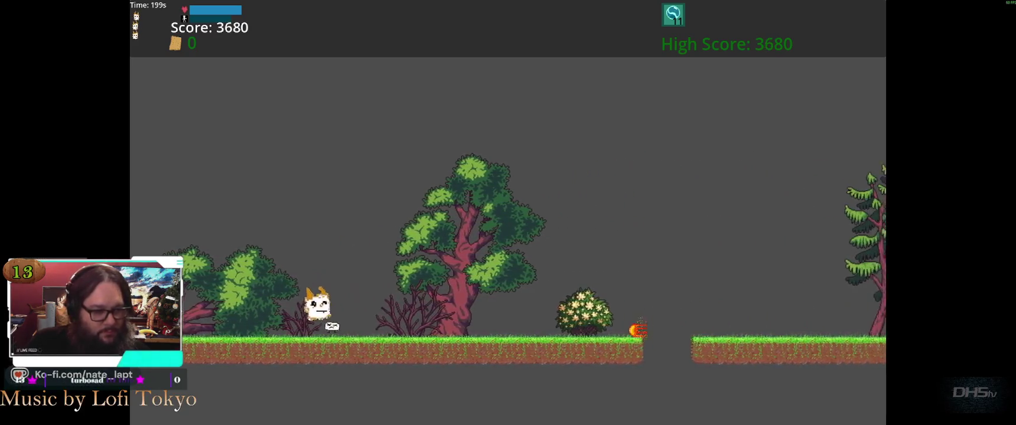
key(space)
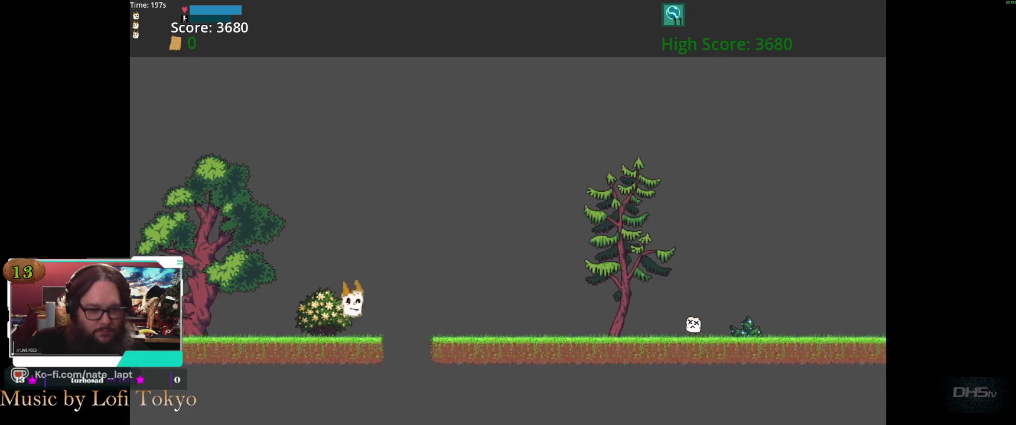
key(space)
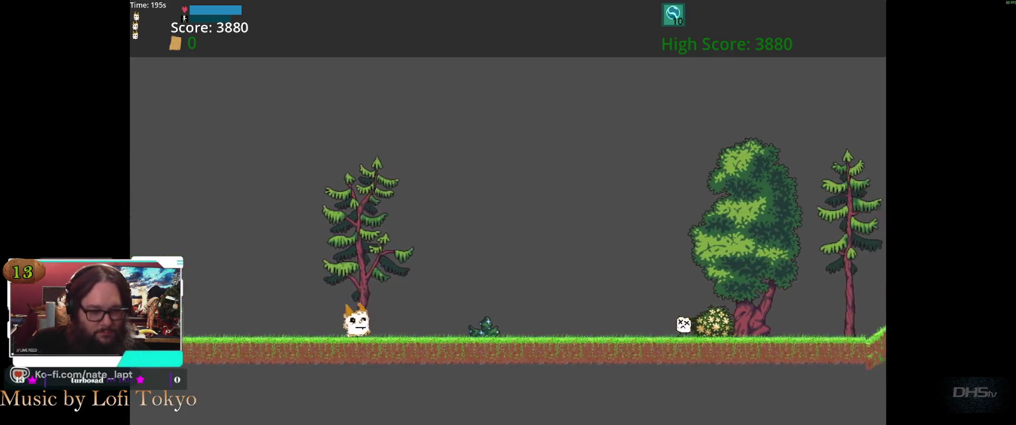
key(space)
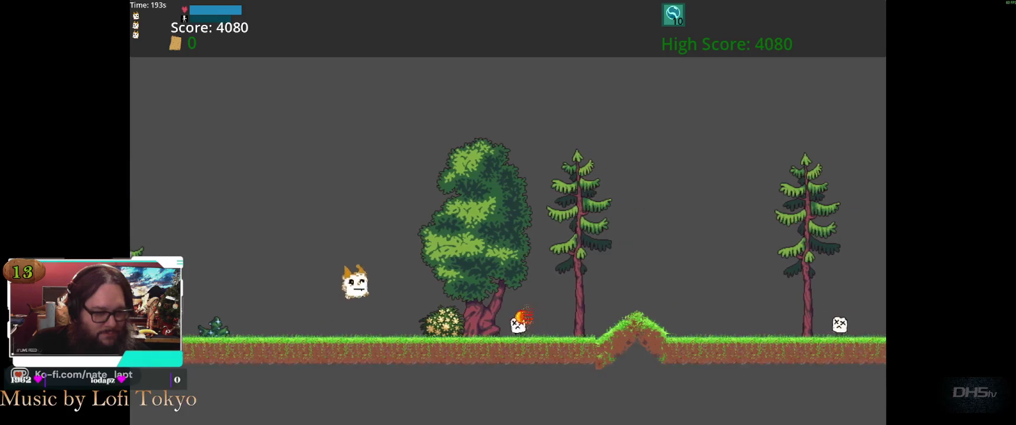
key(space)
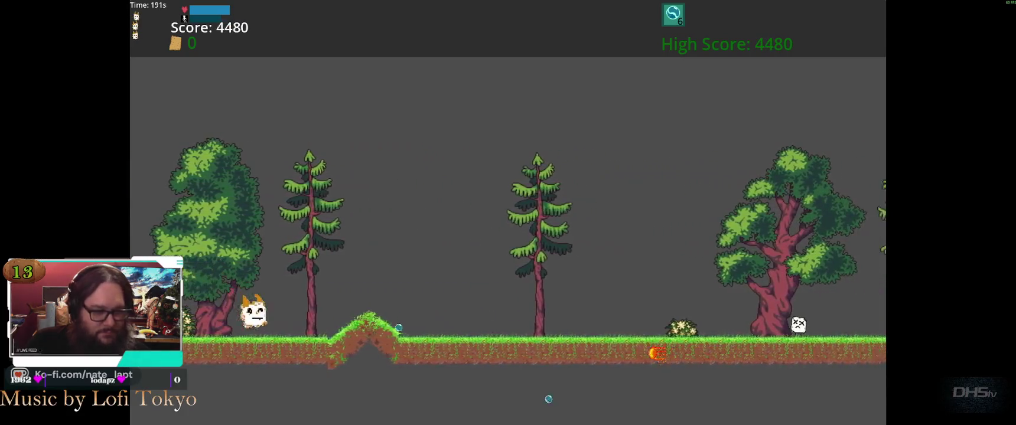
key(space)
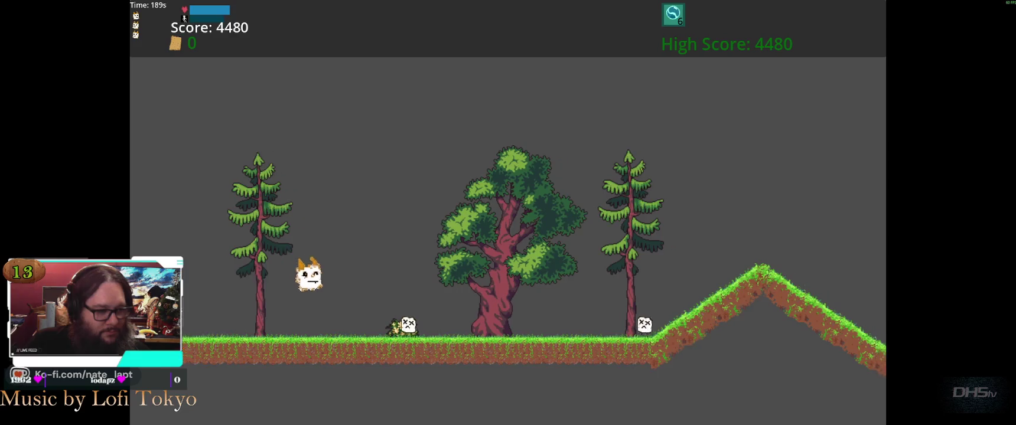
key(space)
key(space)
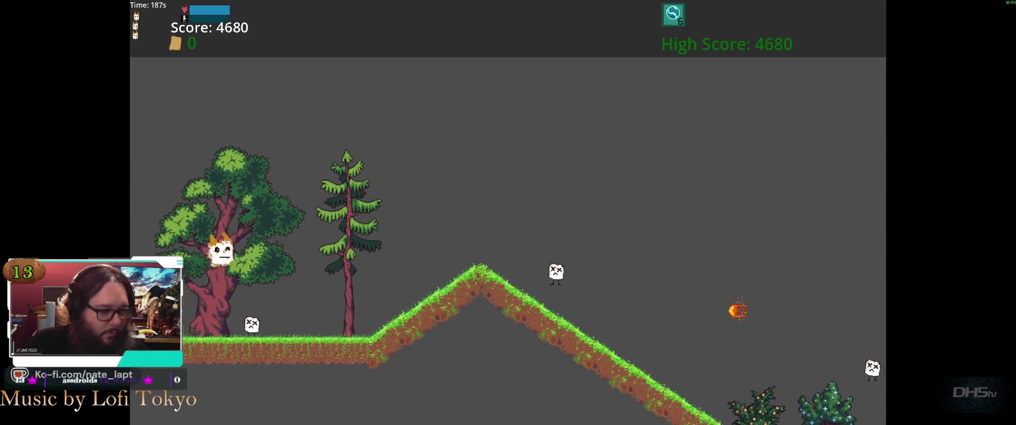
key(space)
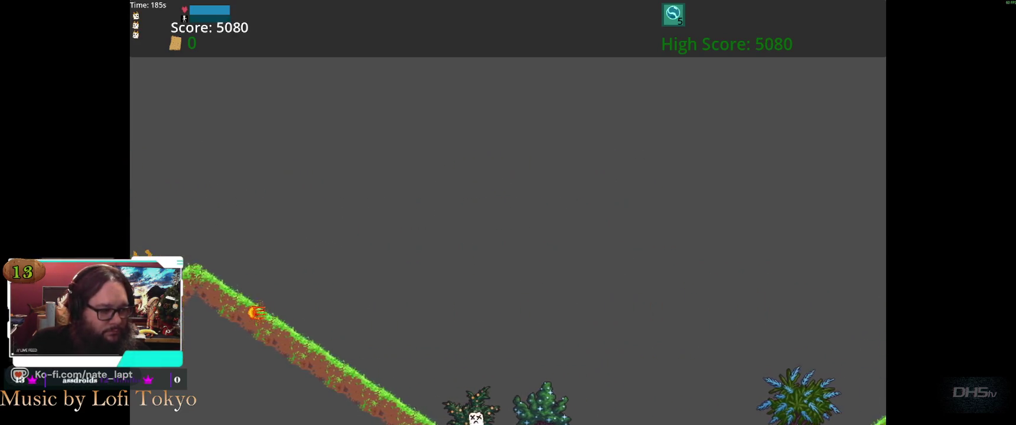
key(space)
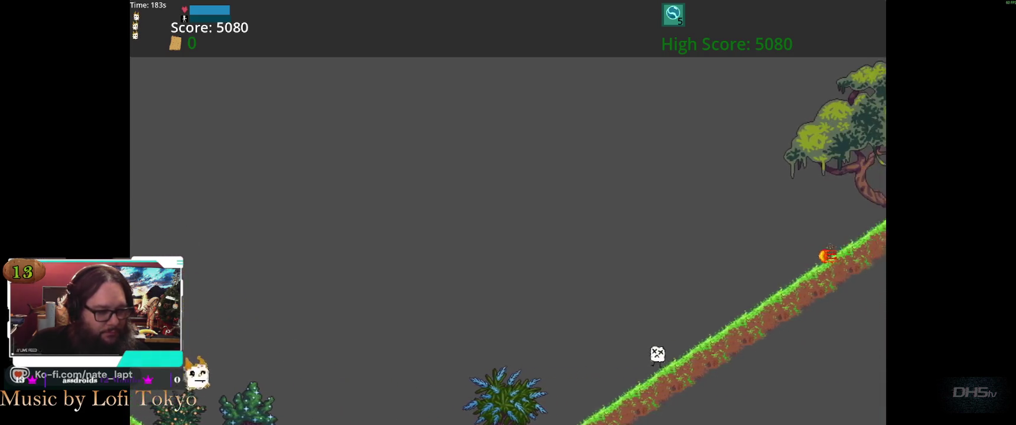
key(space)
key(space)
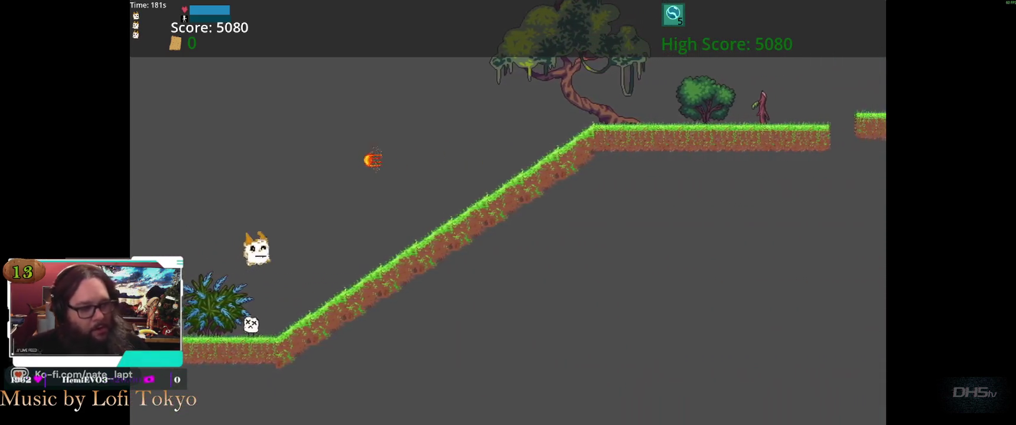
key(space)
key(space)
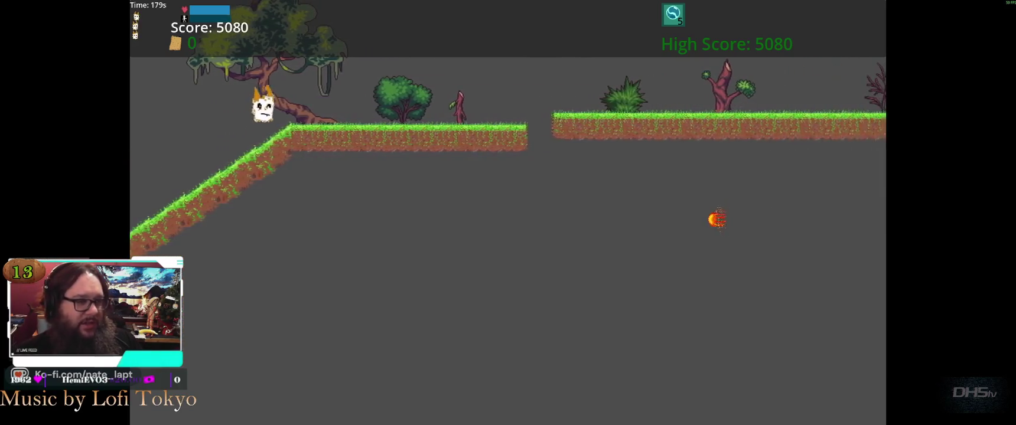
key(space)
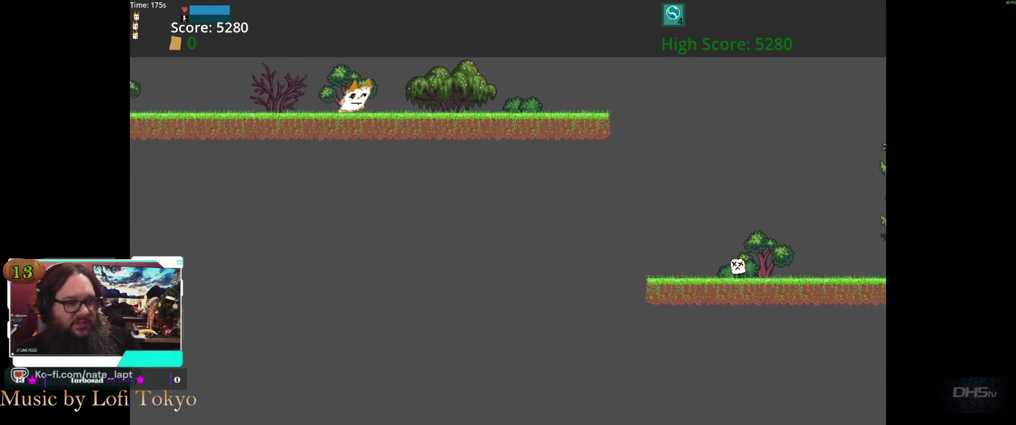
key(space)
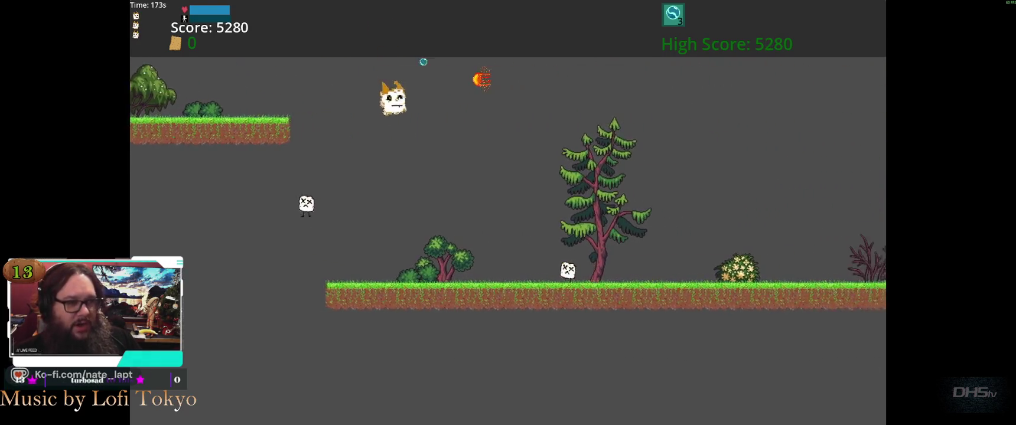
key(space)
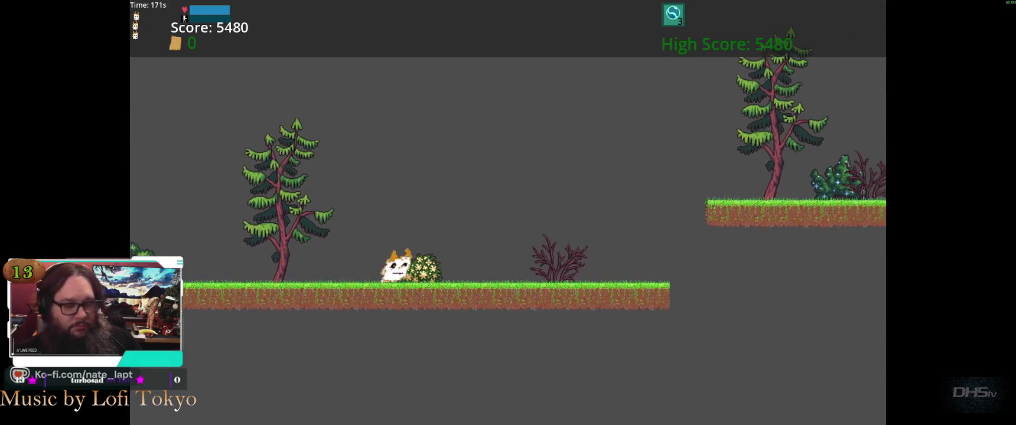
key(space)
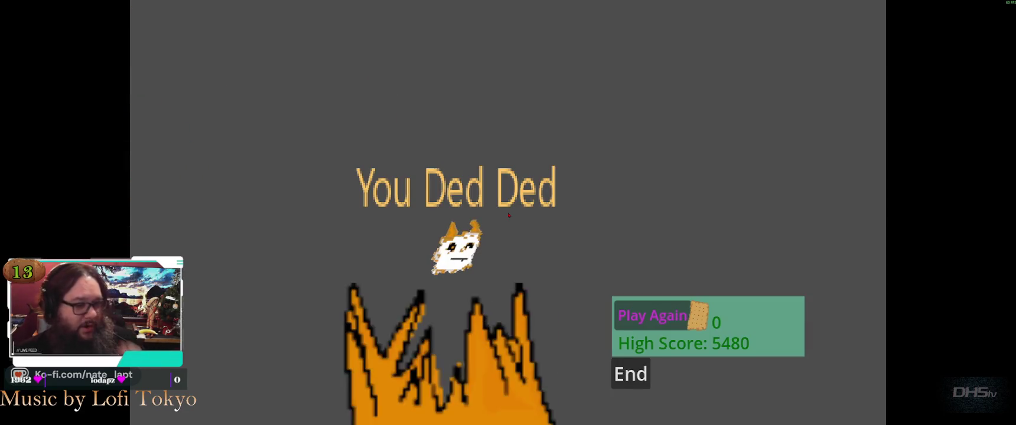
Dismiss the death screen and exit the game from the pause menu.
key(Return)
key(Escape)
key(Down)
key(Return)
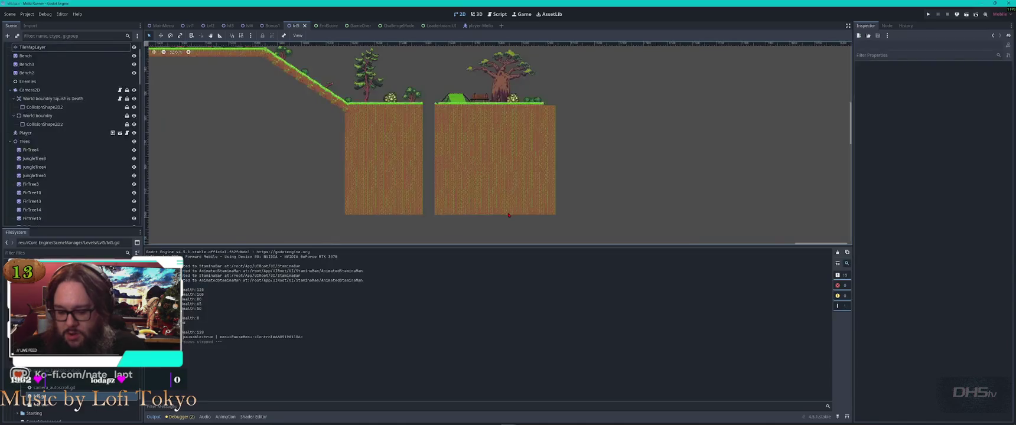
Paint grass and dirt step tiles at the end of lvl5's lower ground on the TileMapLayer.
scroll(508, 215, down, 5)
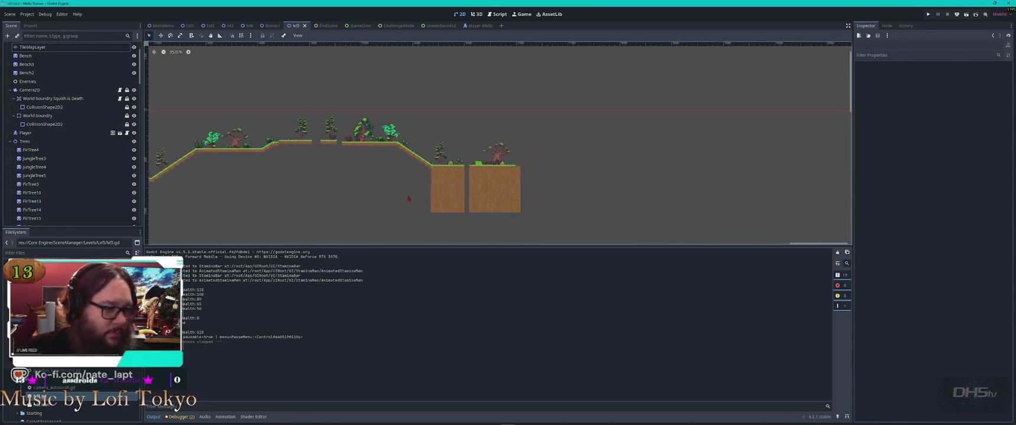
scroll(511, 193, up, 8)
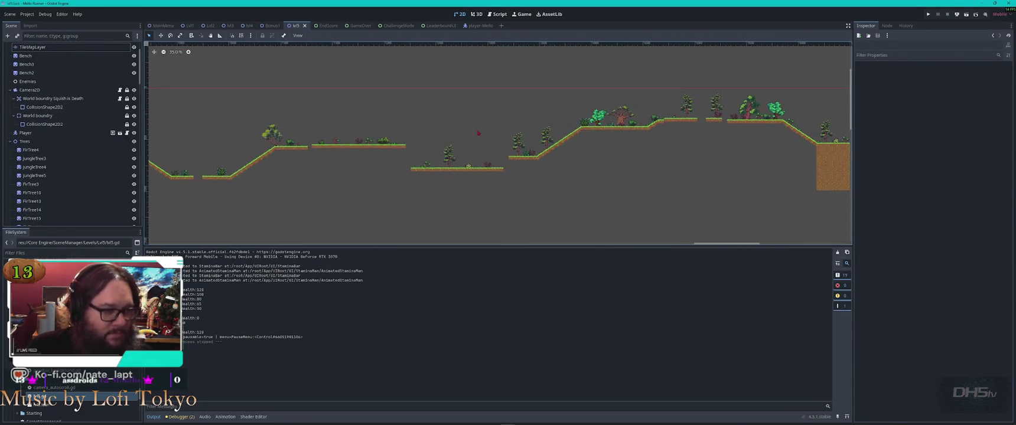
scroll(522, 215, up, 6)
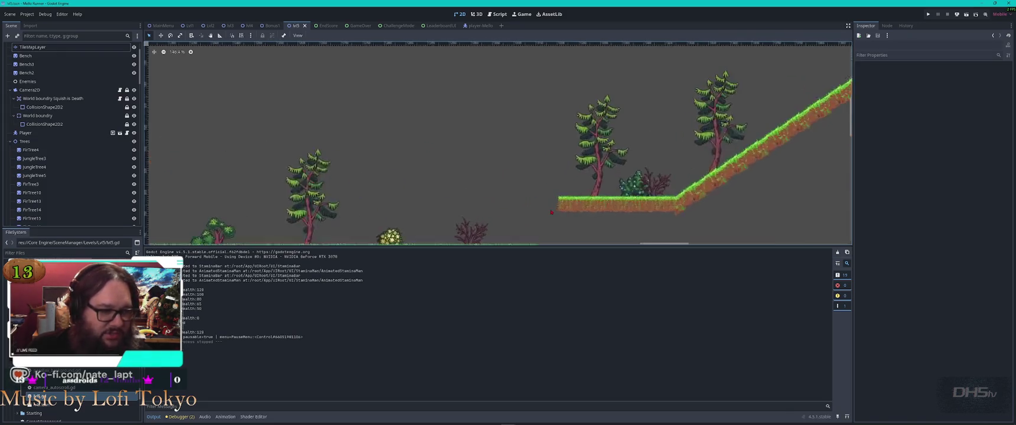
click(446, 172)
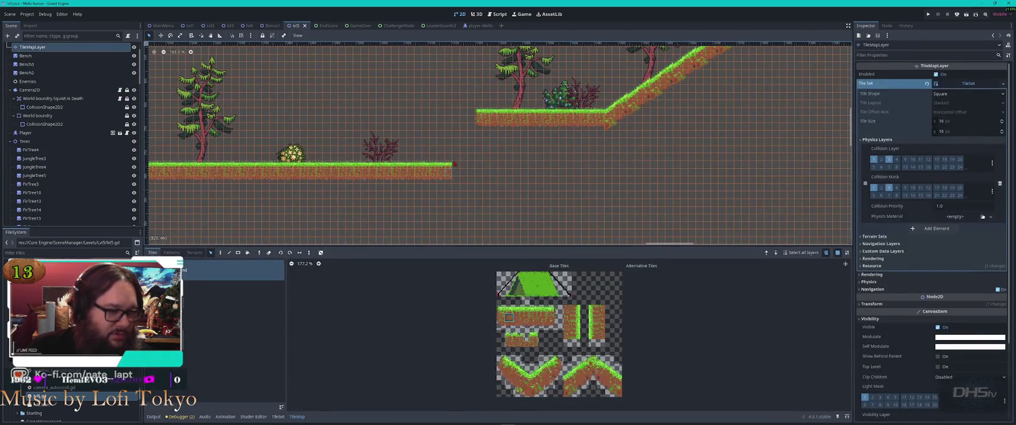
mouse_move(454, 164)
mouse_down()
mouse_move(398, 195)
mouse_move(407, 195)
mouse_up()
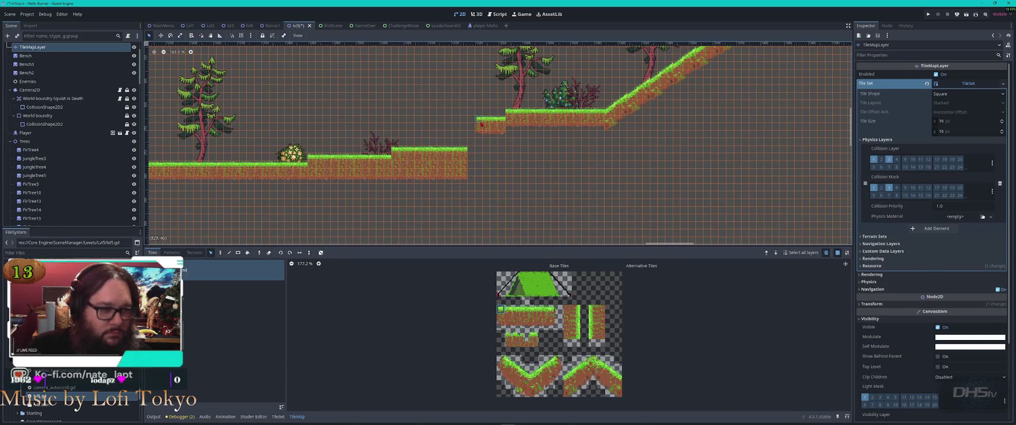
Finish the tile map edits, save lvl5 with Ctrl+S and launch the game with F5.
click(531, 161)
scroll(490, 100, up, 5)
click(707, 165)
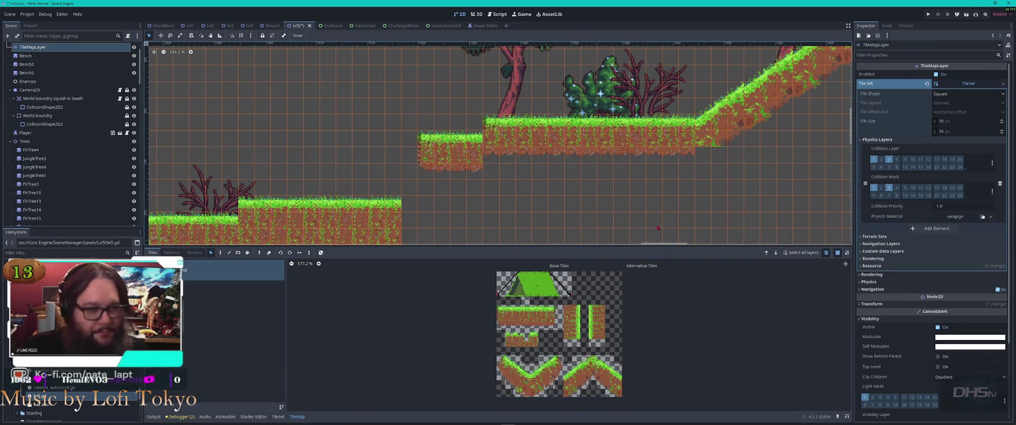
scroll(657, 228, down, 5)
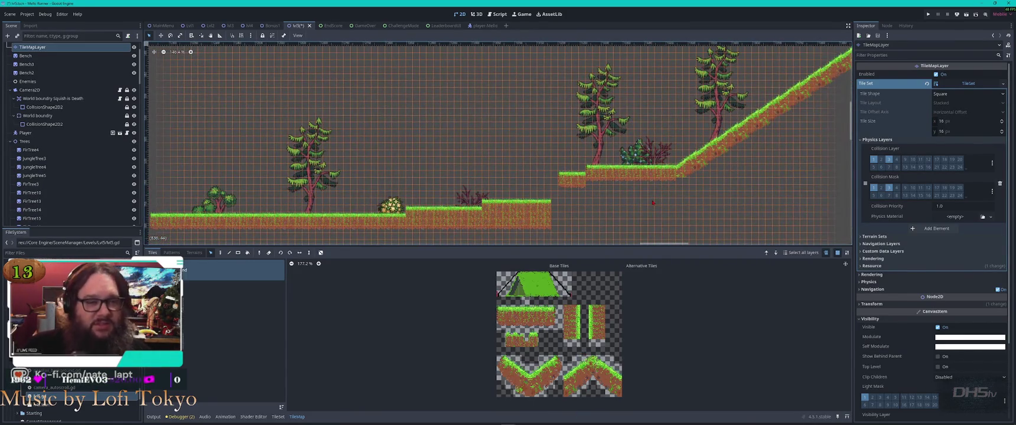
key(ctrl+s)
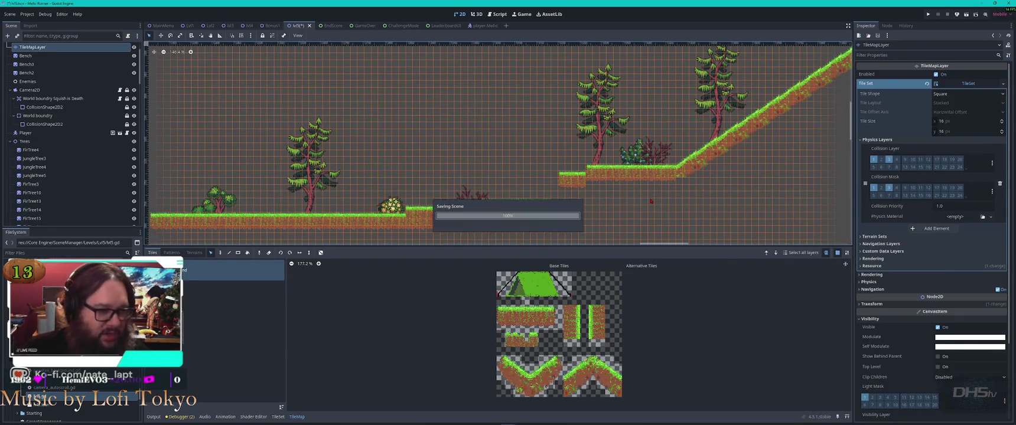
key(F5)
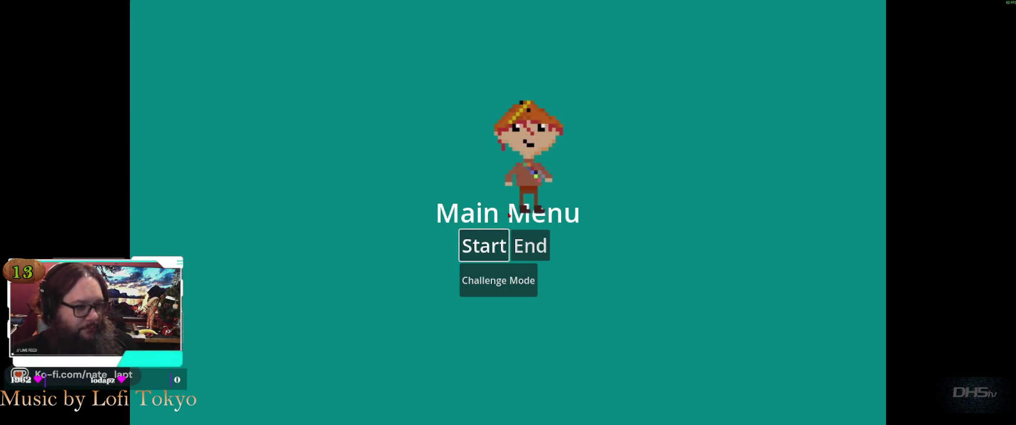
Start the game and run right, jumping onto grass blocks, stomping enemies and climbing into the tree.
key(Return)
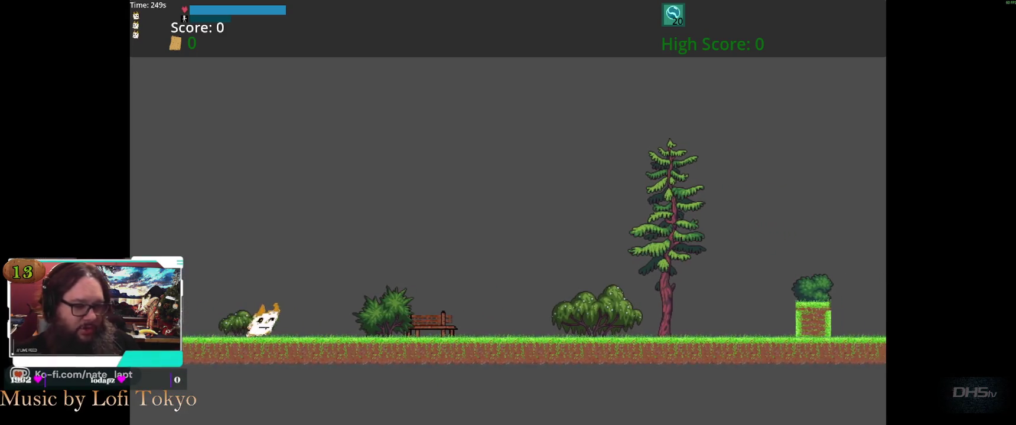
key(Right)
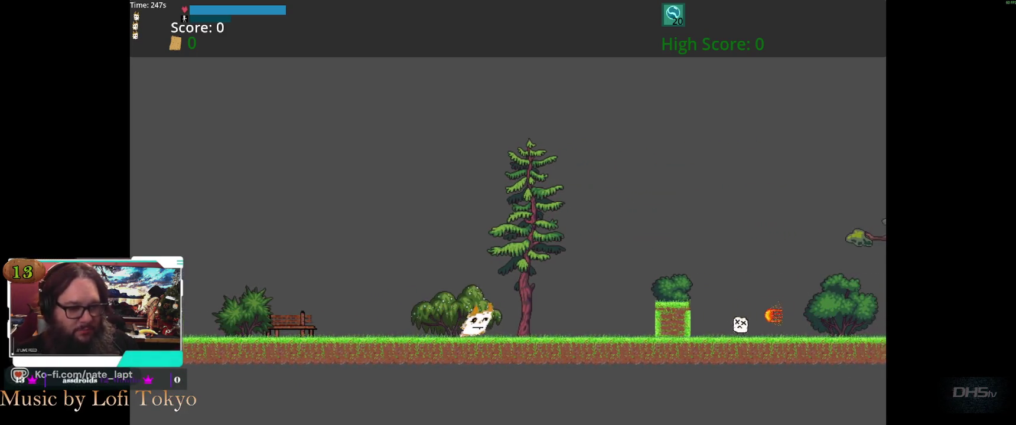
key(space)
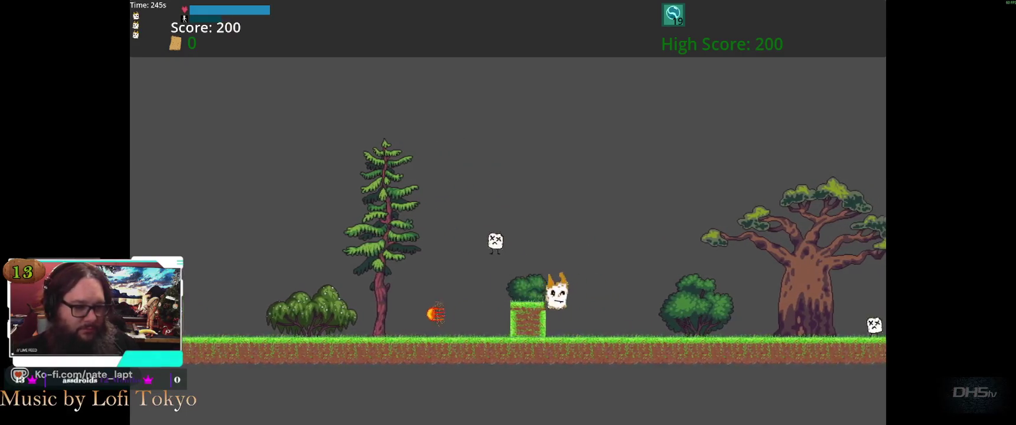
key(space)
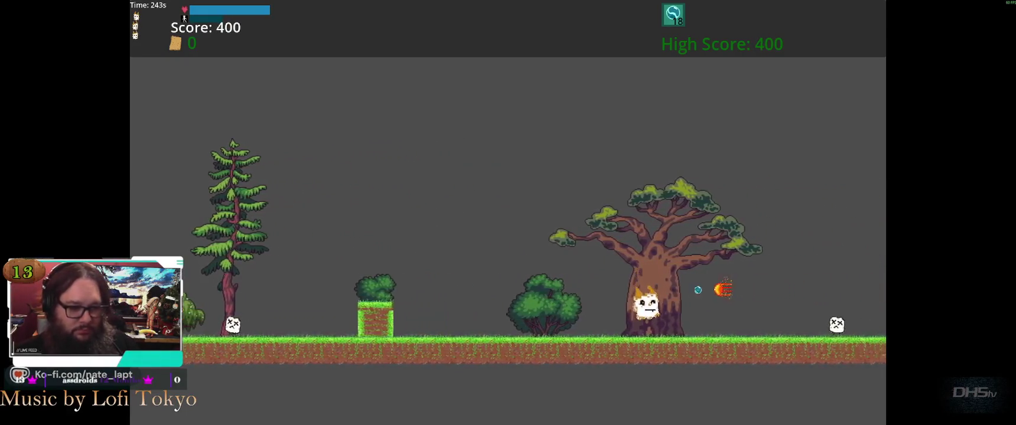
key(space)
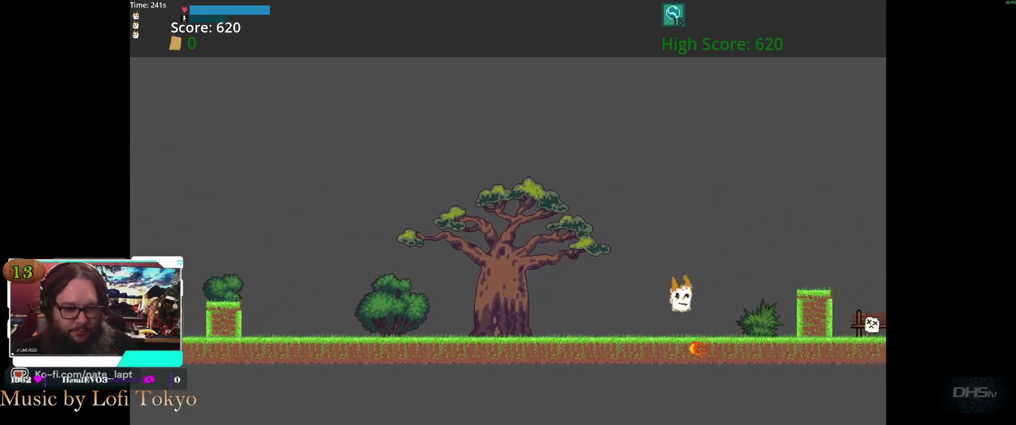
key(space)
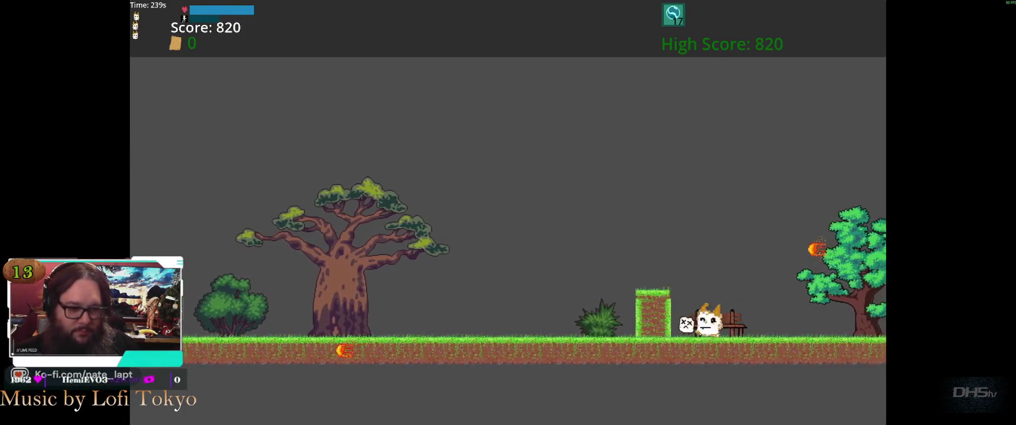
key(space)
key(space)
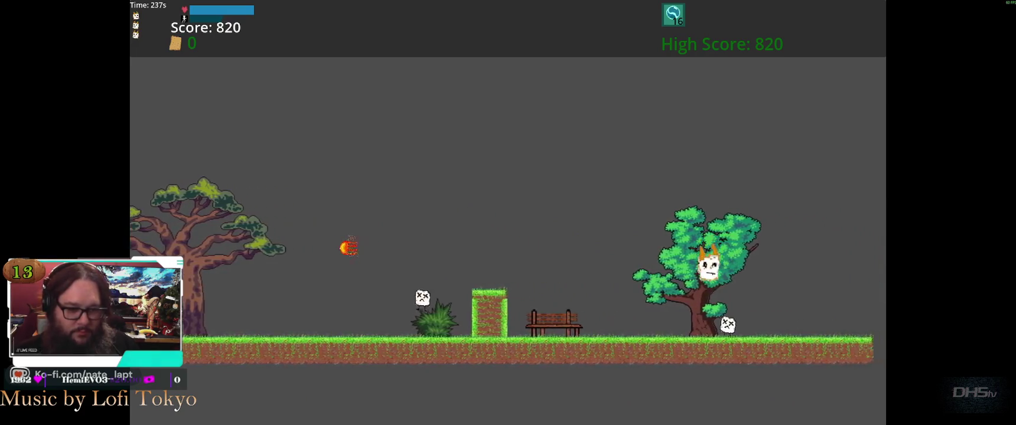
Jump the fireball and gap, climb to the upper platform, stomp enemies, then pause at 2460.
key(space)
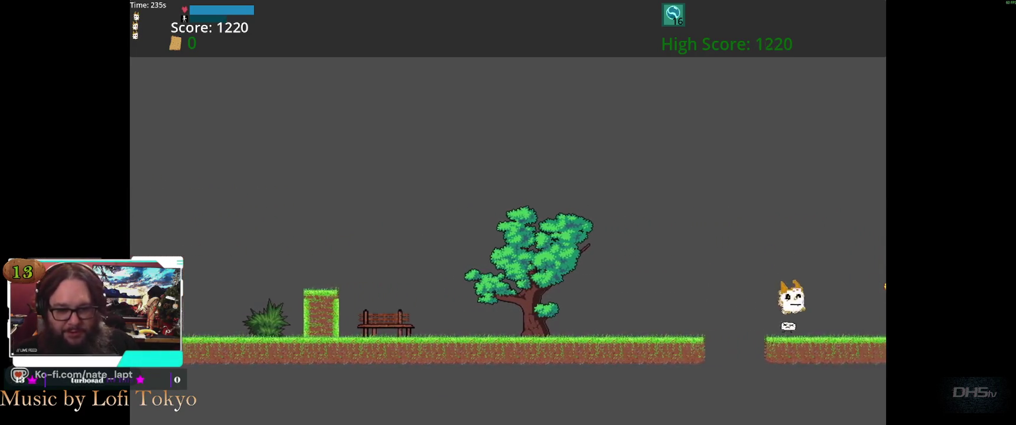
key(space)
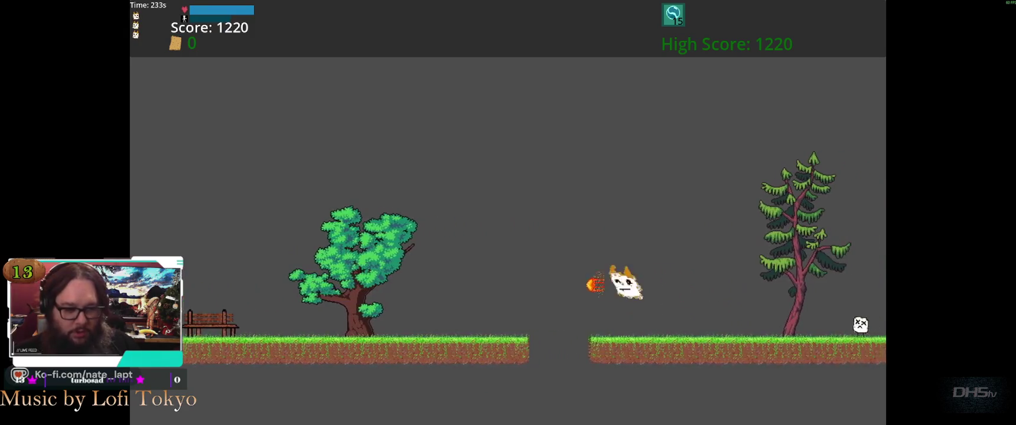
key(space)
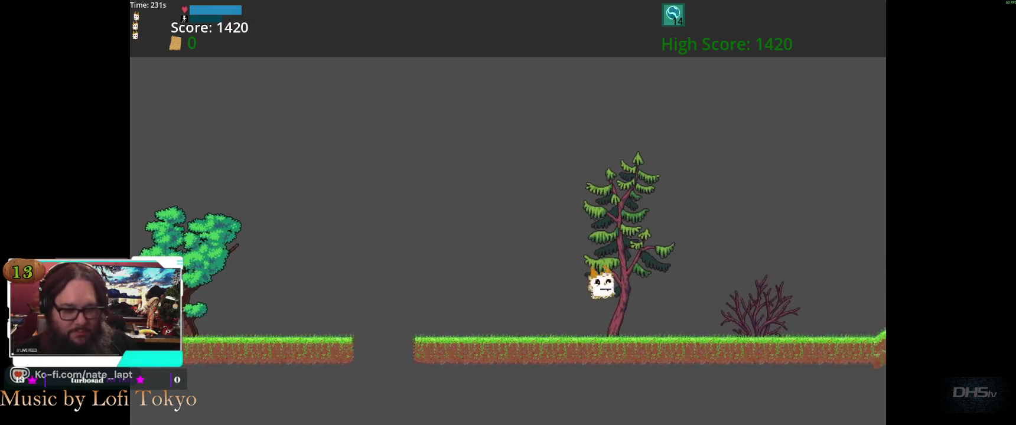
key(space)
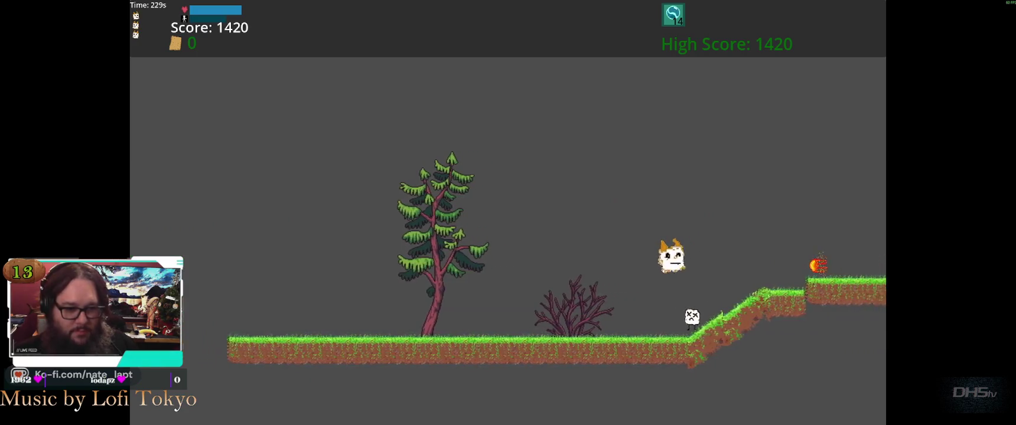
key(space)
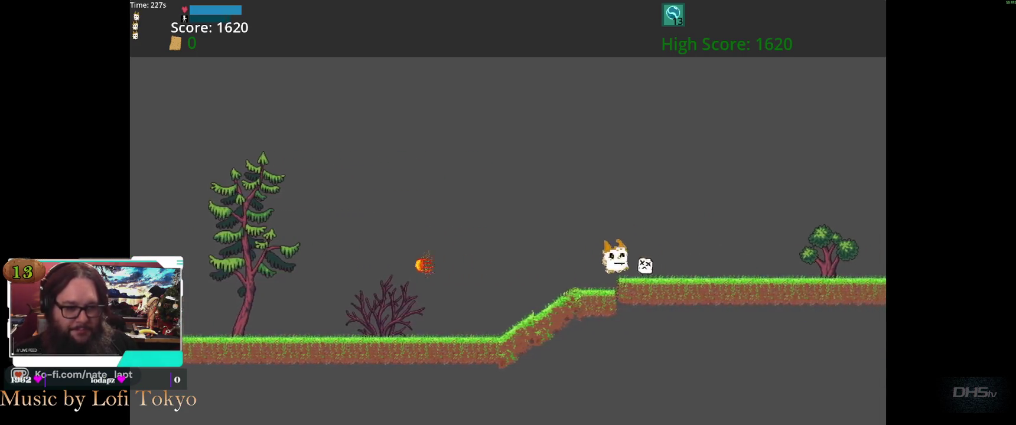
key(space)
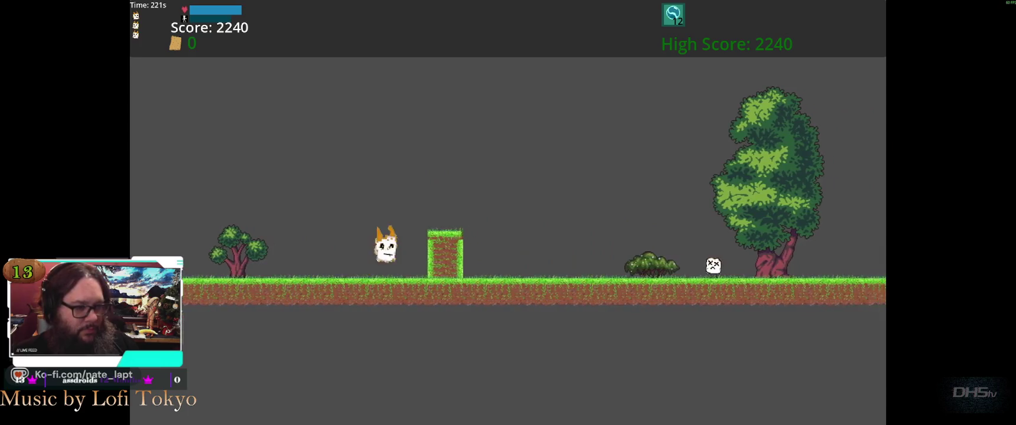
key(space)
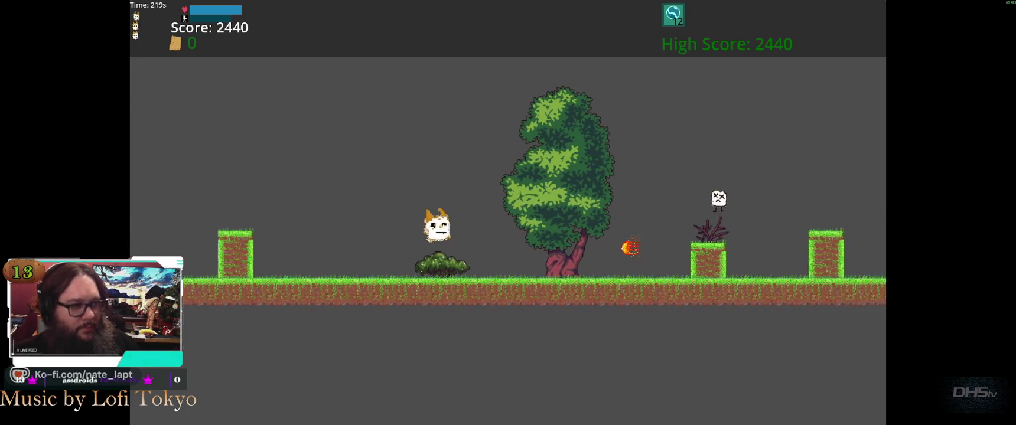
key(space)
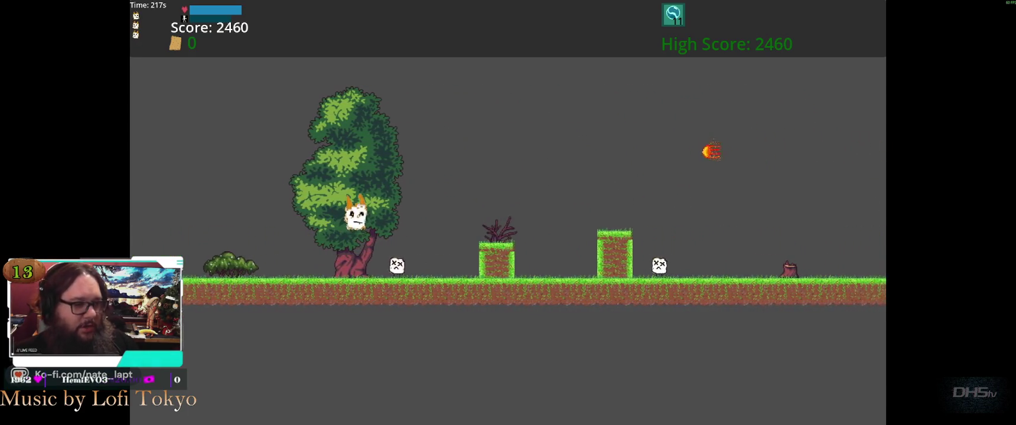
key(Escape)
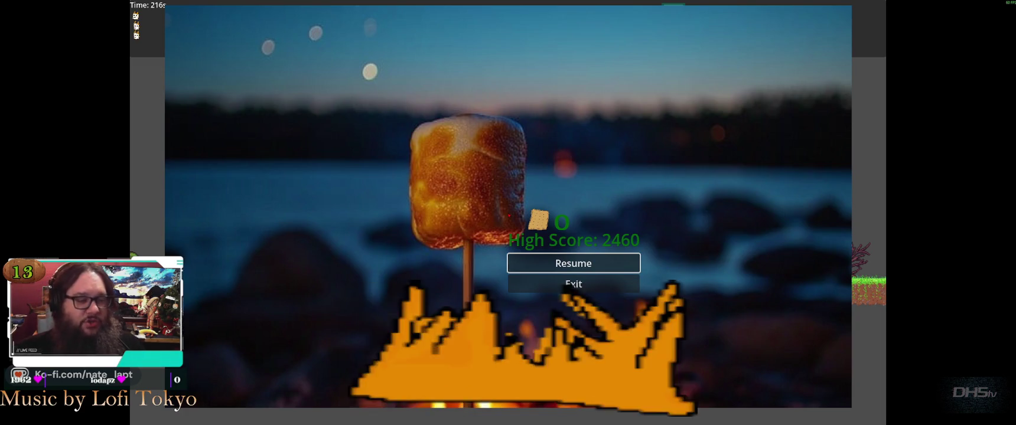
Resume play, jumping off the grass pillar, over enemies down the slope and across the ground gap.
key(Return)
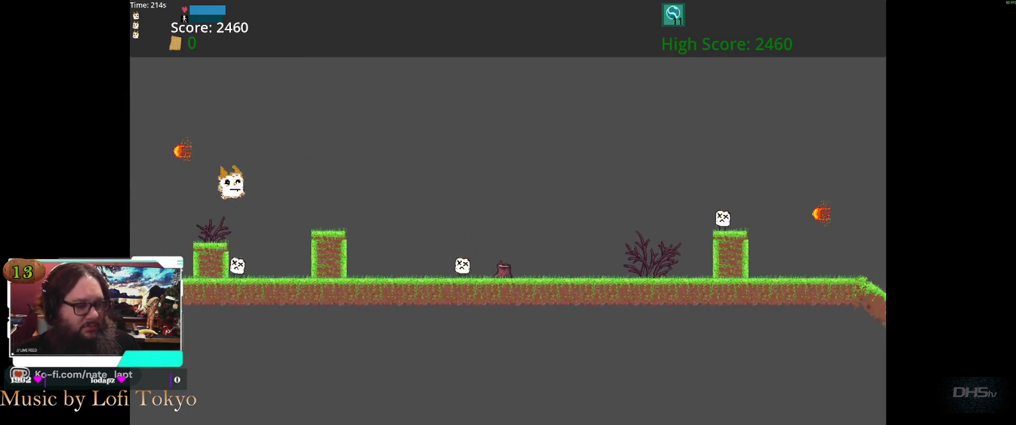
key(space)
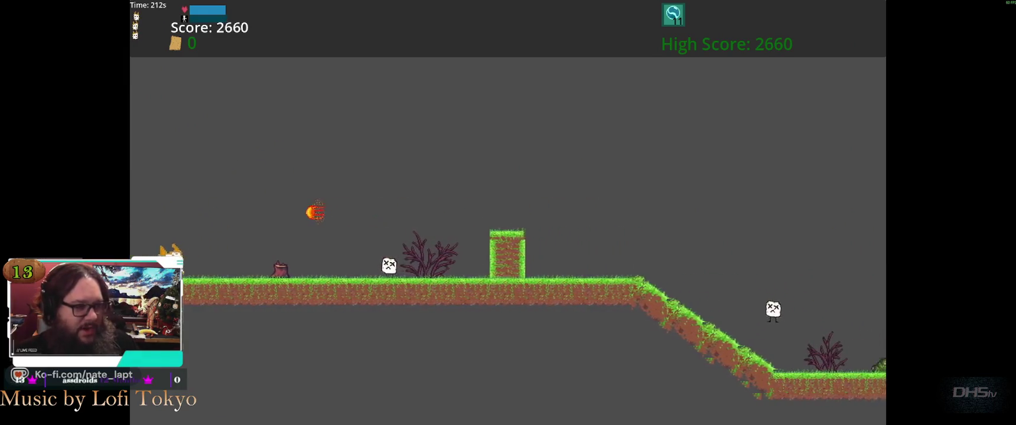
key(space)
key(space)
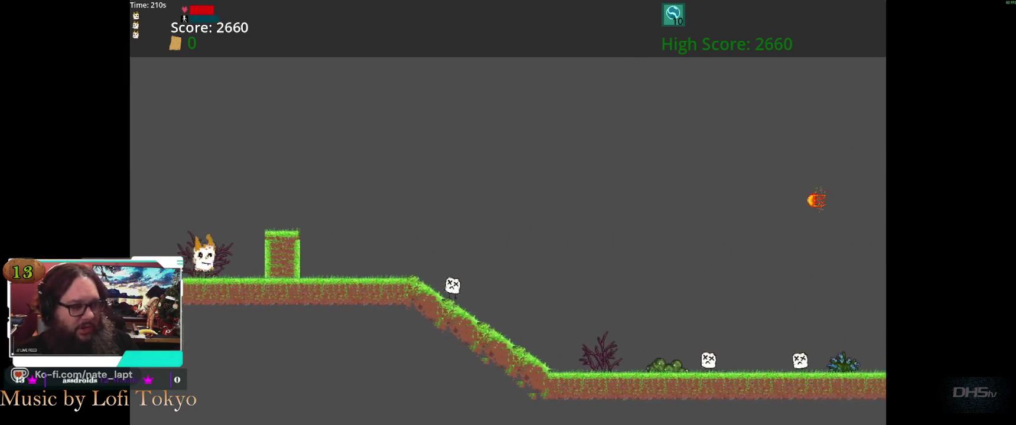
key(space)
key(space)
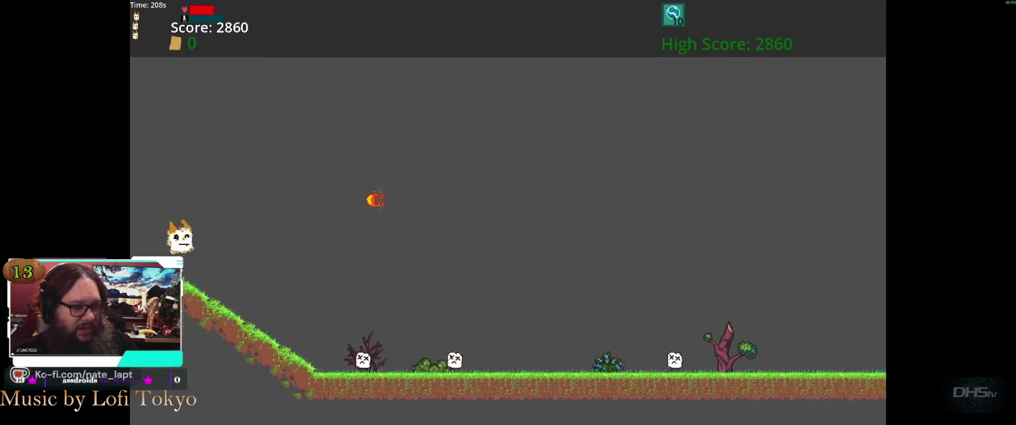
key(space)
key(space)
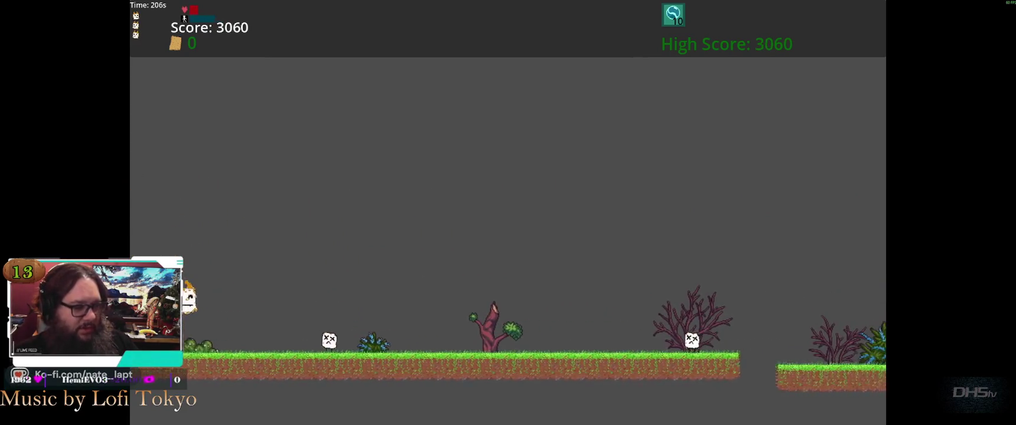
key(space)
key(space)
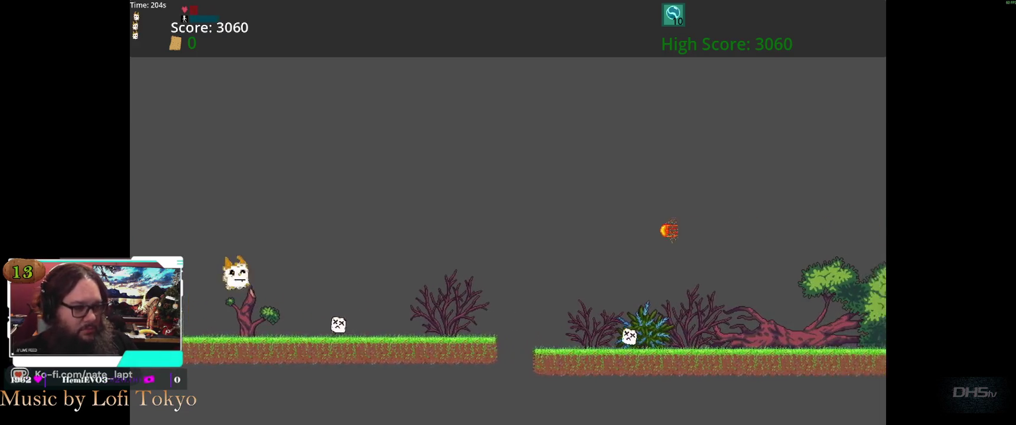
key(space)
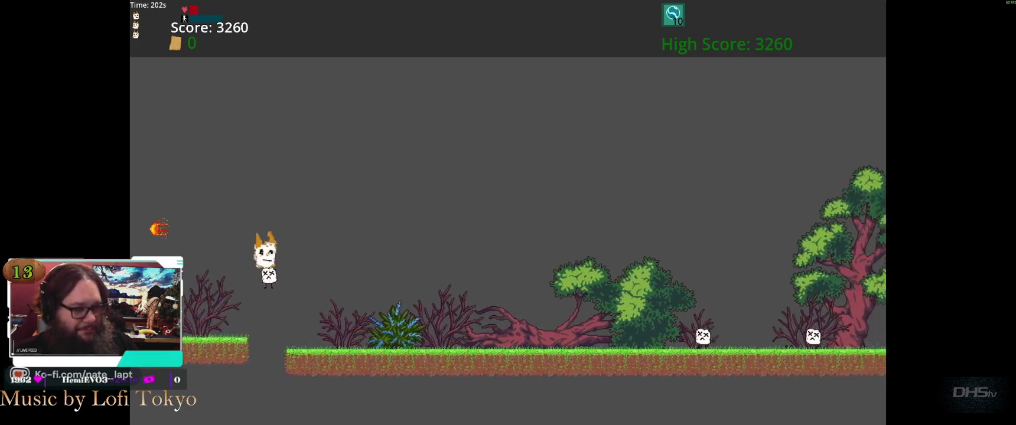
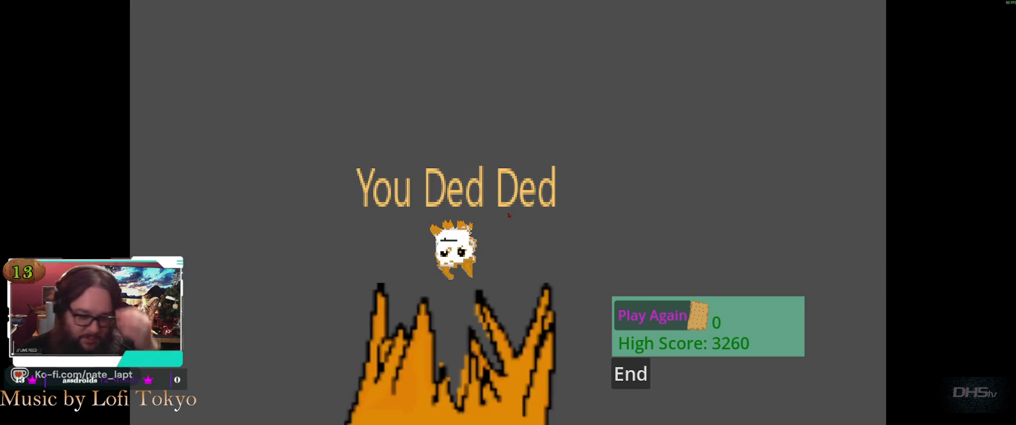
Stop the running game and switch to the lvl5.gd script in VS Code.
key(F8)
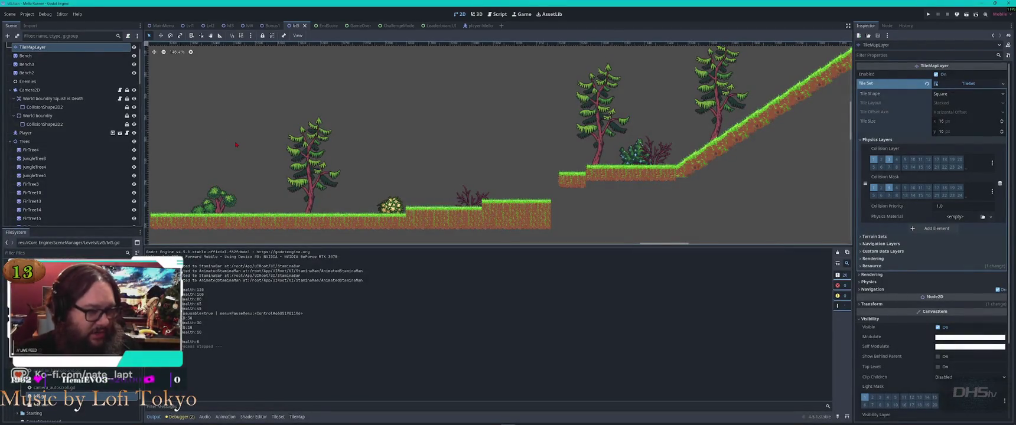
key(alt+Tab)
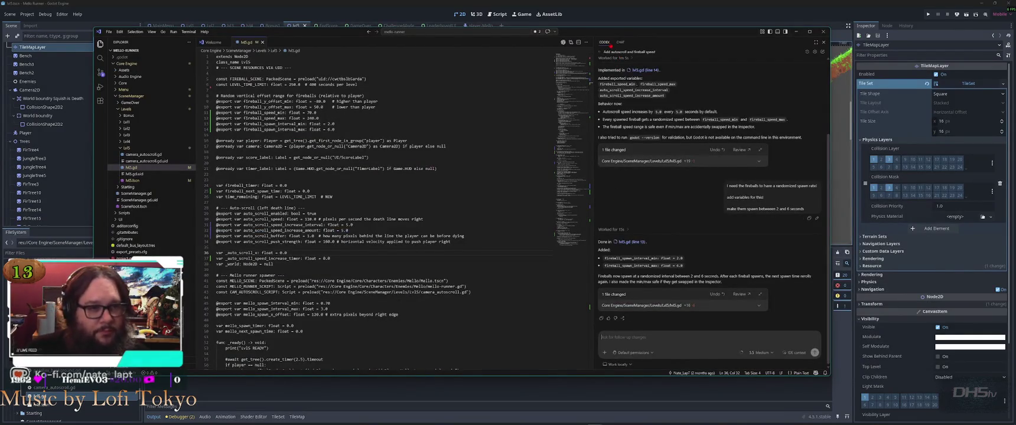
Draft a Codex request so landing on an enemy's stomp hitbox always damages it.
click(600, 52)
text(When the enemies that can be stomped on jump)
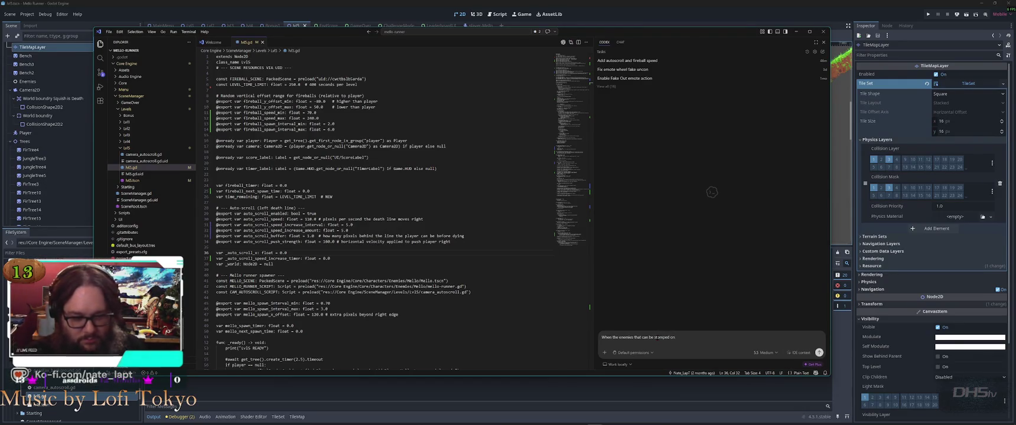
text(, or the player is not)
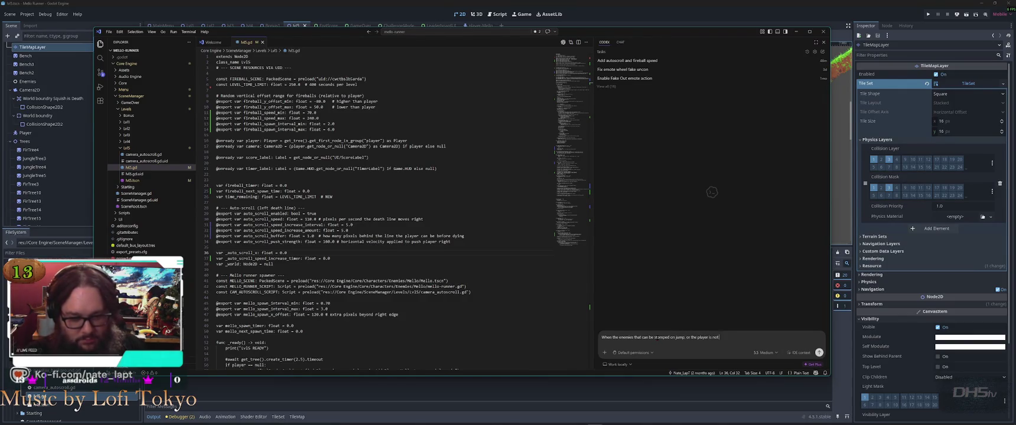
text( falling with)
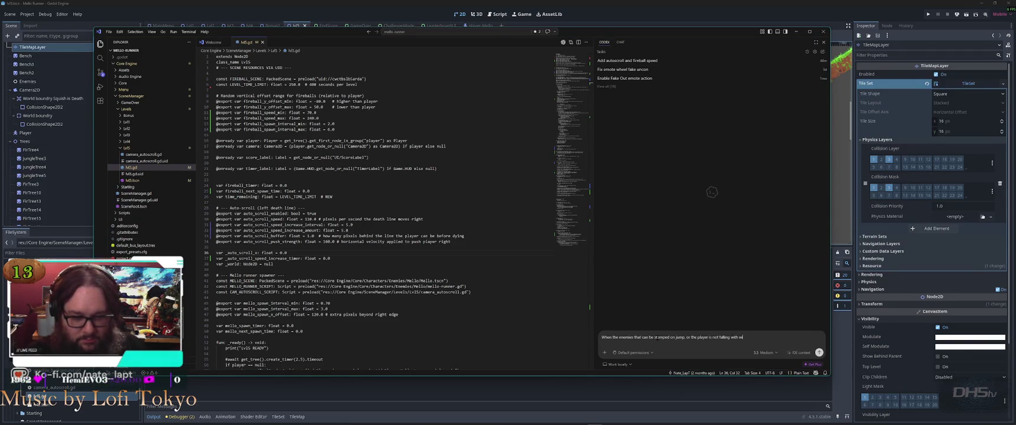
text( enough vo)
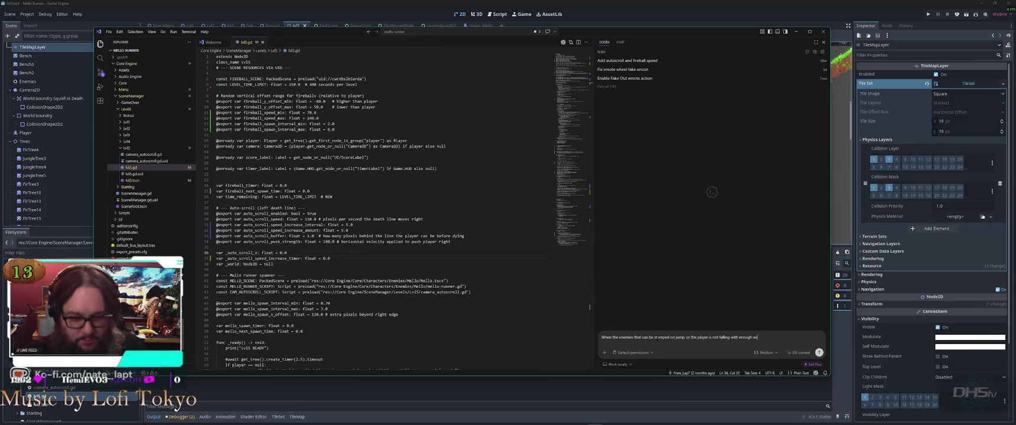
text(licity,)
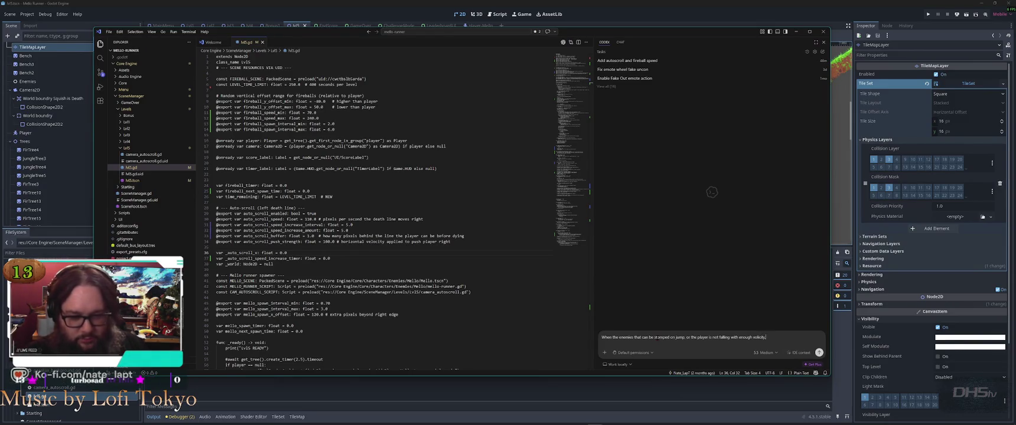
text(the player)
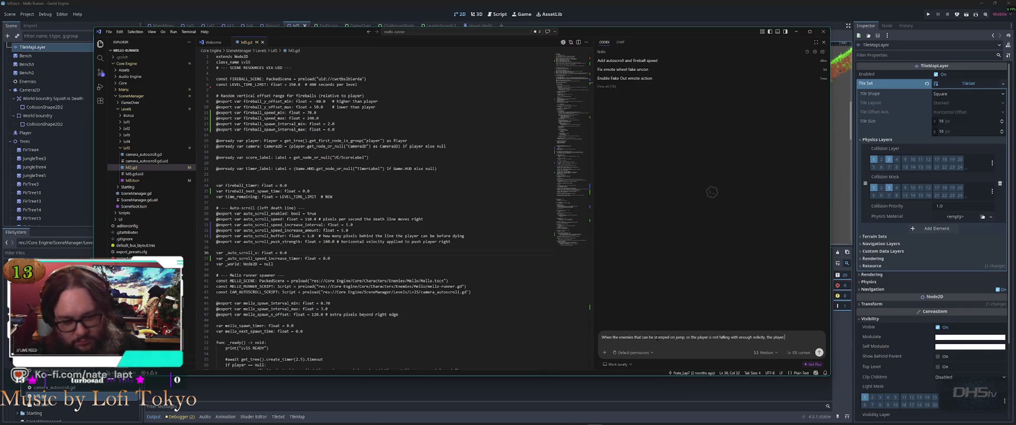
text( takes damage in)
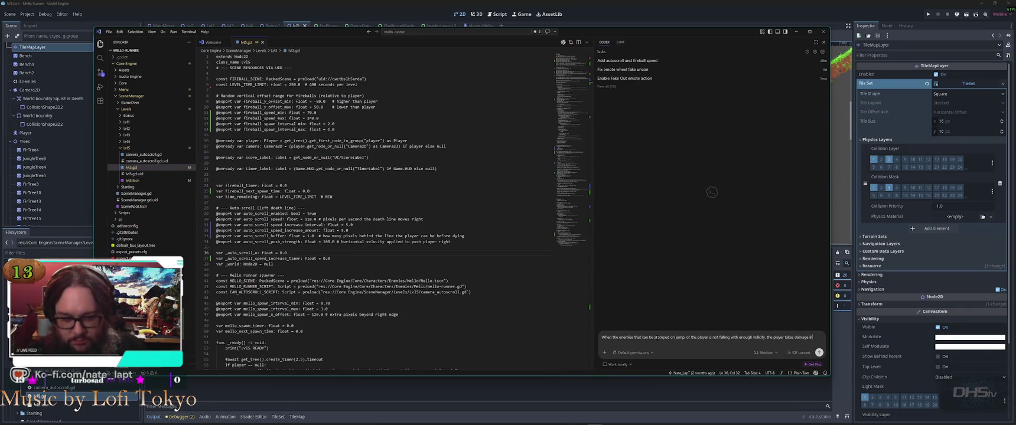
text(stead of hurting)
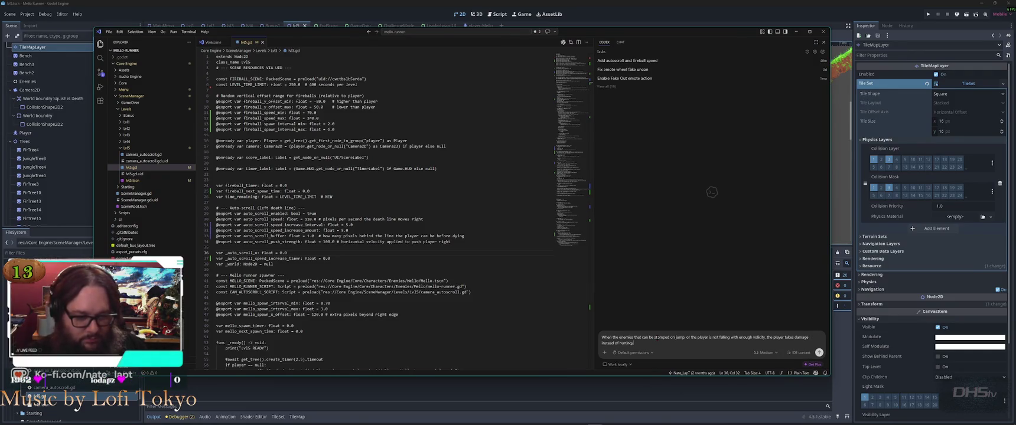
text(he enemy.)
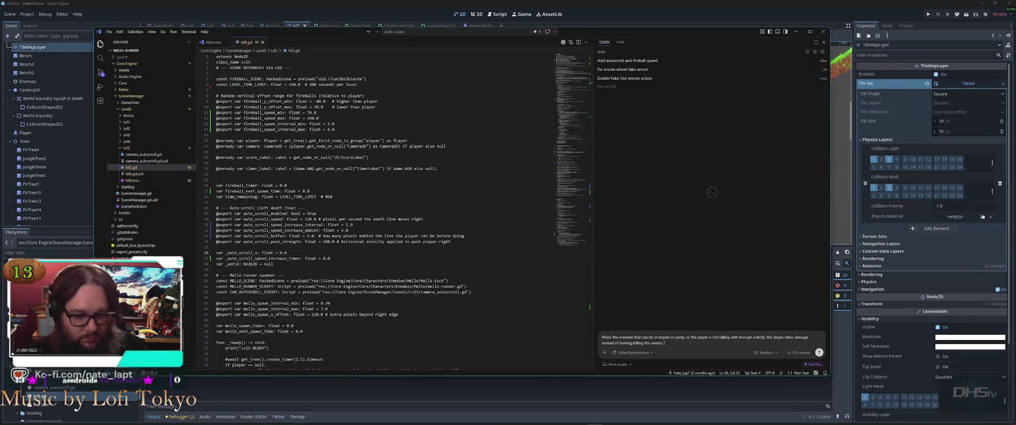
key(shift+Return)
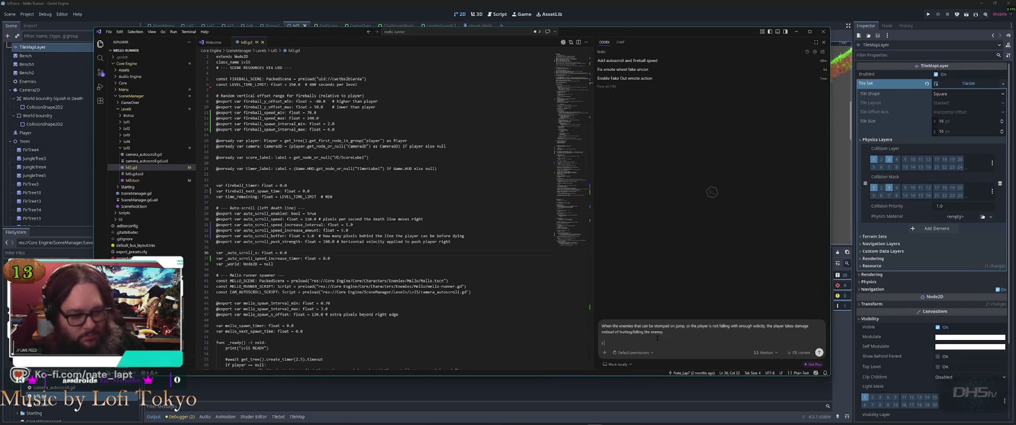
text(I need the c)
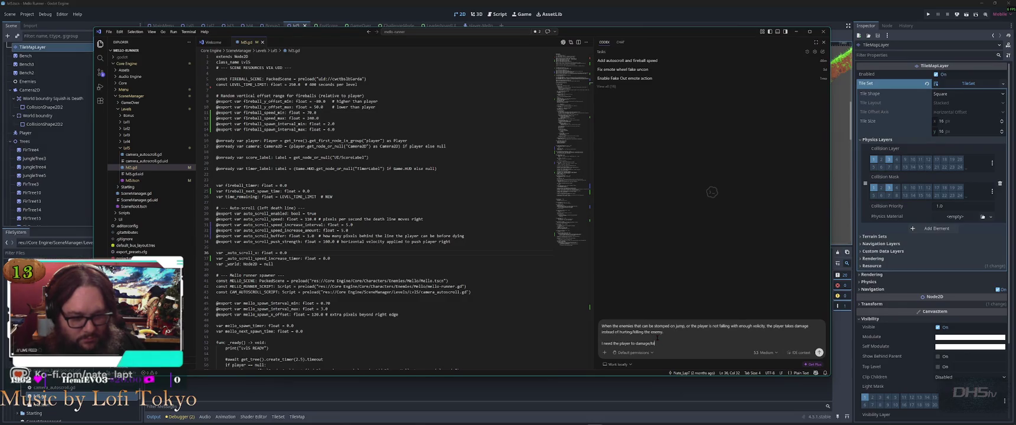
key(BackSpace)
key(BackSpace)
key(BackSpace)
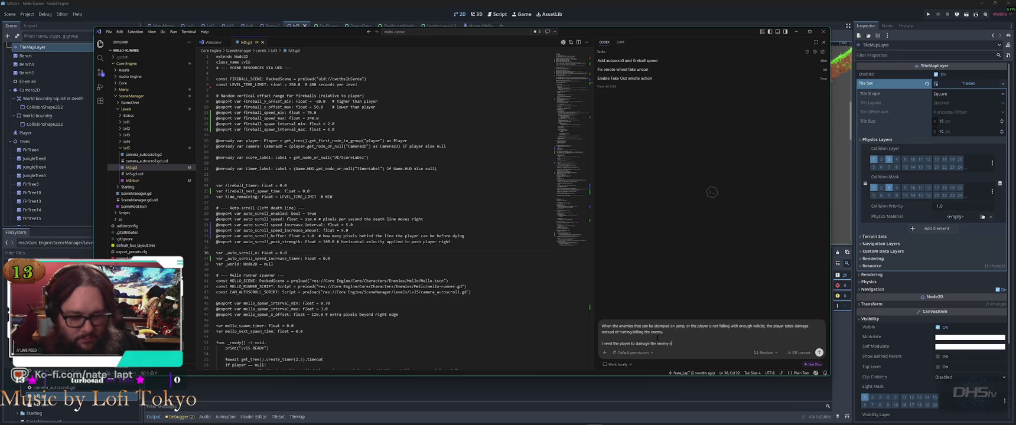
text(they)
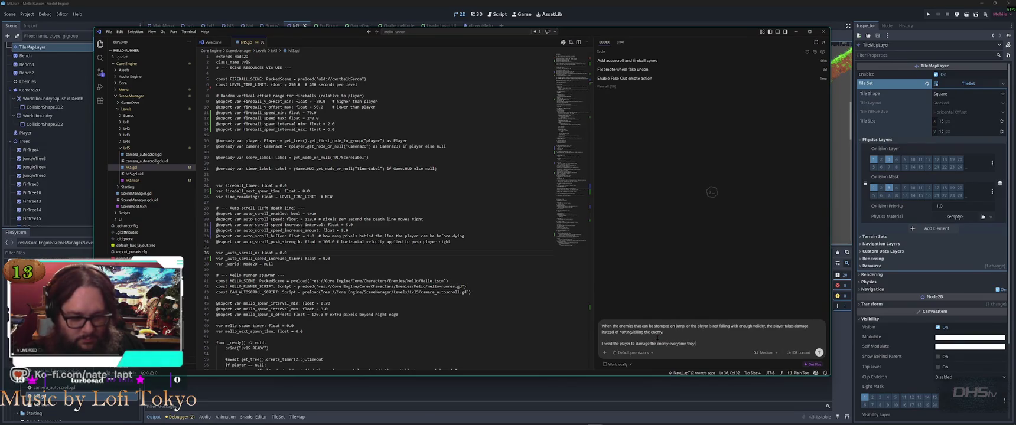
text( land on the enemies)
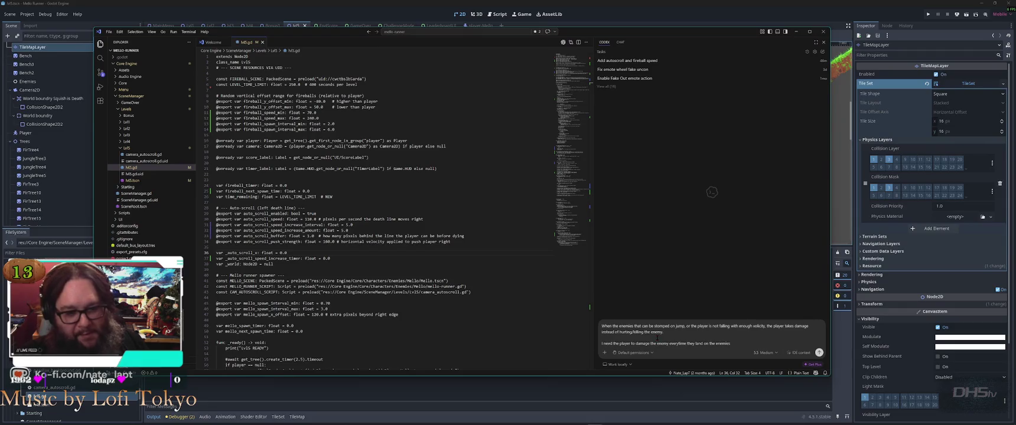
text( stomp hitbox.)
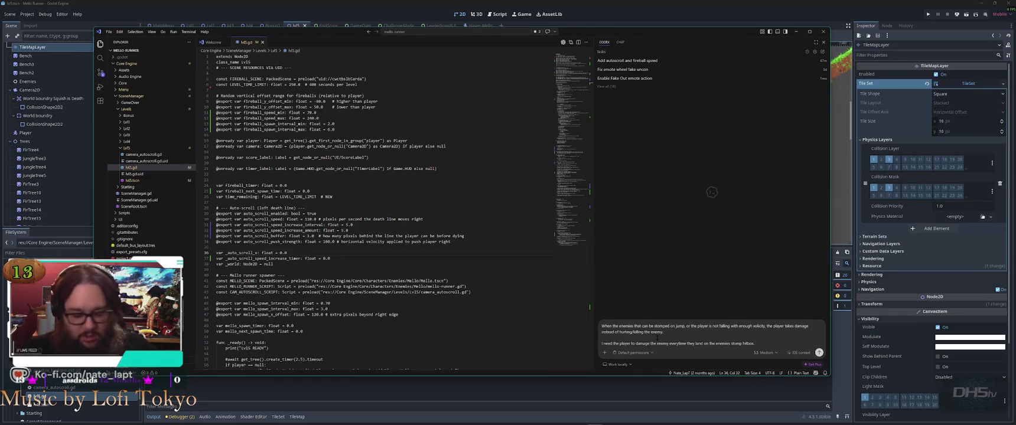
key(alt+Tab)
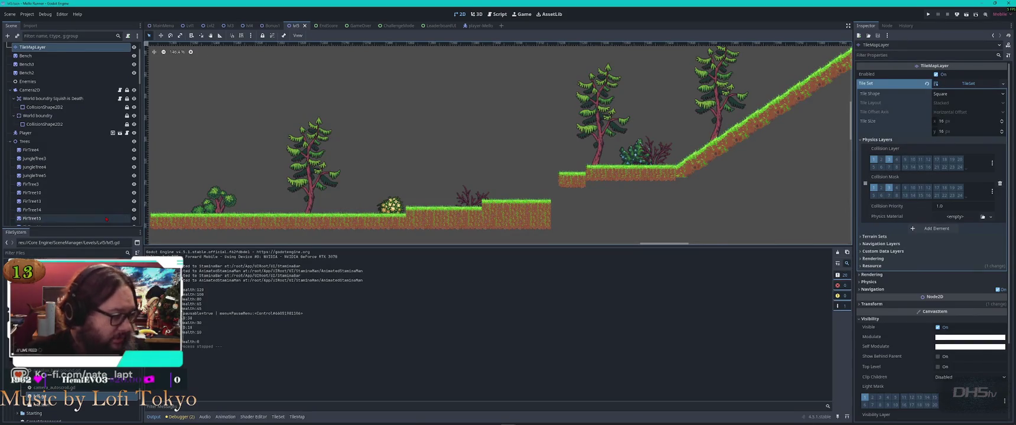
Filter the FileSystem dock for 'mello', browse the matches, then clear the filter.
click(73, 252)
text(mello)
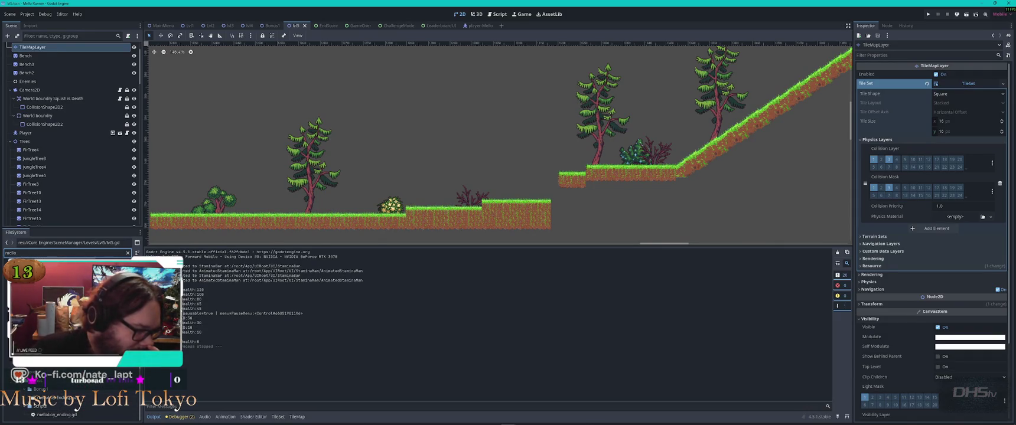
scroll(53, 402, up, 5)
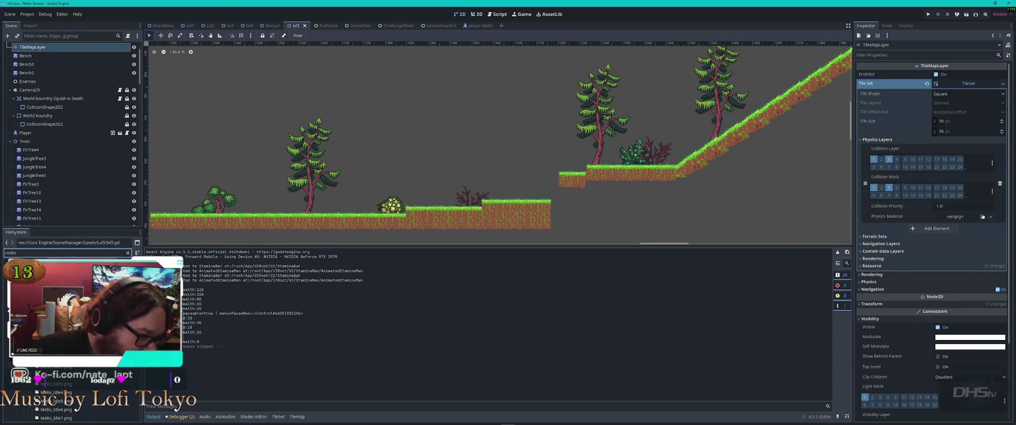
scroll(53, 402, down, 5)
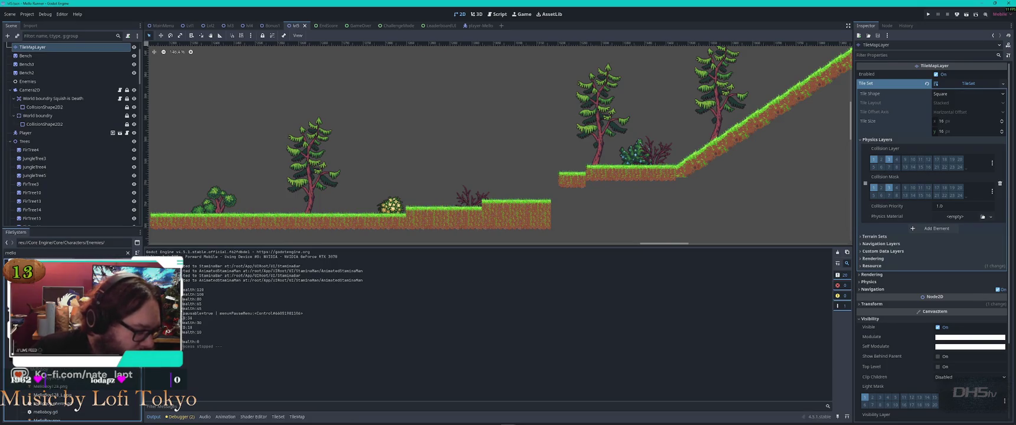
scroll(53, 402, down, 5)
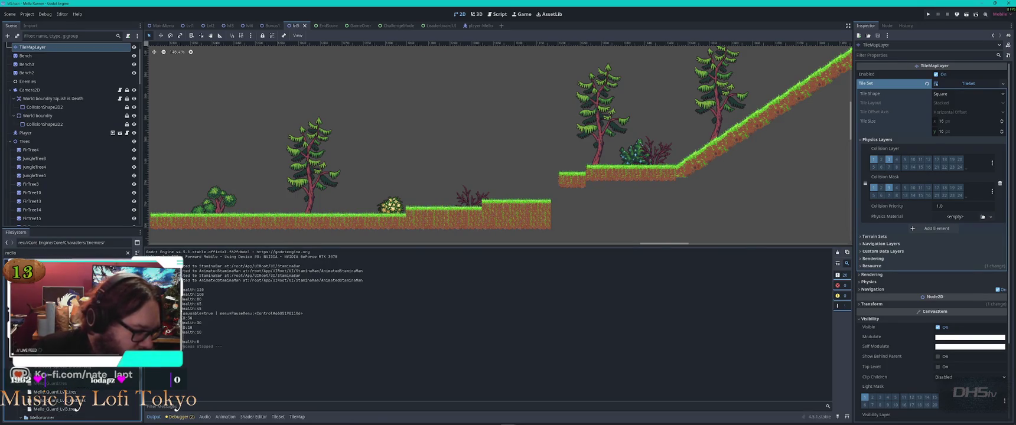
scroll(53, 401, down, 3)
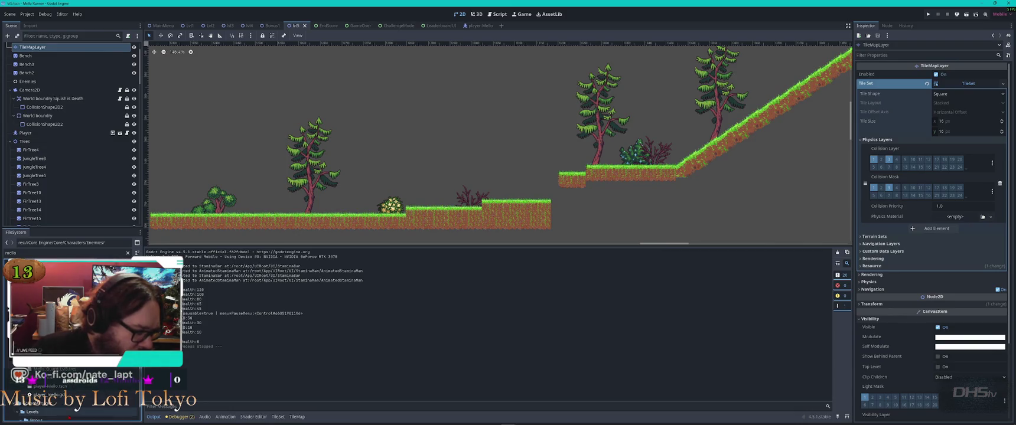
scroll(69, 408, down, 3)
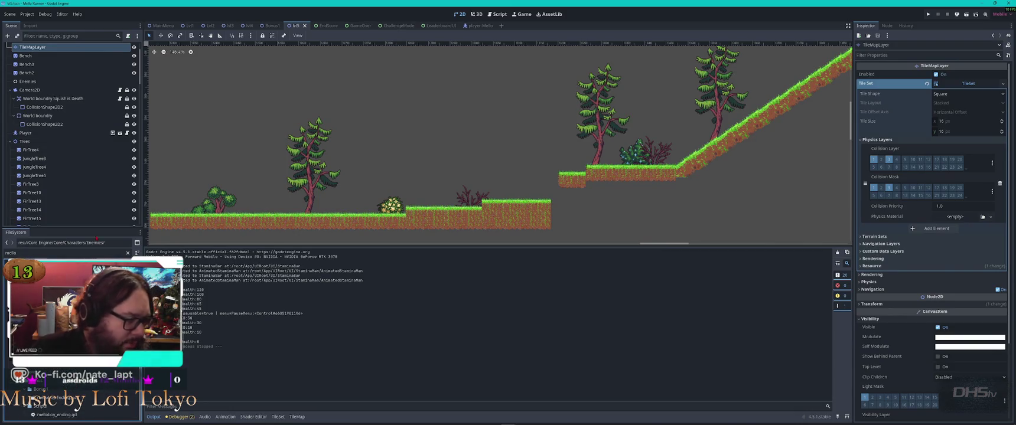
click(128, 253)
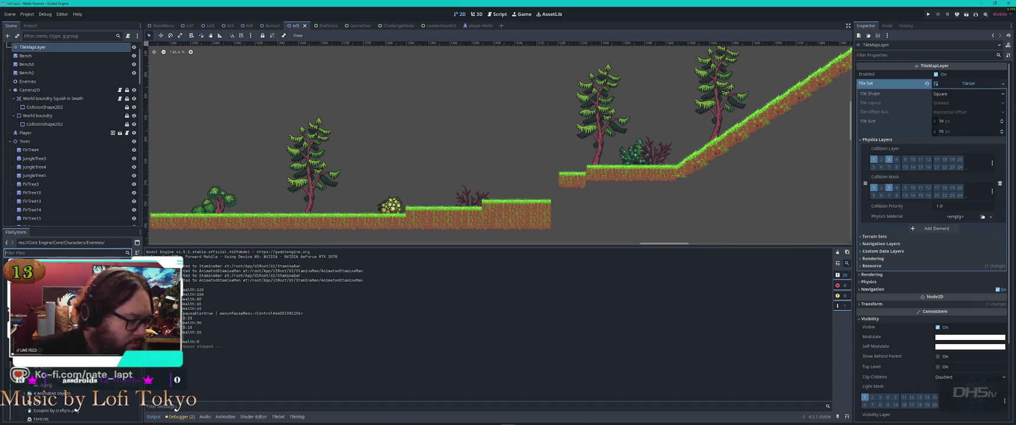
scroll(77, 409, down, 5)
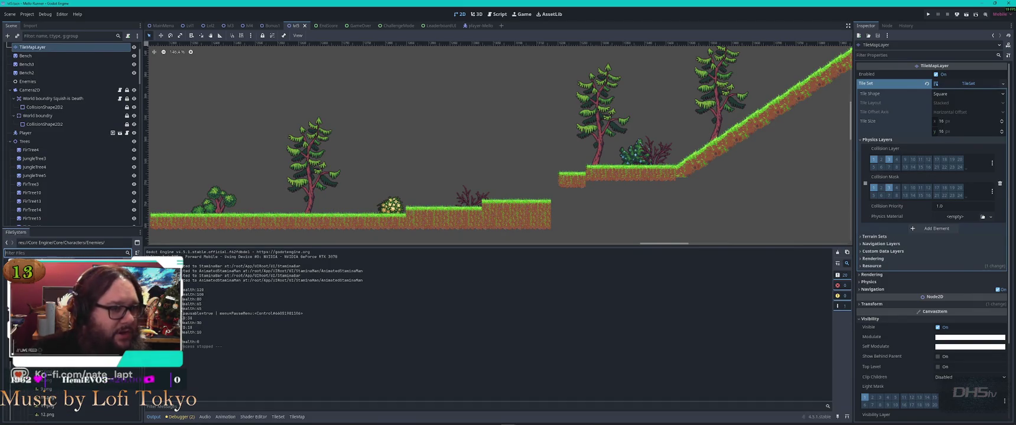
Close the player-Mello scene and open Mello.tscn from Characters/Enemies/Mello.
click(493, 25)
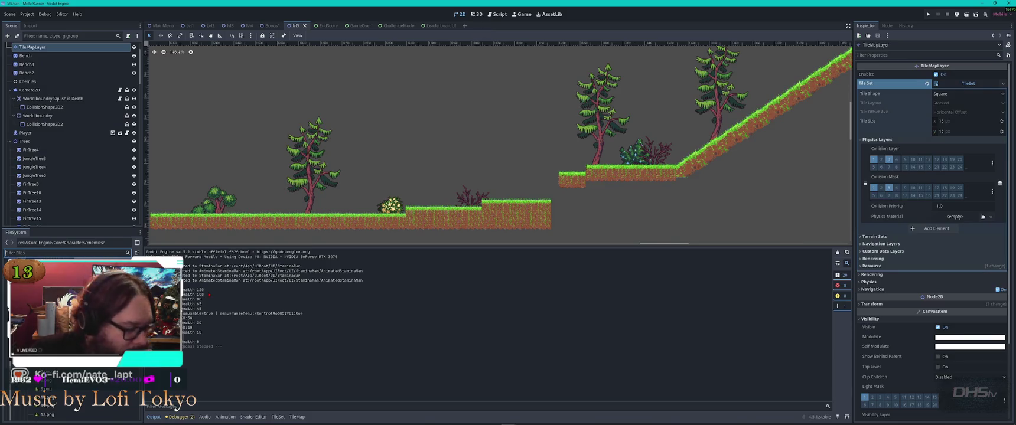
scroll(54, 408, up, 5)
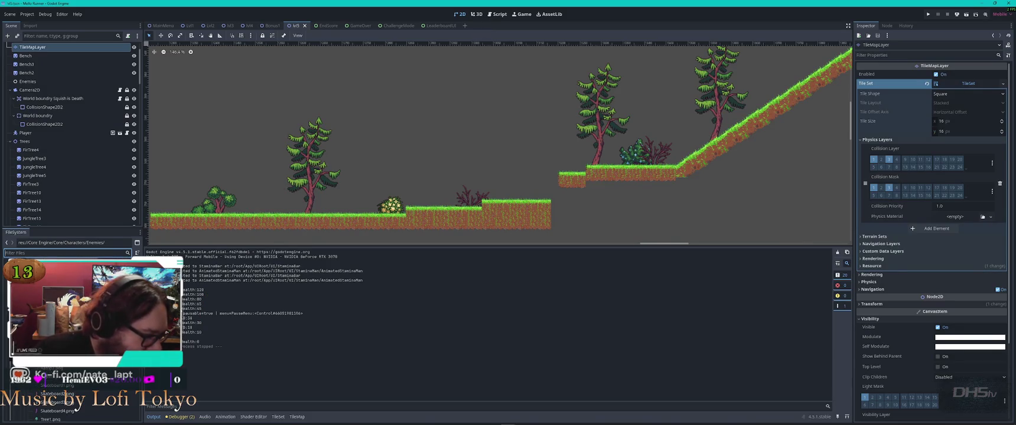
scroll(53, 408, down, 3)
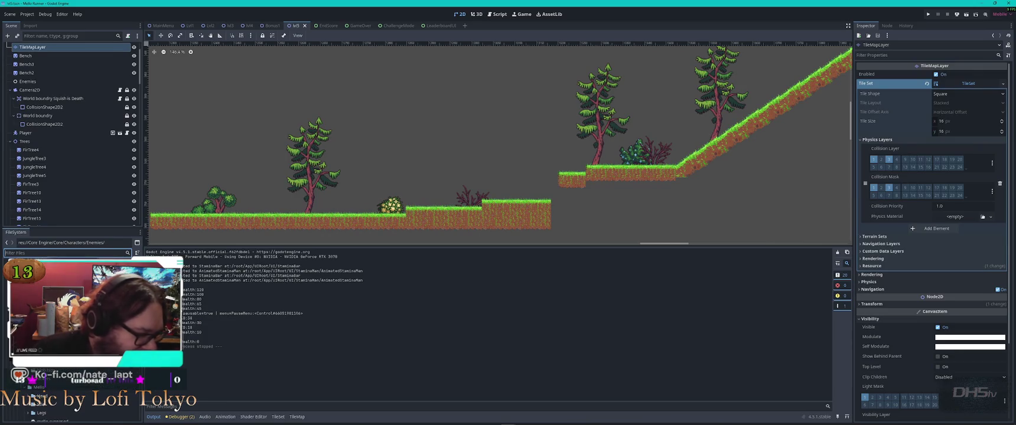
click(54, 390)
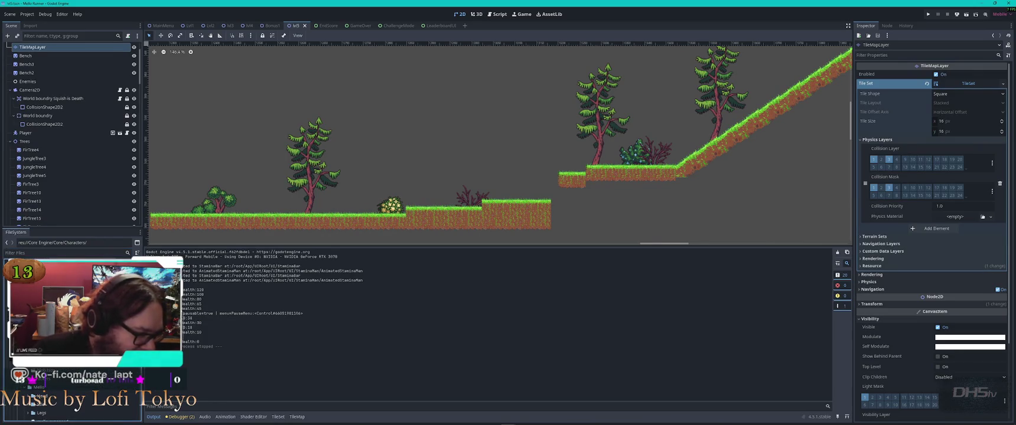
double_click(38, 387)
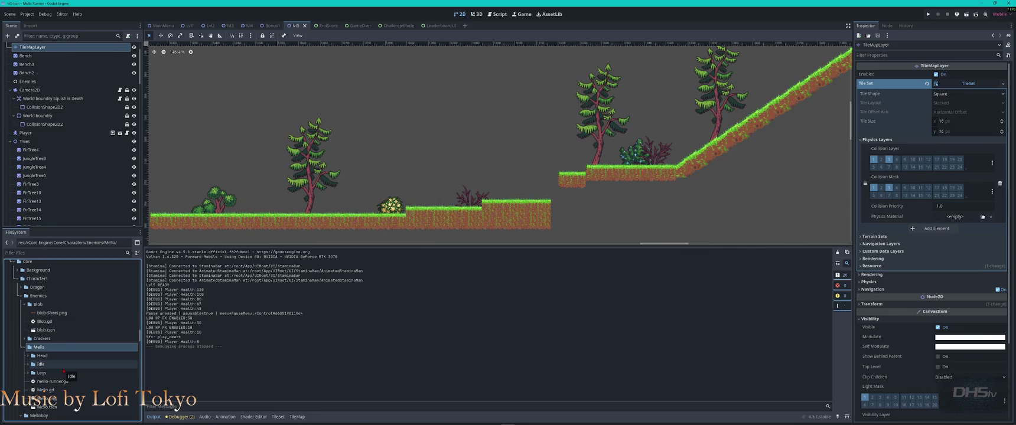
scroll(64, 371, down, 5)
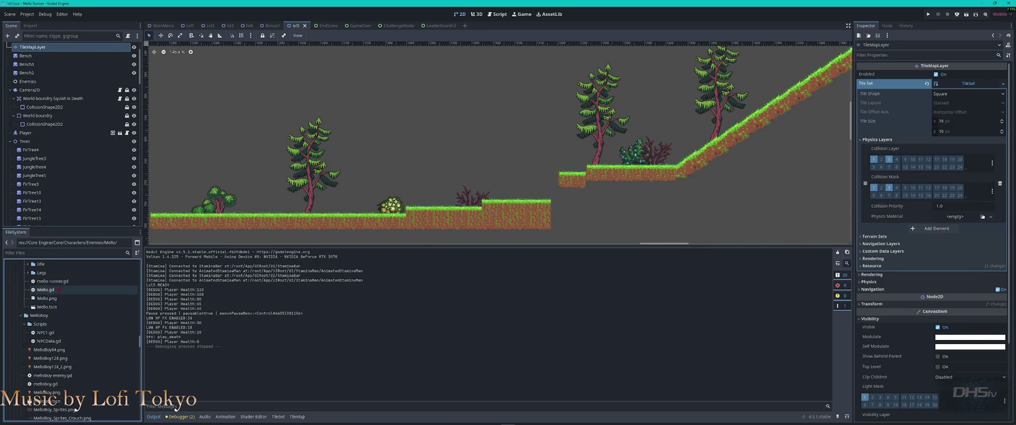
double_click(47, 307)
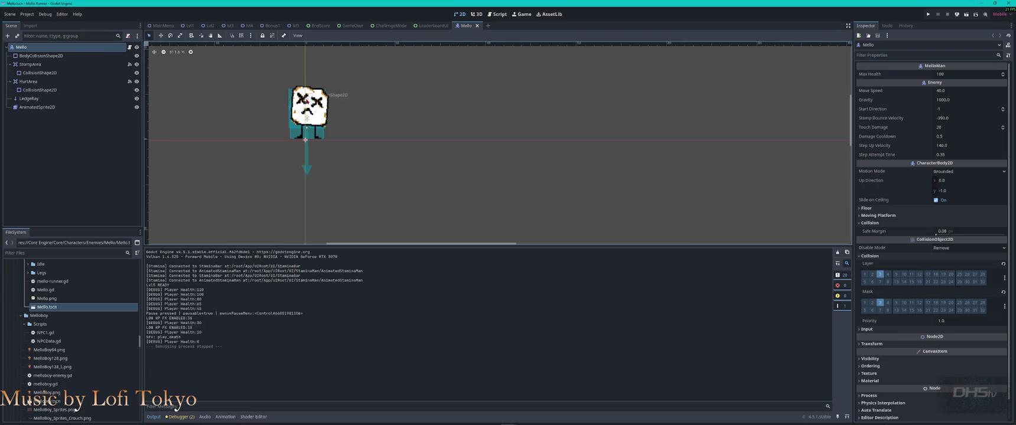
Center Mello, hide its AnimatedSprite2D, and select the stomp, hurt and body collision shapes.
scroll(372, 113, up, 5)
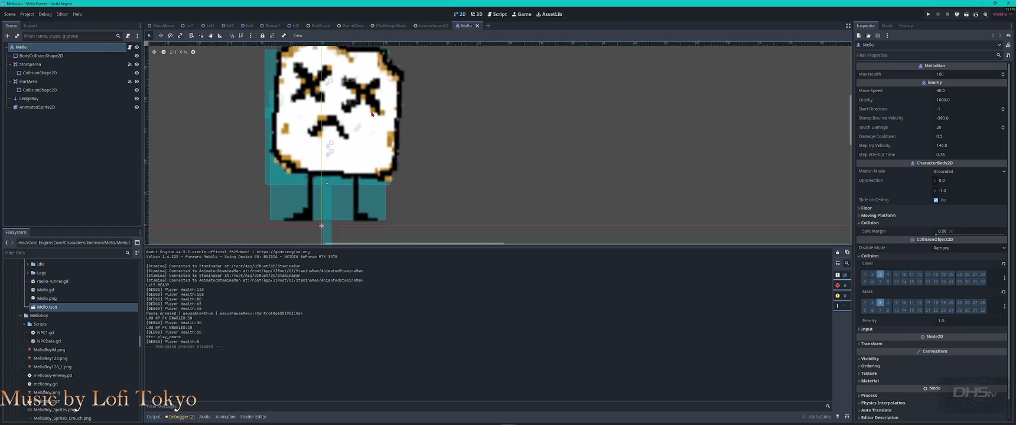
scroll(372, 113, down, 1)
drag(453, 125, 522, 124)
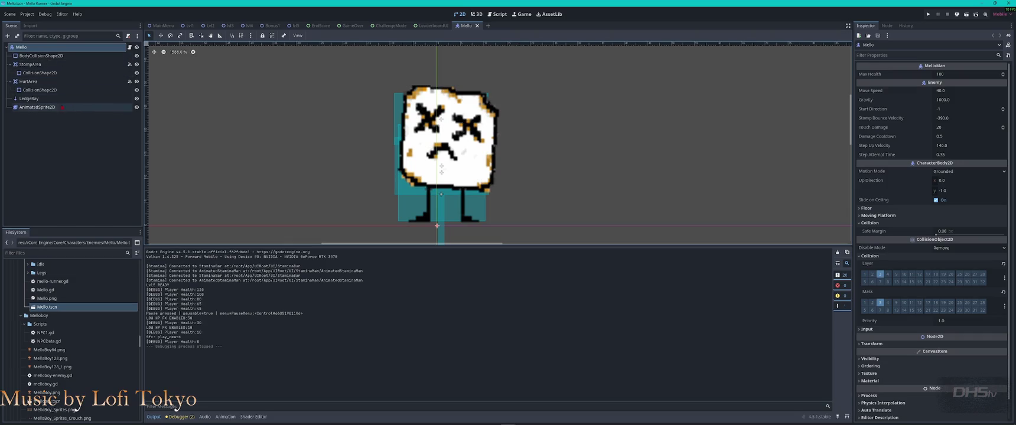
click(137, 107)
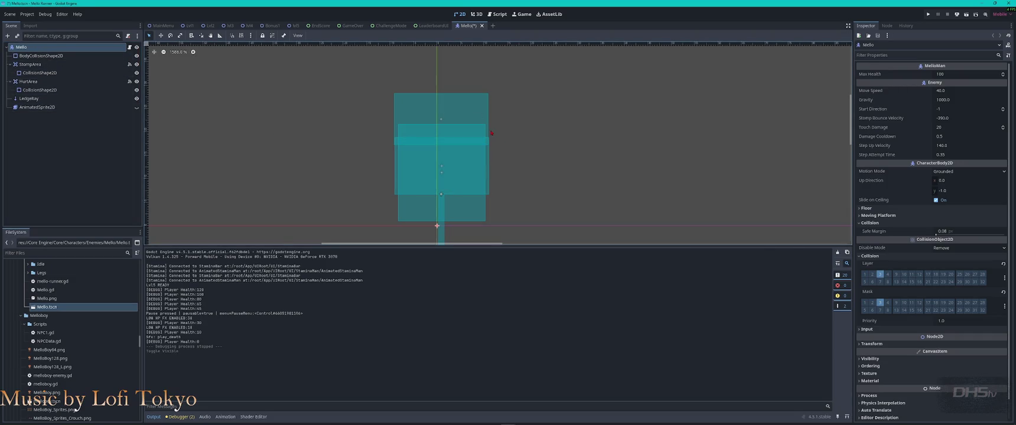
click(467, 119)
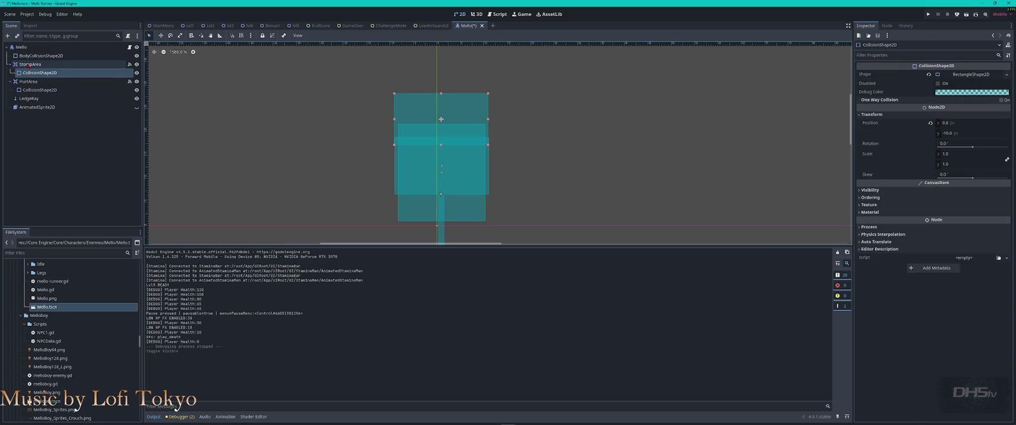
click(57, 91)
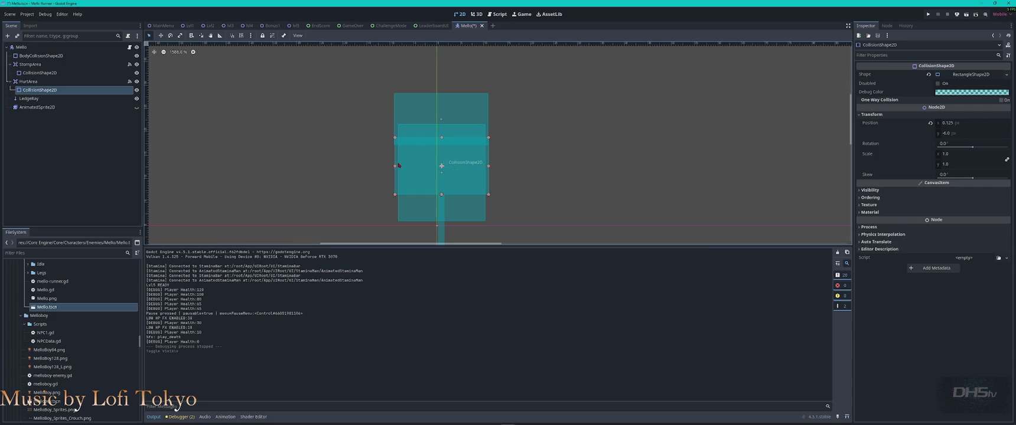
click(412, 211)
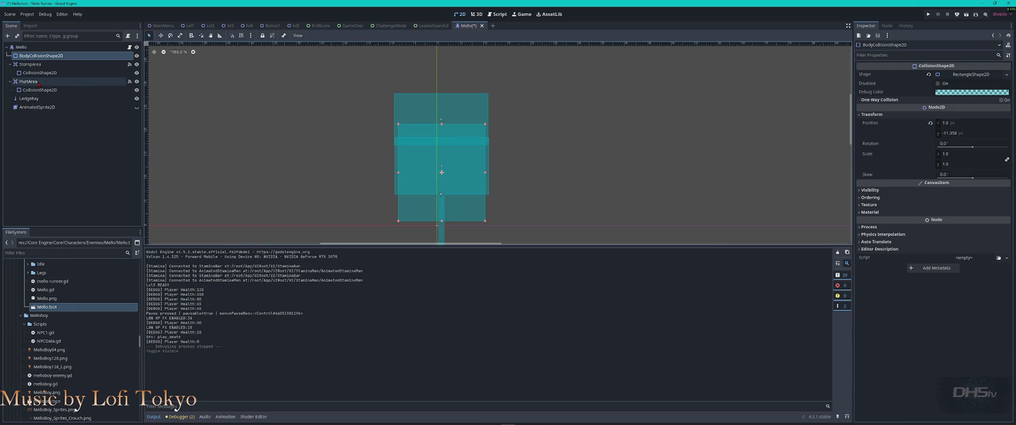
Enlarge Mello's StompArea shape upward and to the right against the sprite, saving the scene.
click(30, 82)
click(39, 90)
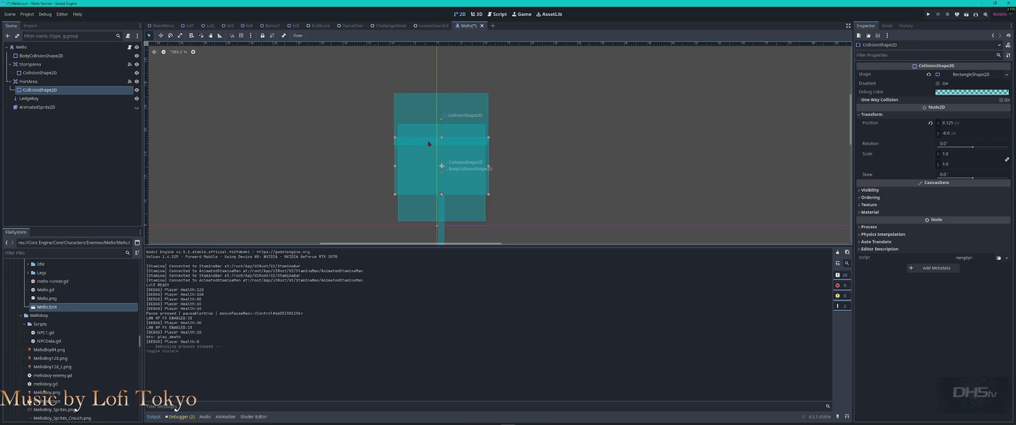
click(451, 108)
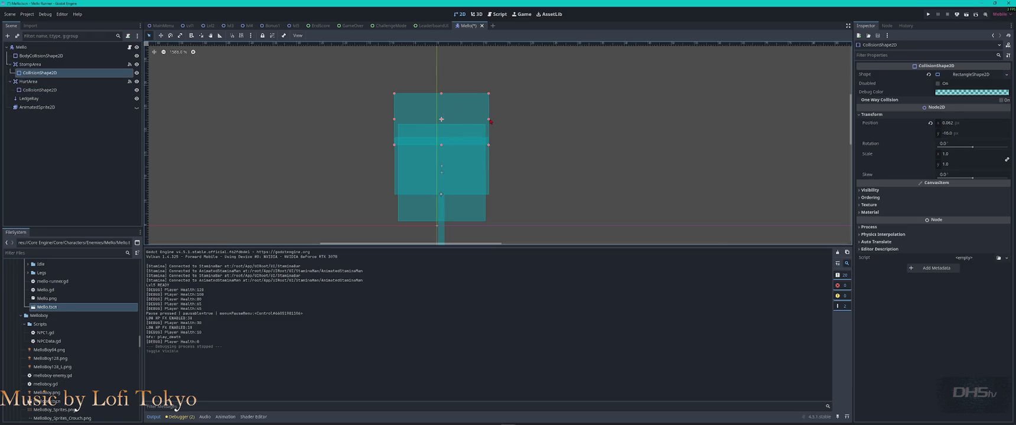
mouse_move(488, 120)
mouse_down()
mouse_move(474, 119)
mouse_move(497, 124)
mouse_move(481, 122)
mouse_up()
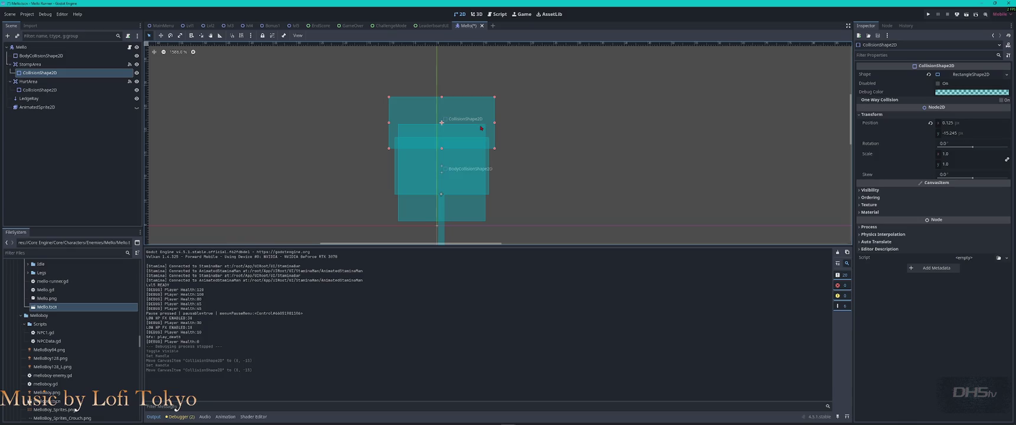
click(137, 107)
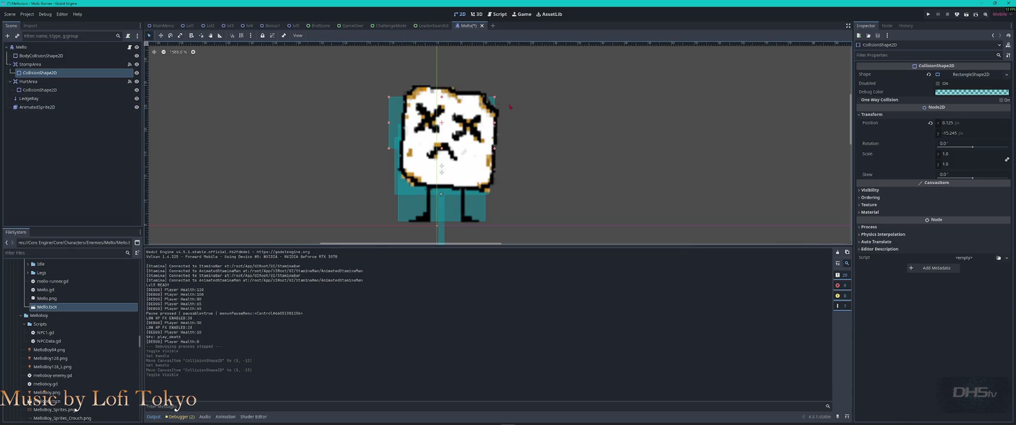
drag(494, 97, 443, 90)
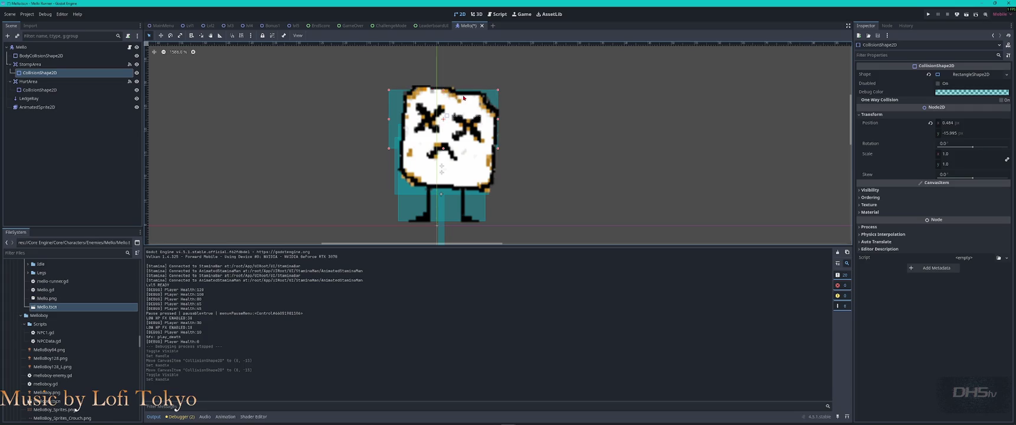
key(ctrl+s)
drag(389, 121, 391, 123)
key(ctrl+s)
click(137, 107)
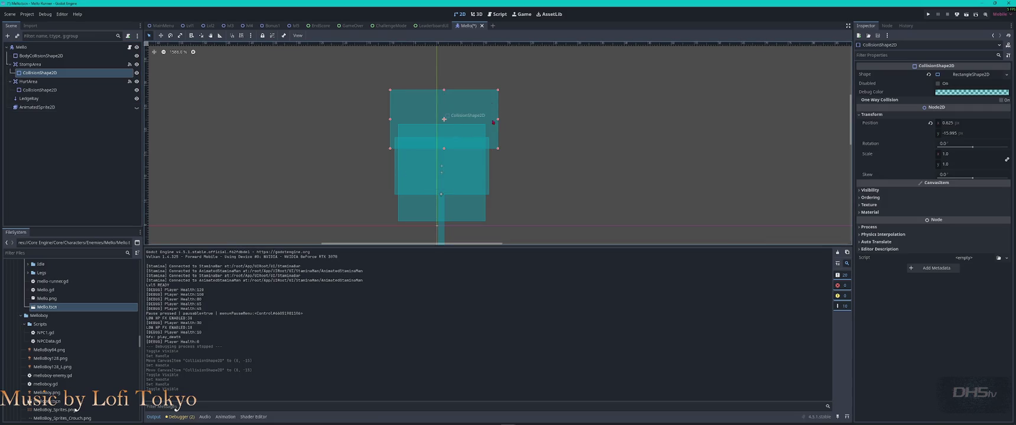
drag(497, 120, 493, 119)
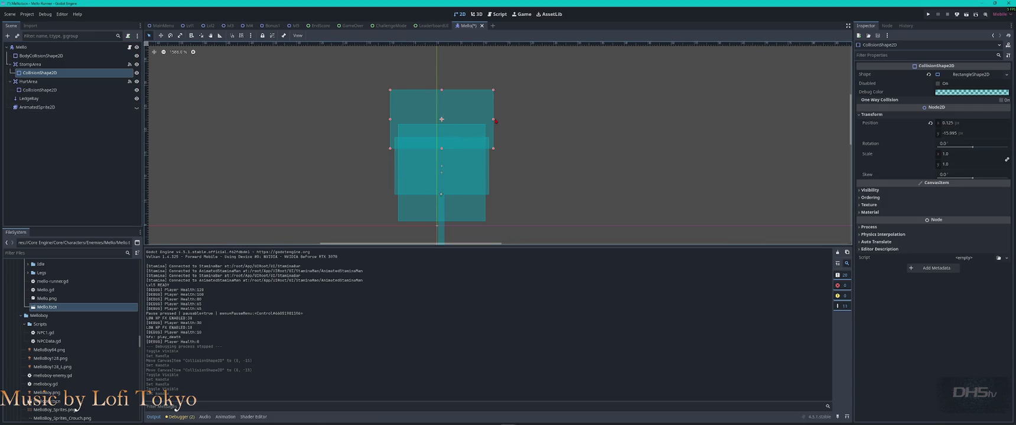
Narrow the body and HurtArea collision shapes from both sides, then show the sprite again.
click(412, 169)
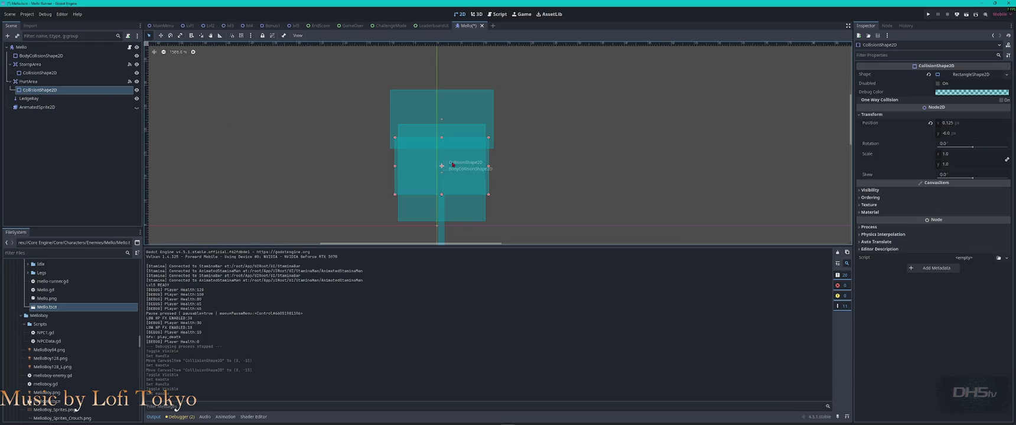
click(484, 209)
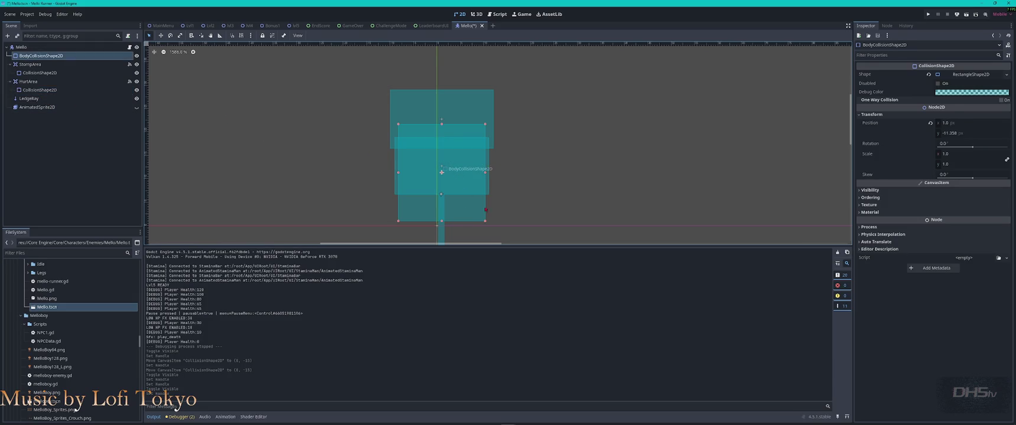
drag(484, 172, 482, 174)
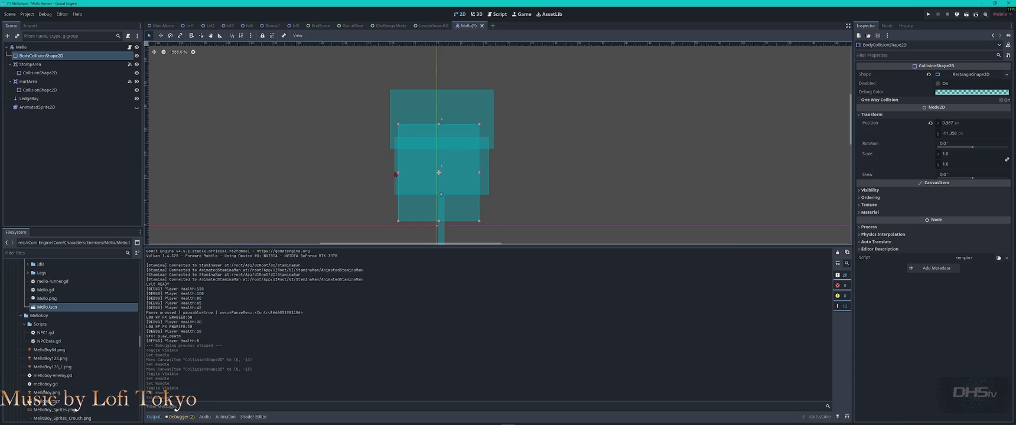
drag(398, 172, 404, 174)
click(402, 175)
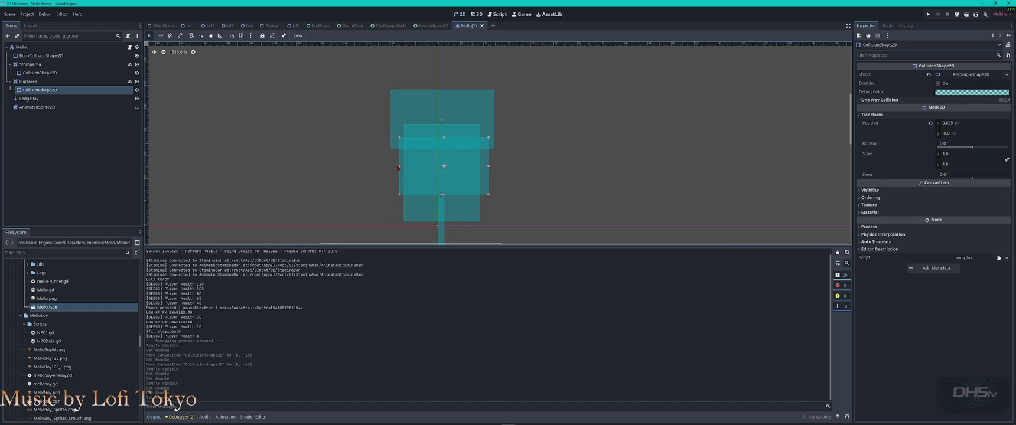
drag(488, 166, 484, 167)
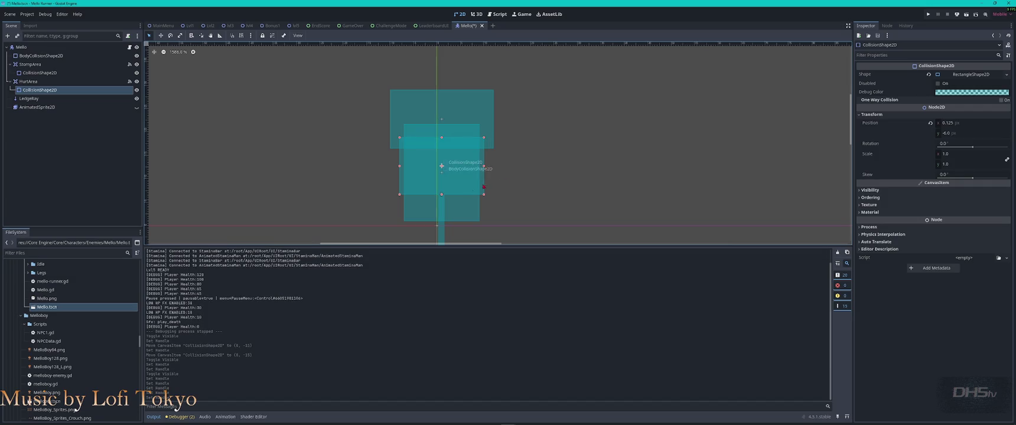
key(Escape)
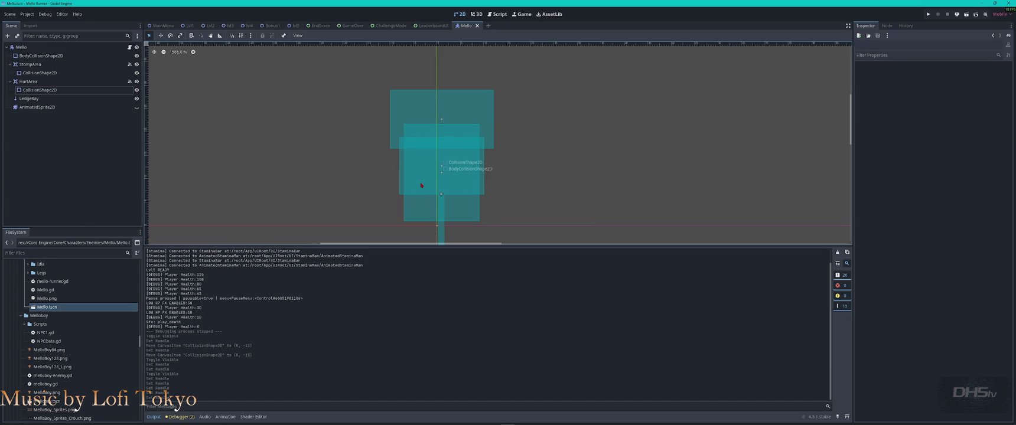
click(137, 108)
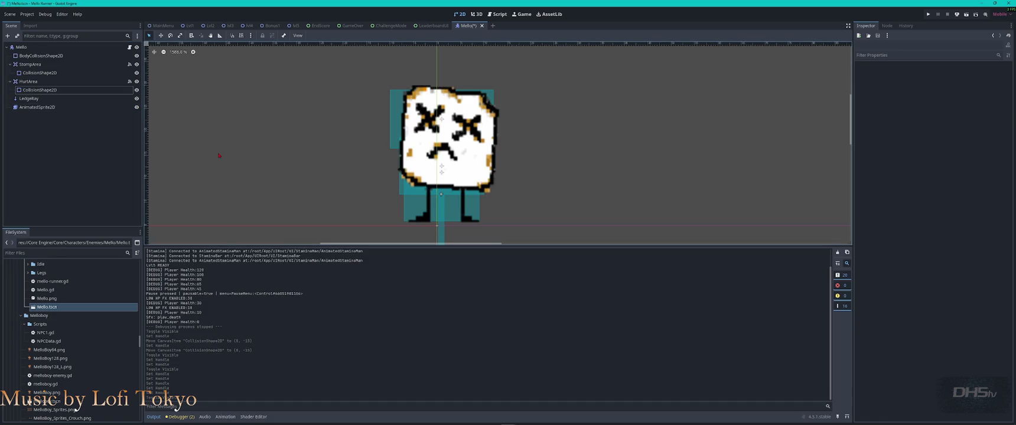
Save the scene, launch the game with F5, and stomp the first Mello enemies.
key(ctrl+s)
key(F5)
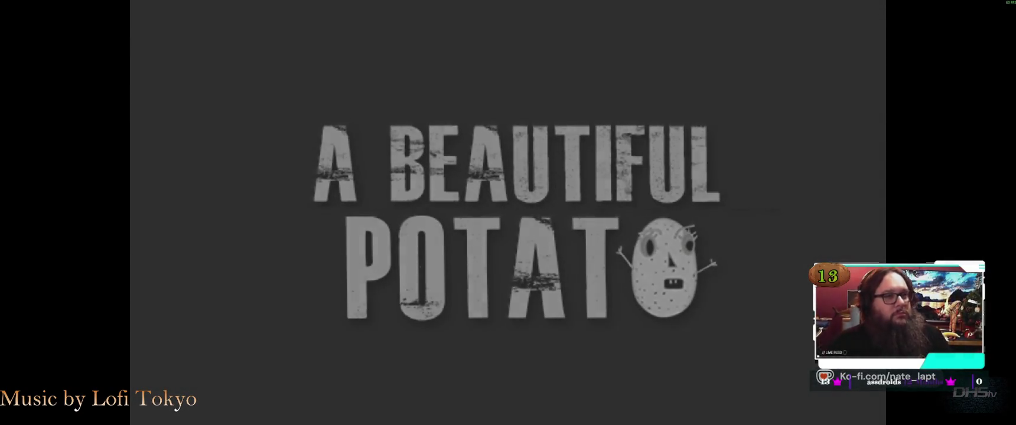
key(Return)
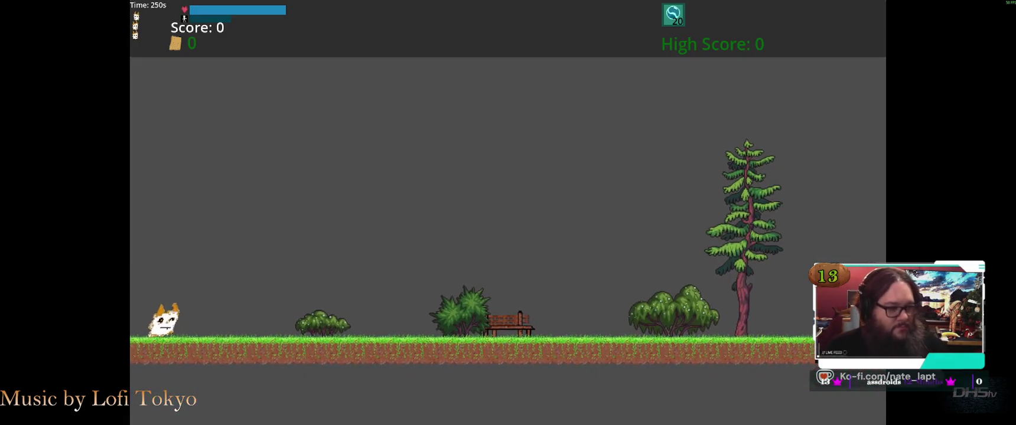
key(Right)
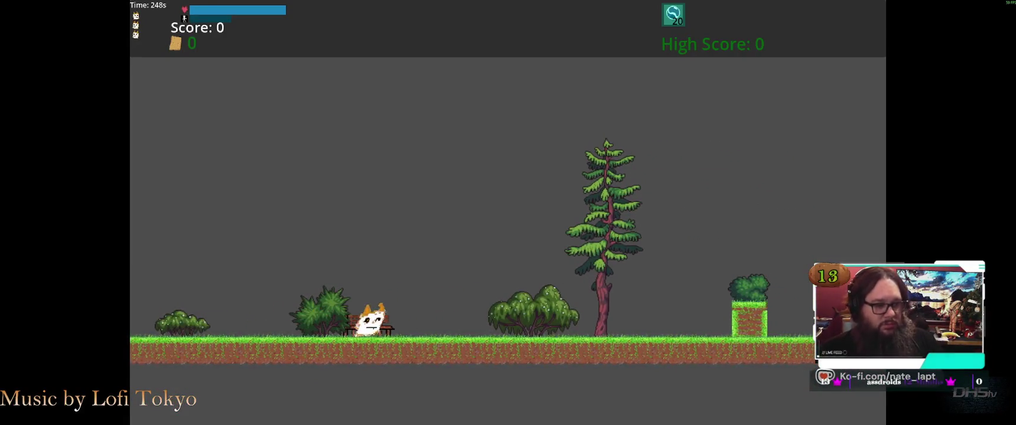
key(space)
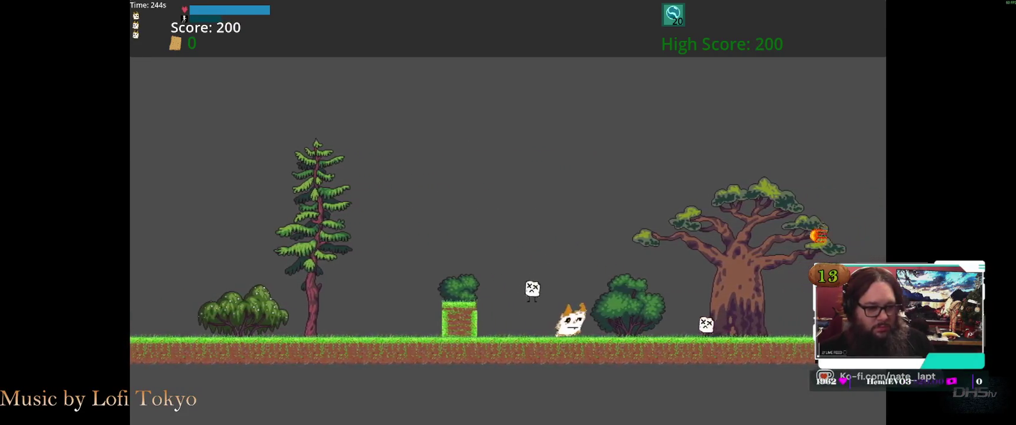
key(space)
key(Left)
key(space)
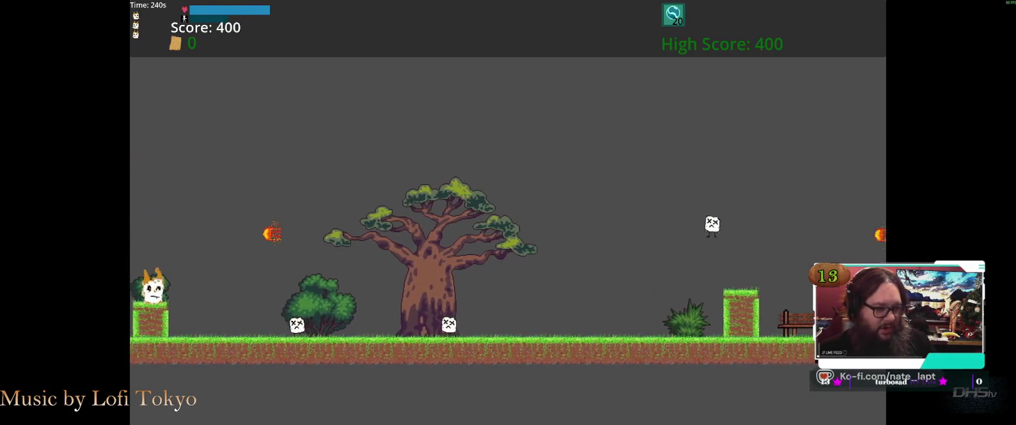
Jump onto the grass pillar and across the gap, stomping a Mello for points.
key(Right)
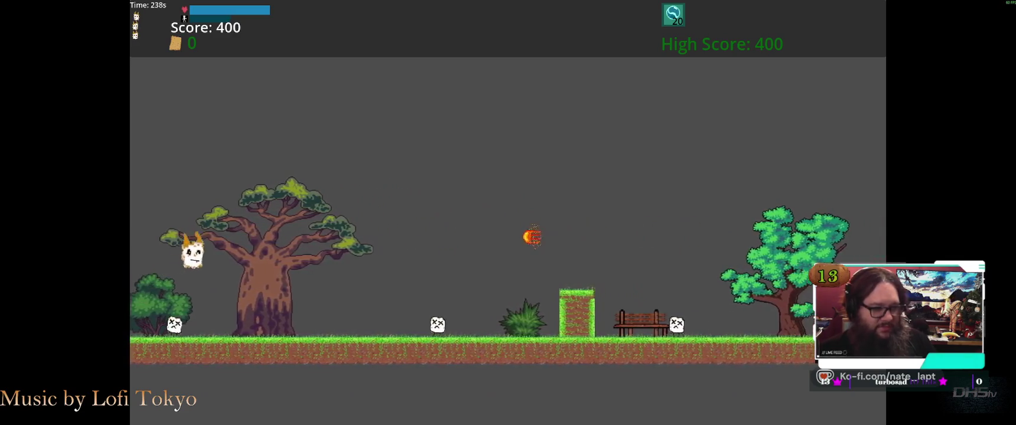
key(Up)
key(Right)
key(Up)
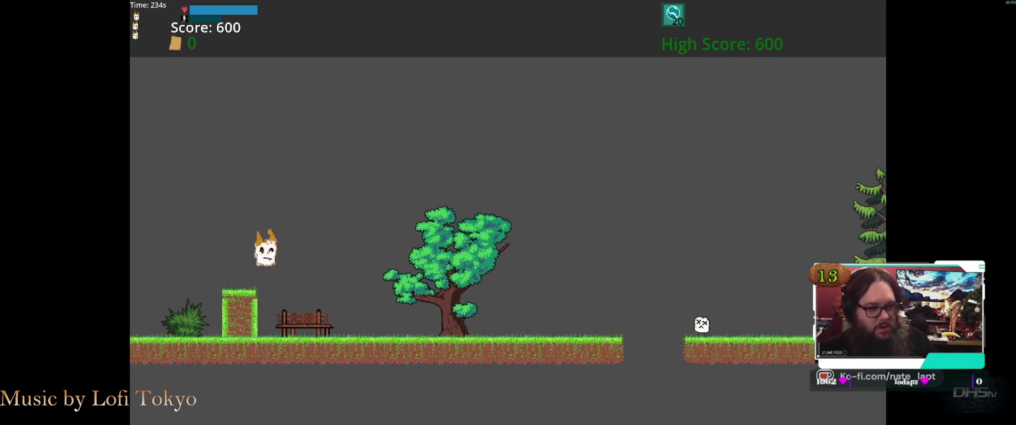
key(Right)
key(Up)
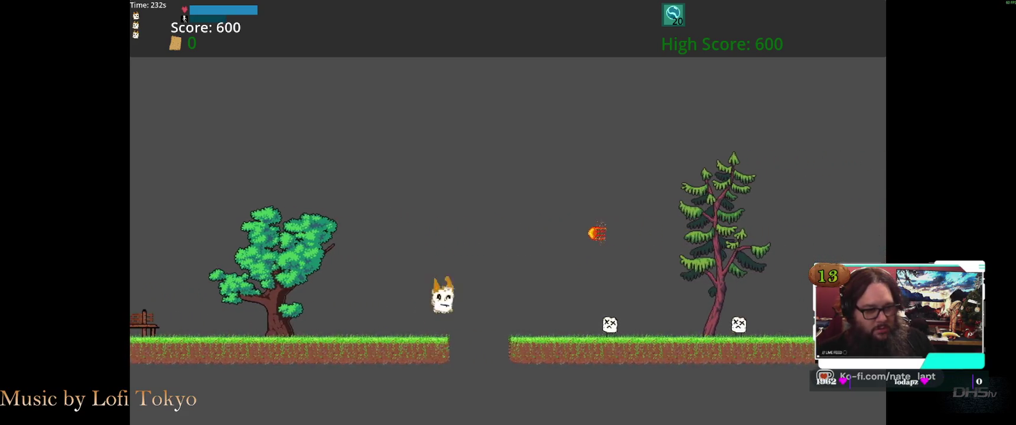
key(Right)
key(Up)
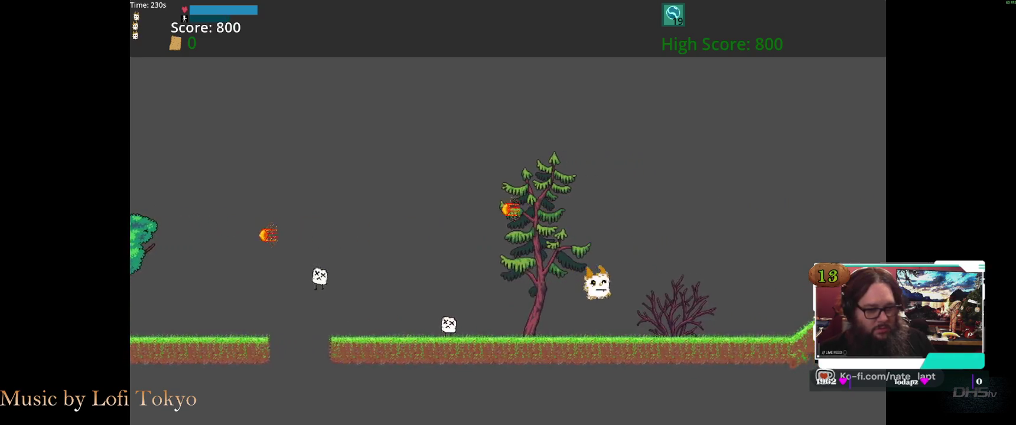
key(Right)
key(Up)
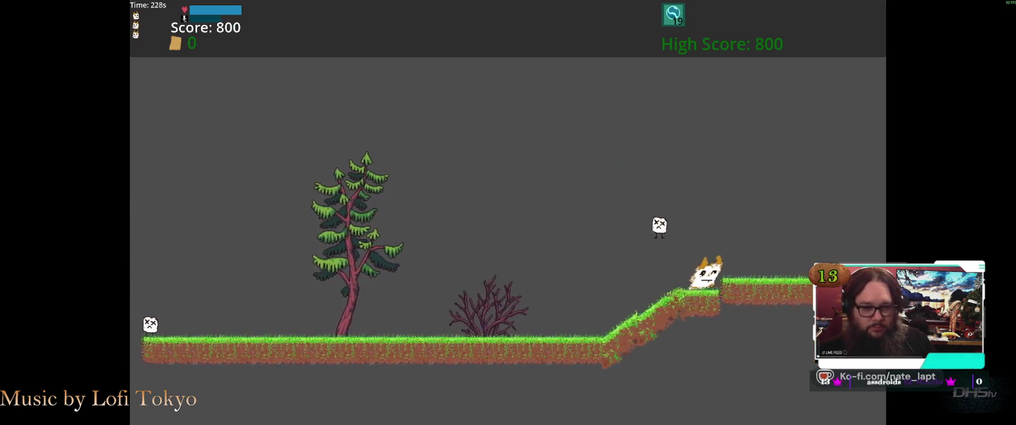
Dodge fireballs on the upper ledge and stomp more Mellos until game over at 1620.
key(Up)
key(Up)
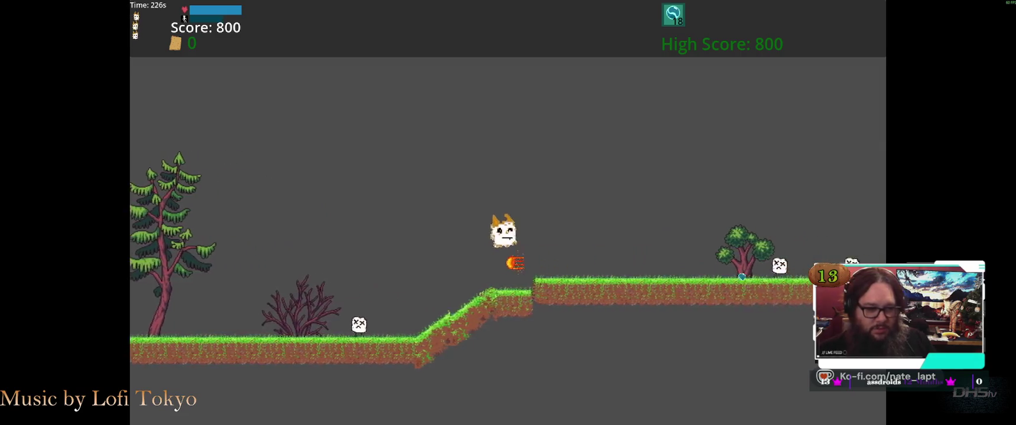
key(Right)
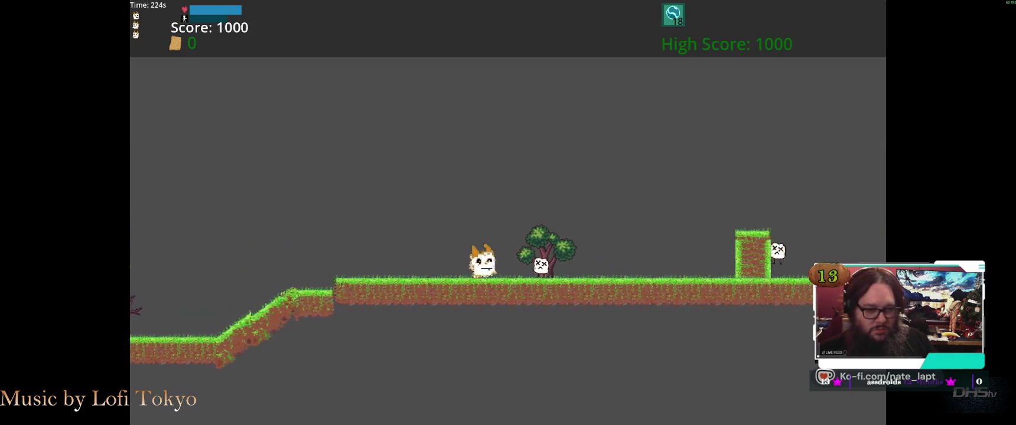
key(Right)
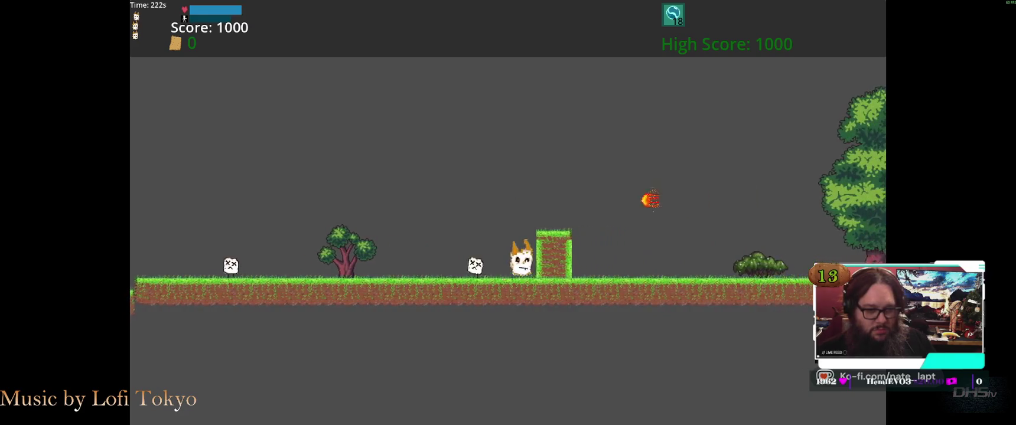
key(Up)
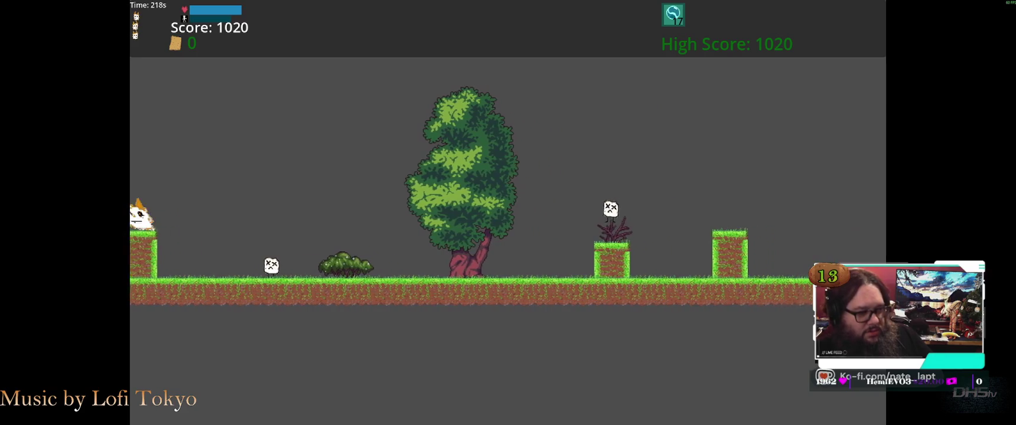
key(Up)
key(Right)
key(Up)
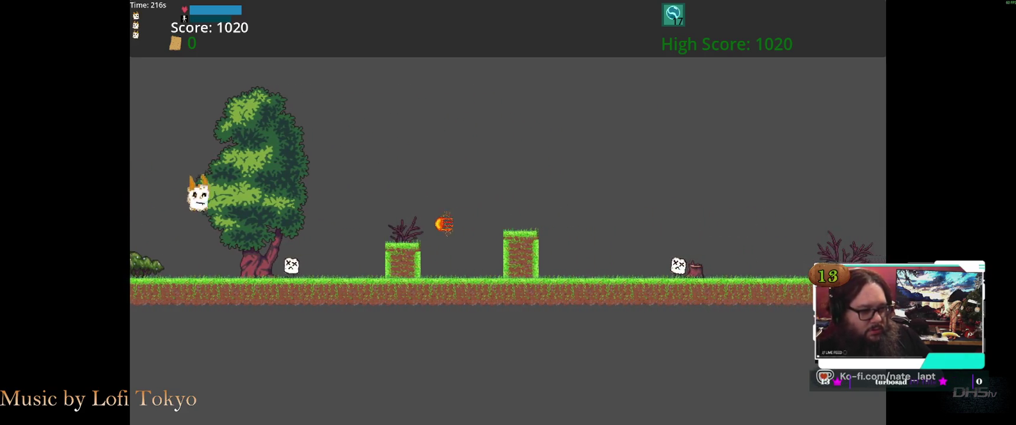
key(Up)
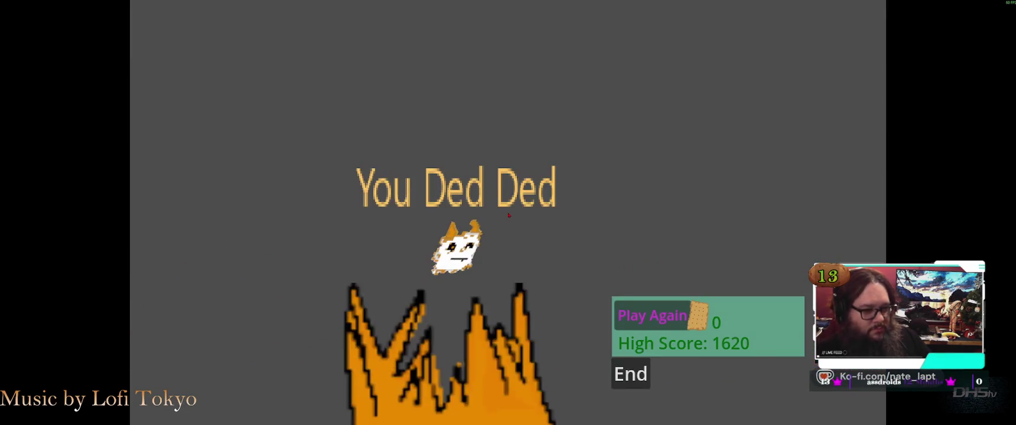
Start a new run and stomp the first Mellos while shooting fireballs.
key(Return)
key(Right)
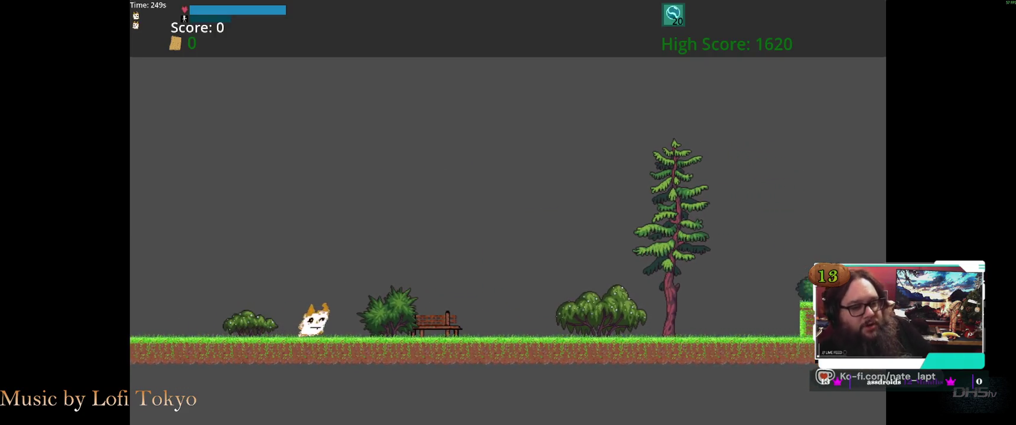
key(Right)
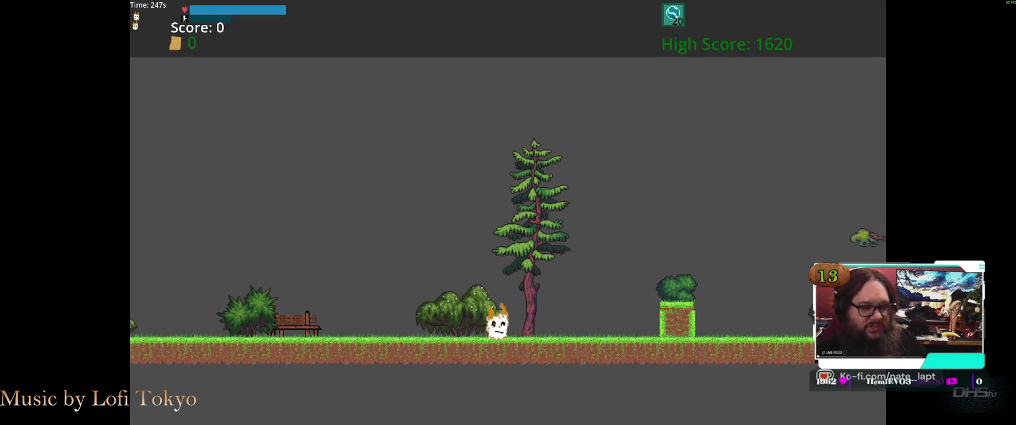
key(space)
key(Right)
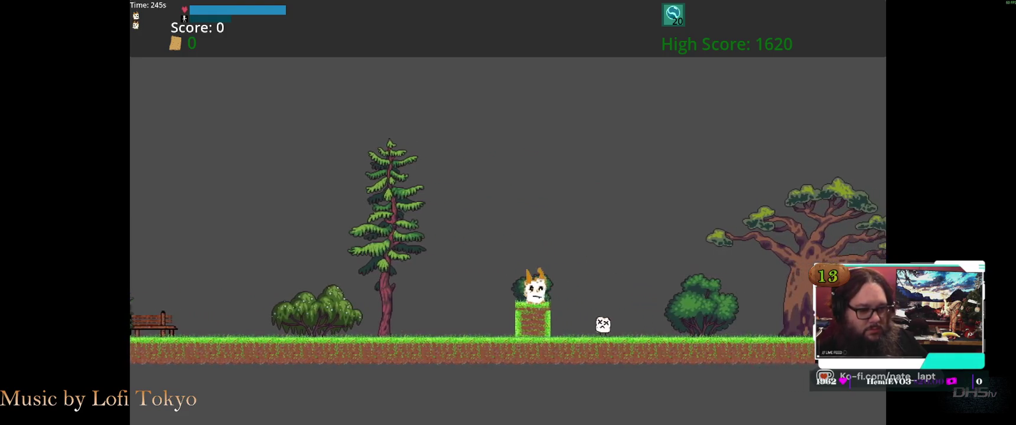
key(space)
key(x)
key(x)
key(Right)
key(space)
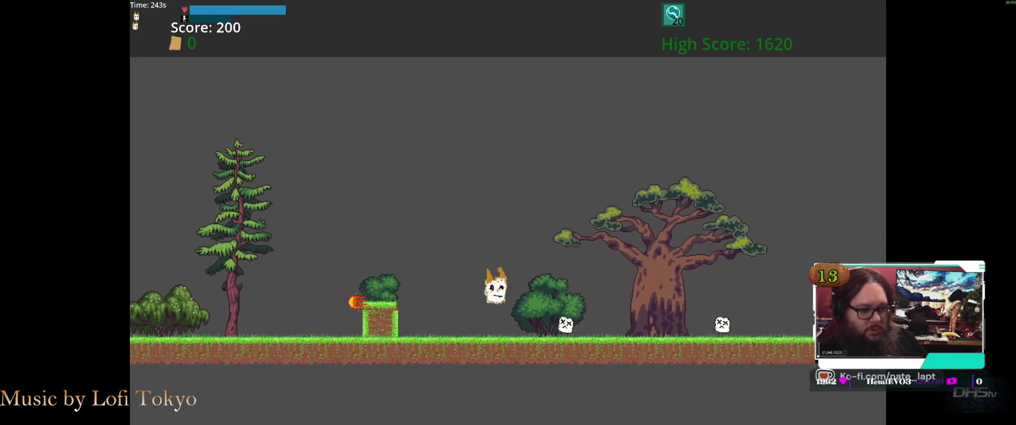
key(Right)
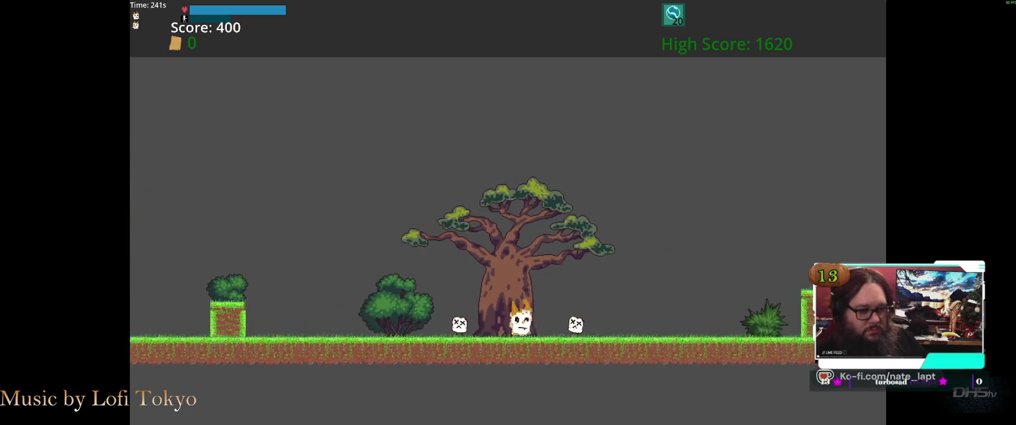
key(space)
Stomp the Mello on the pillar and the ones across the gap.
key(Right)
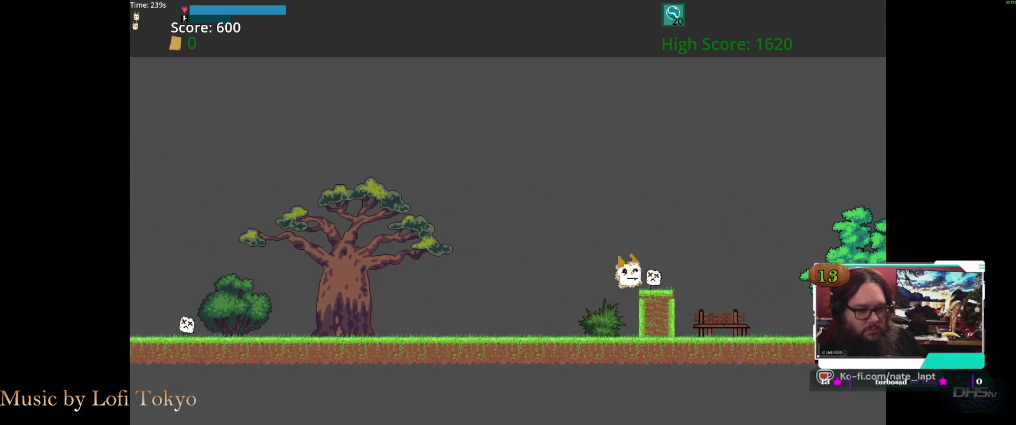
key(space)
key(x)
key(Right)
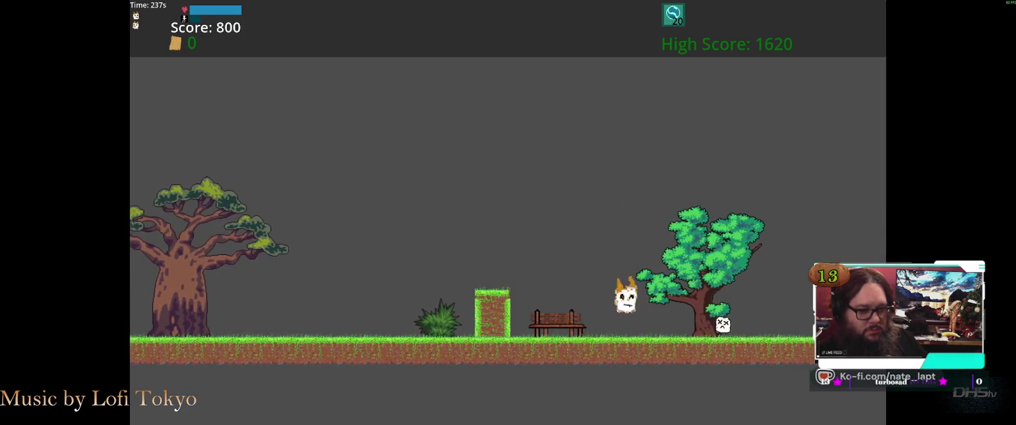
key(space)
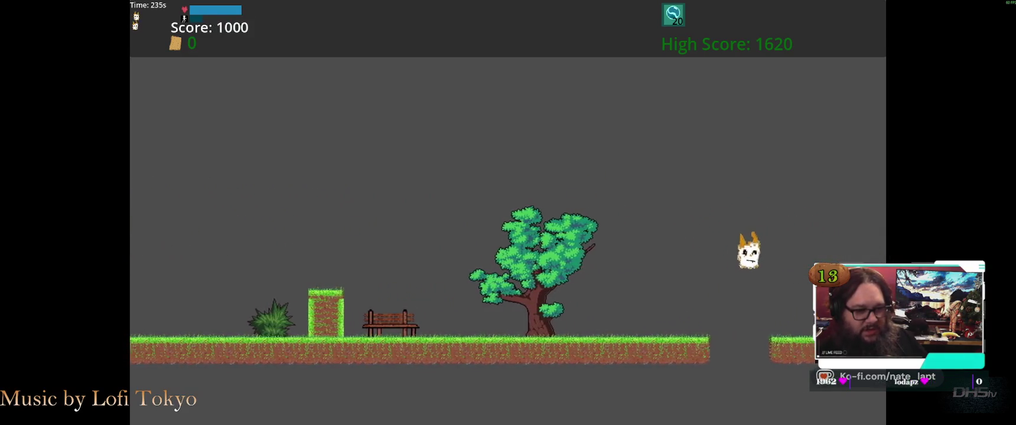
key(Right)
key(space)
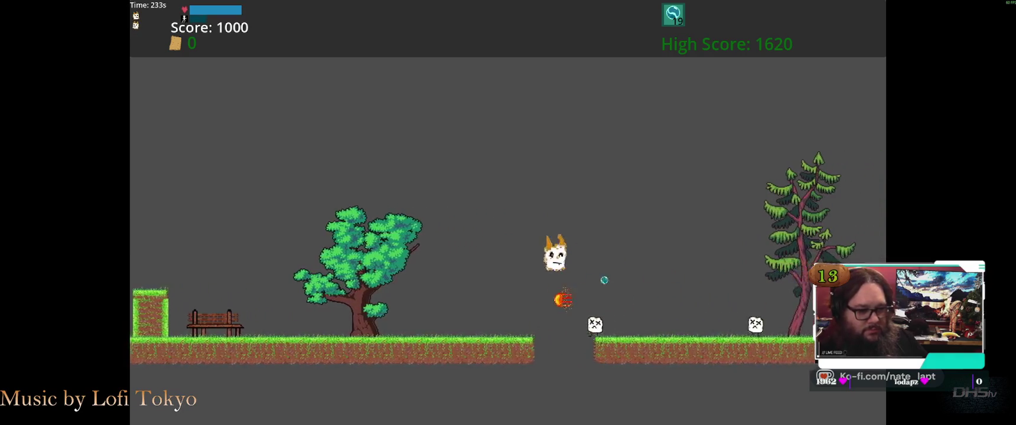
key(Right)
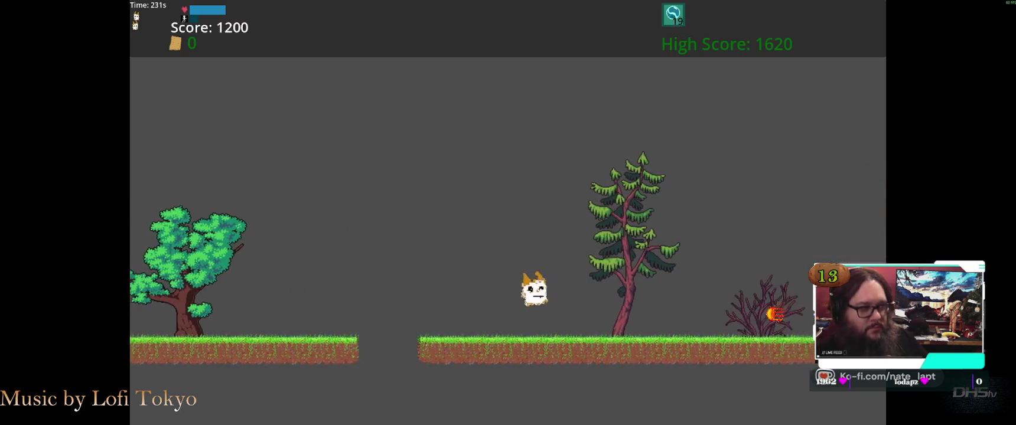
key(space)
key(space)
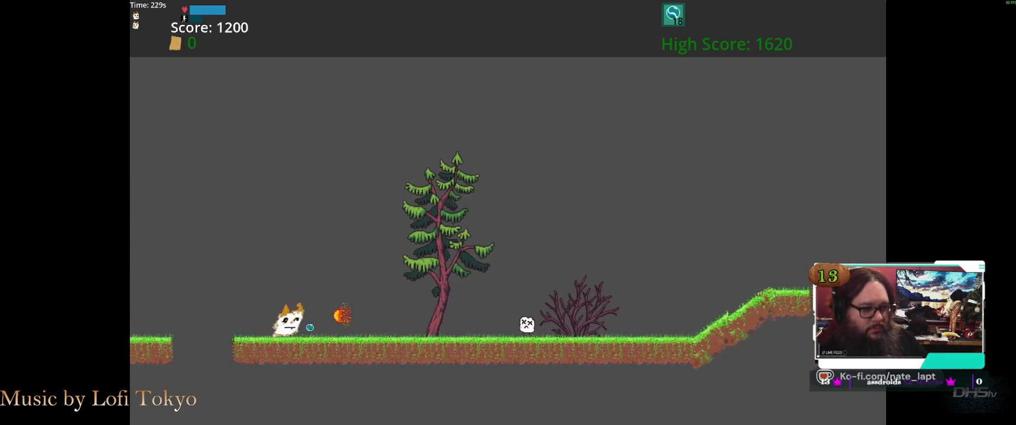
key(Right)
key(space)
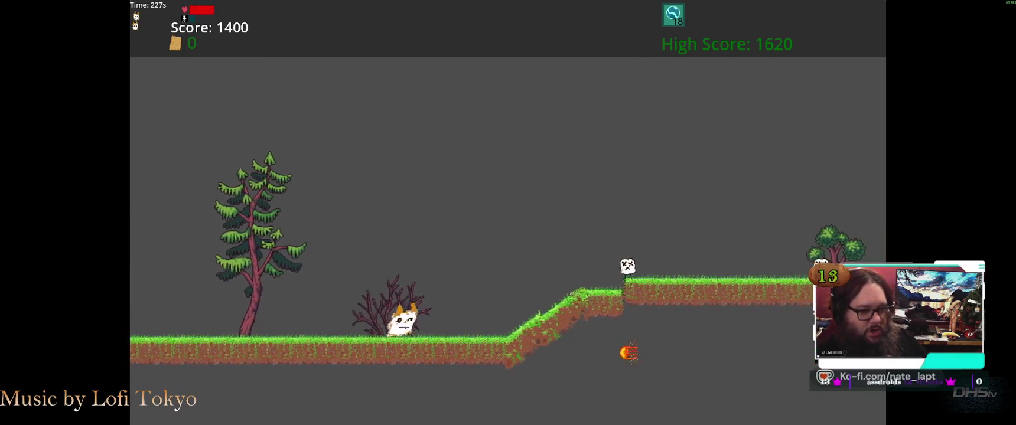
Stomp the remaining Mellos up the slope for a 2000 high score, then exit to Godot.
key(space)
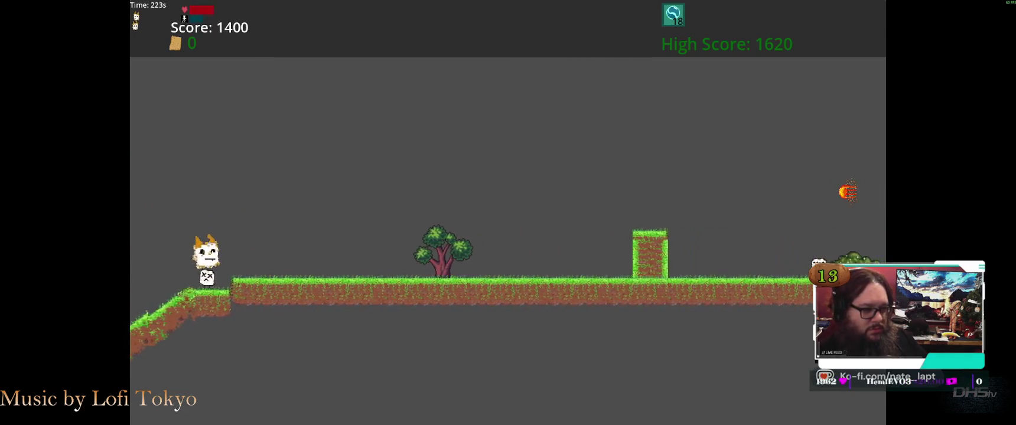
key(Right)
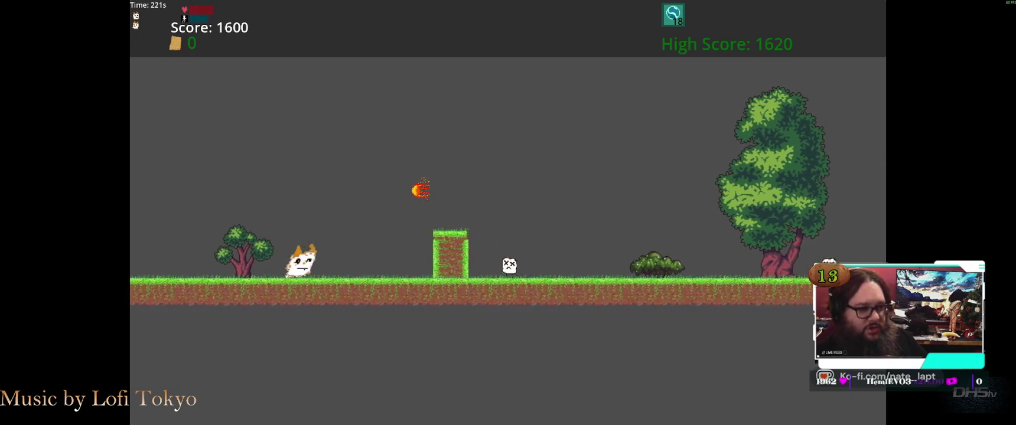
key(space)
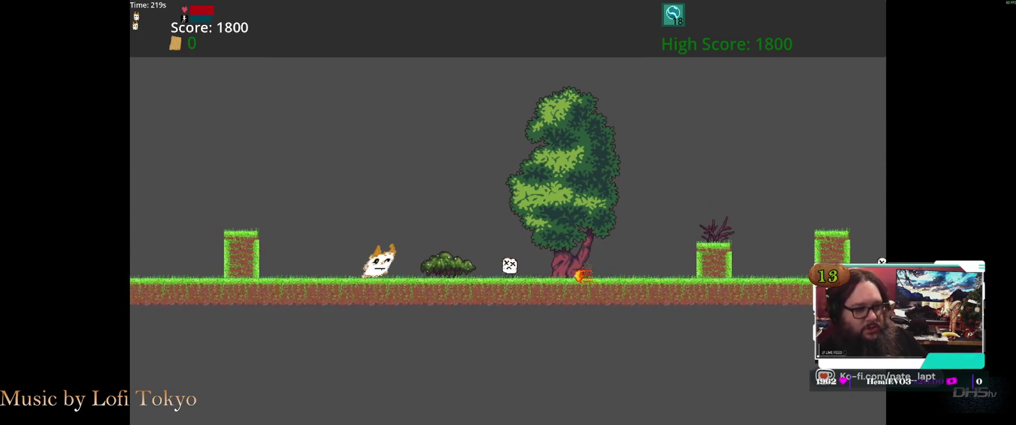
key(space)
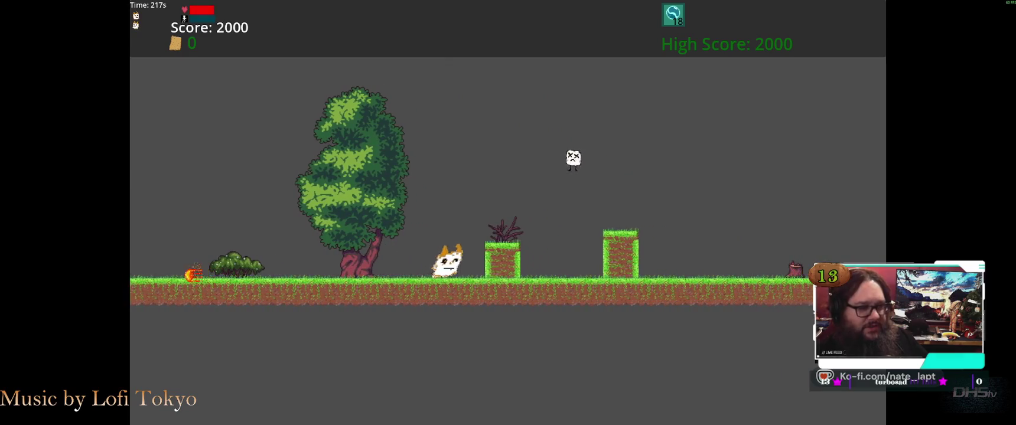
key(space)
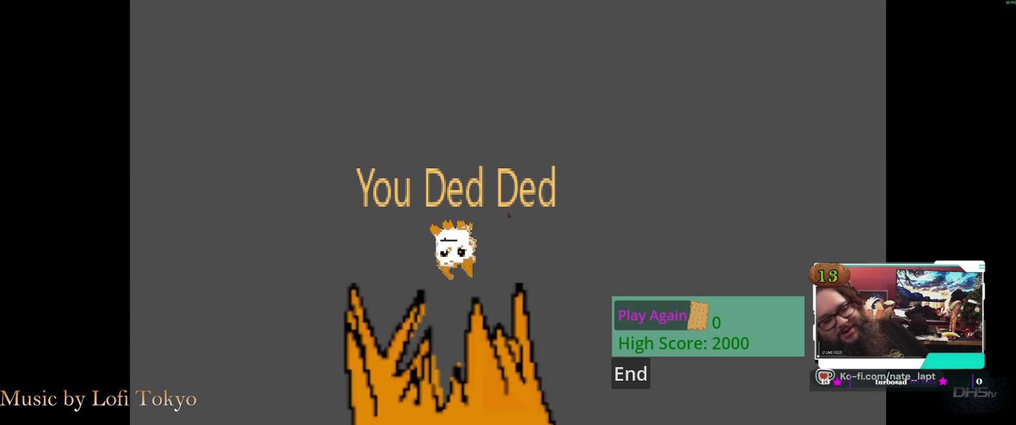
key(Return)
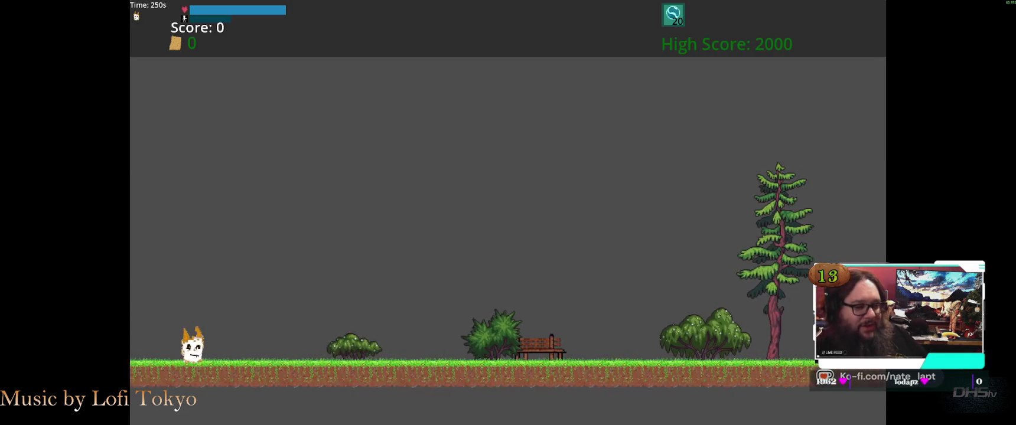
key(Escape)
key(F8)
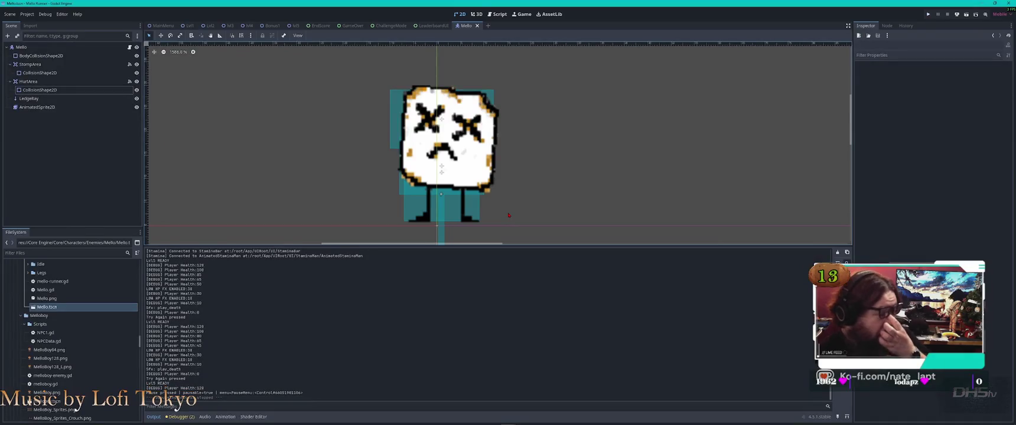